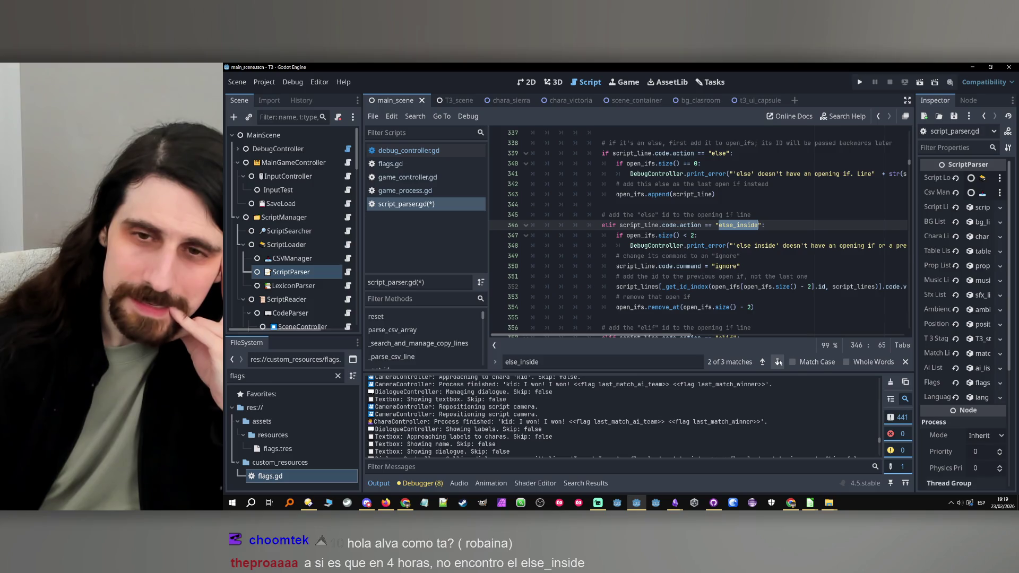
Step: Check the else_inside matches and end line 346 with # read description of "else_inside" in parse_if()
{"action": "left_click", "coordinate": [778, 362]}
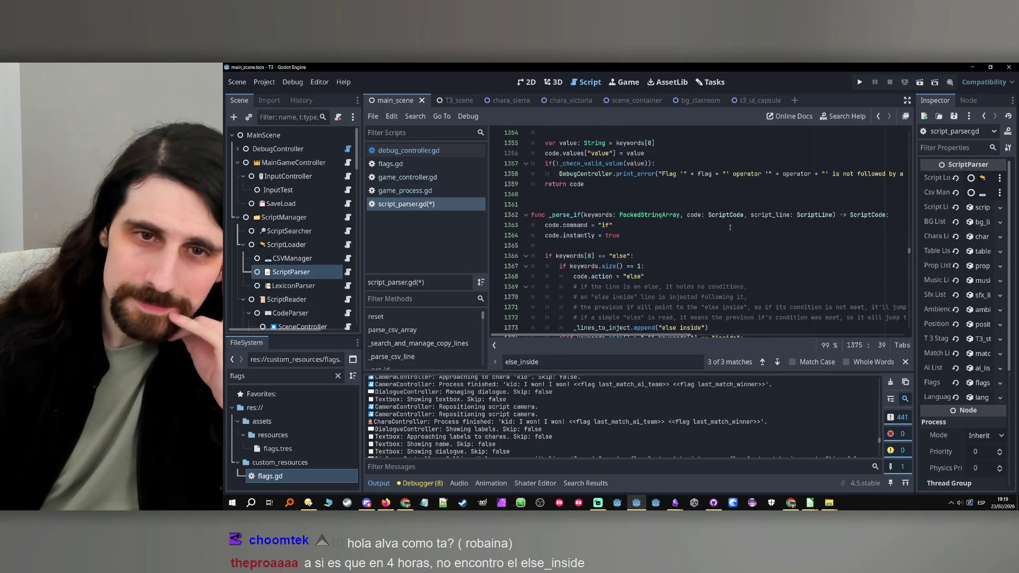
{"action": "left_click", "coordinate": [762, 361]}
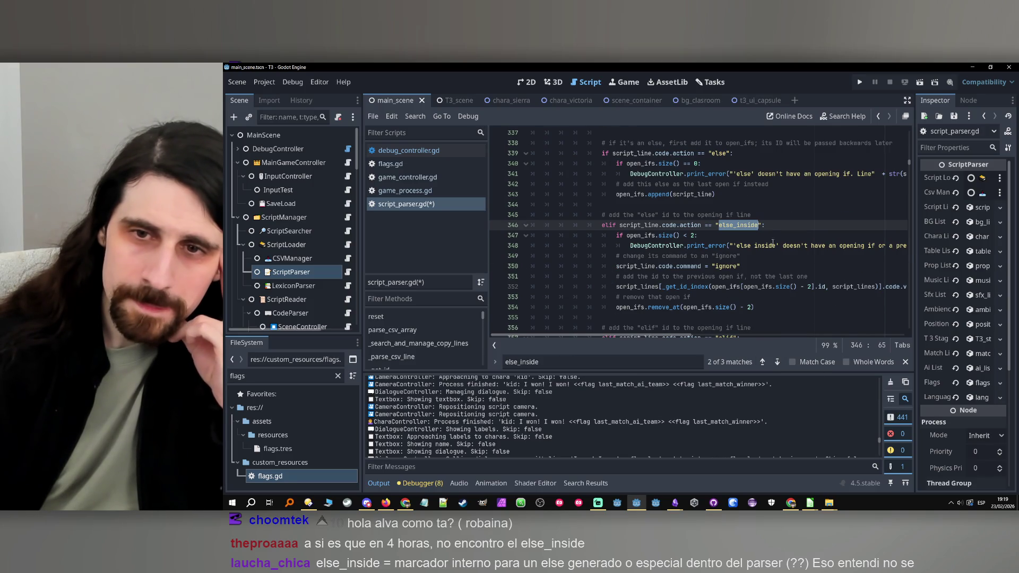
{"action": "left_click", "coordinate": [770, 225]}
{"action": "type", "text": "#"}
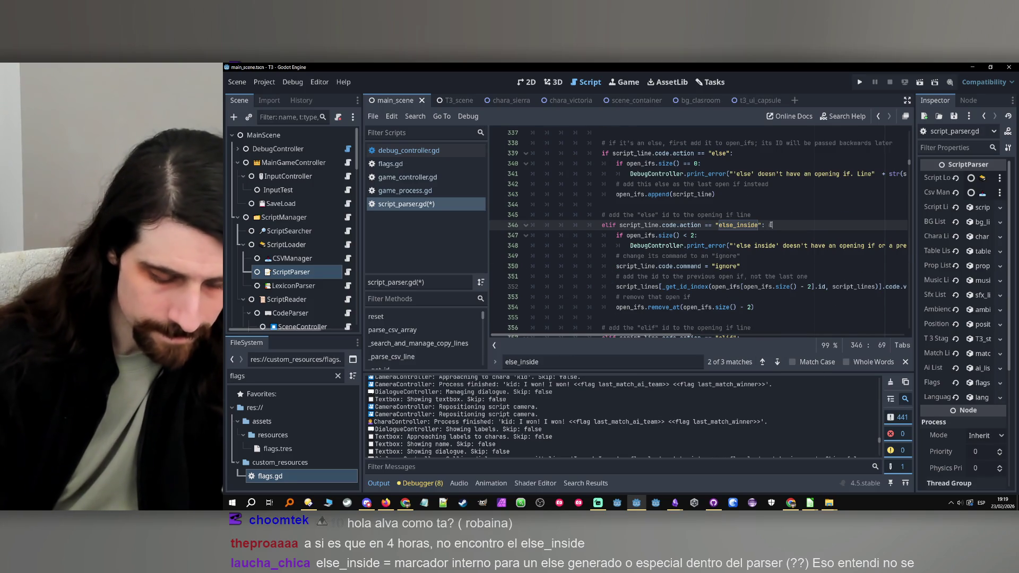
{"action": "type", "text": " read description o"}
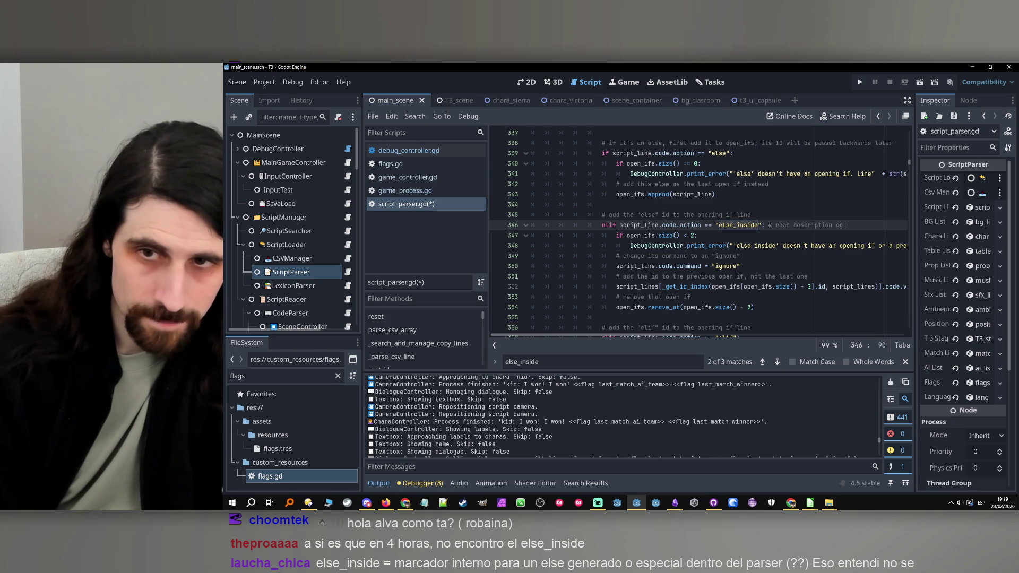
{"action": "type", "text": "f "}
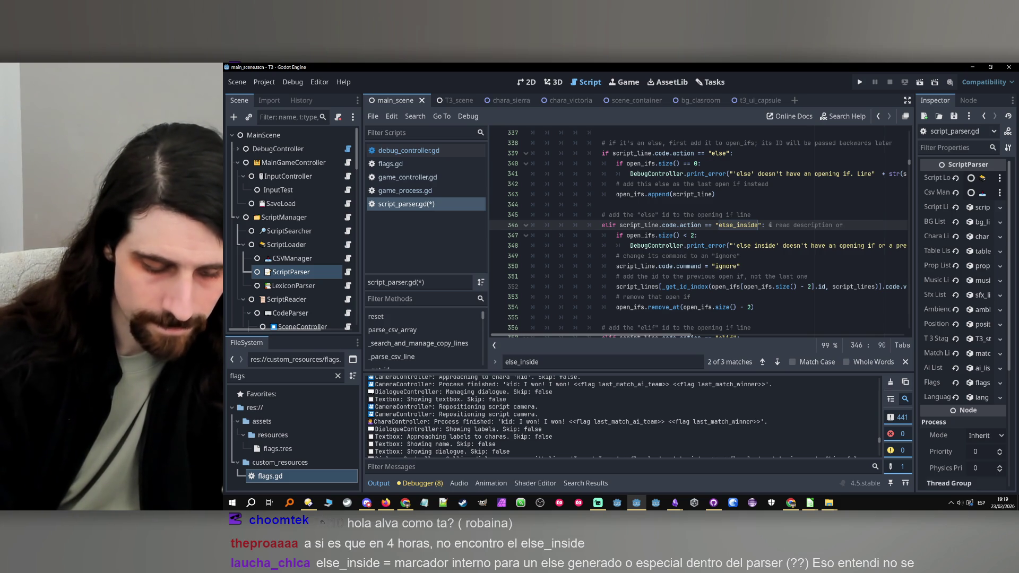
{"action": "type", "text": "\"else_in"}
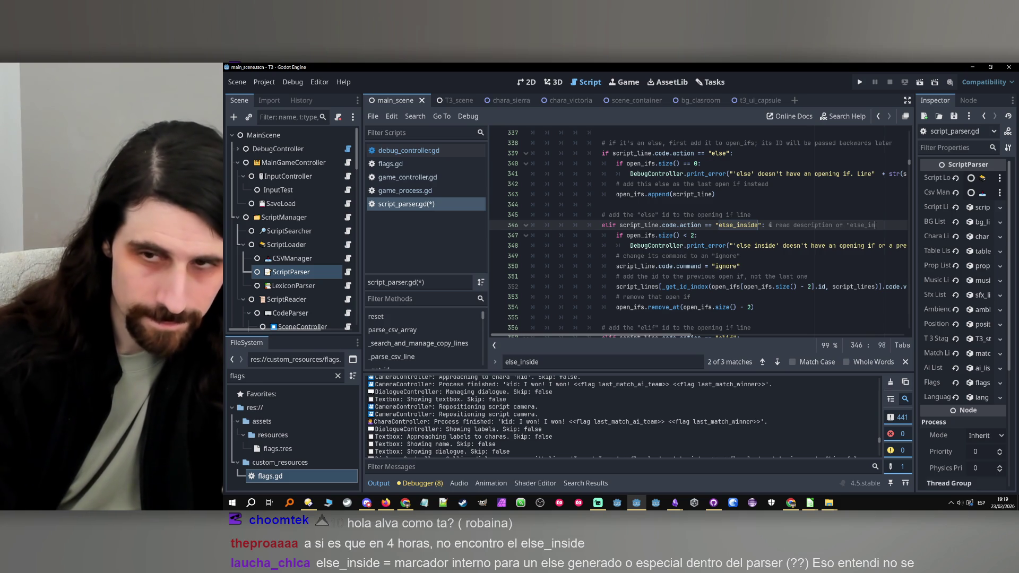
{"action": "type", "text": "side\" in parse_if"}
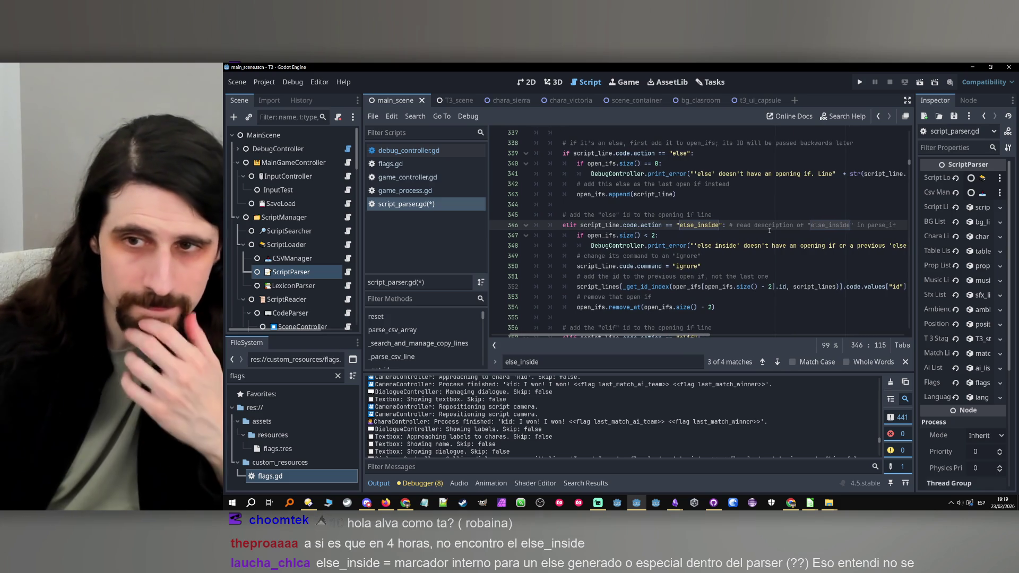
{"action": "mouse_move", "coordinate": [609, 340]}
{"action": "left_mouse_down"}
{"action": "mouse_move", "coordinate": [600, 340]}
{"action": "mouse_move", "coordinate": [653, 339]}
{"action": "left_mouse_up"}
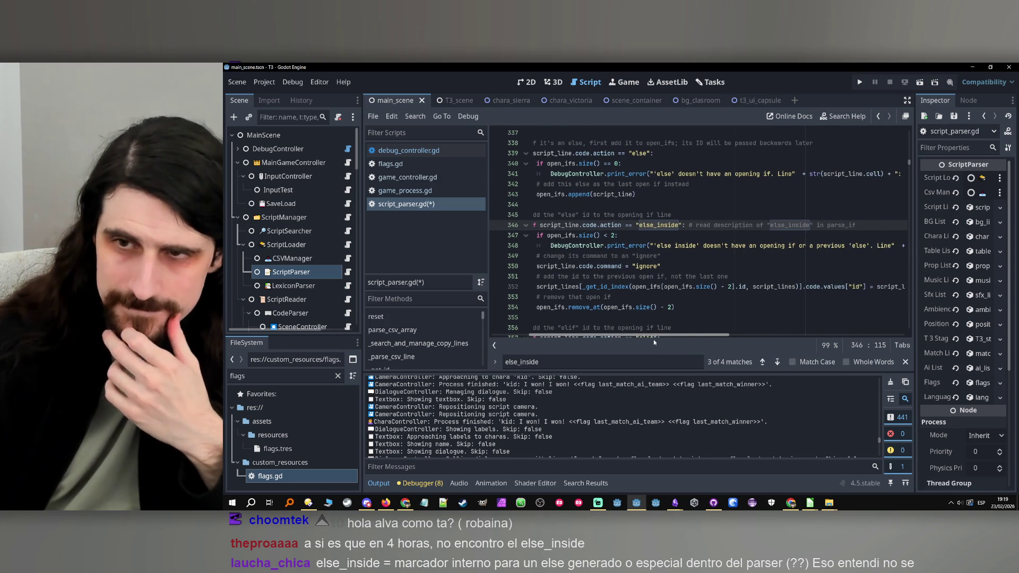
{"action": "type", "text": "()"}
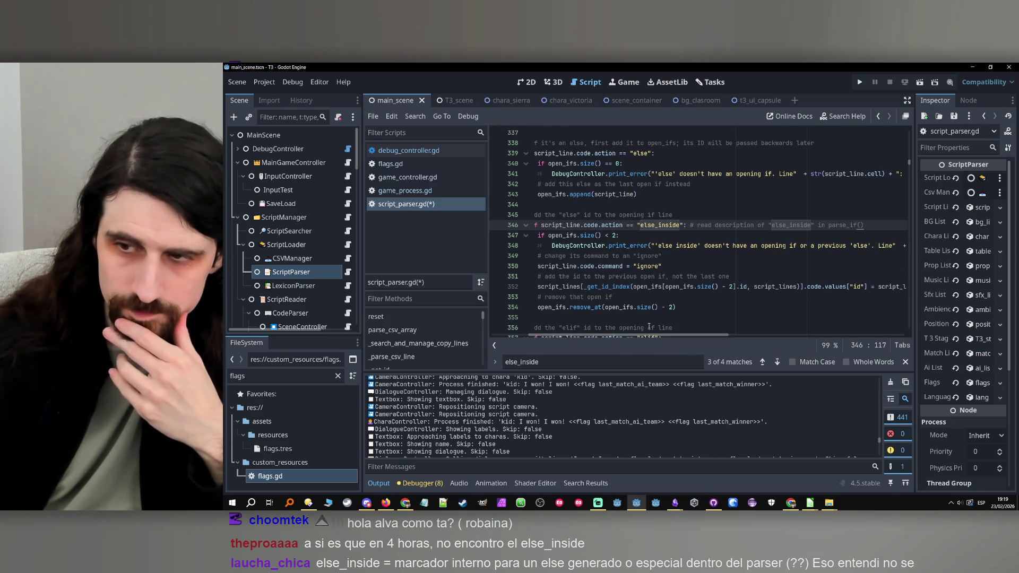
{"action": "scroll", "coordinate": [669, 286], "scroll_direction": "left", "scroll_amount": 3}
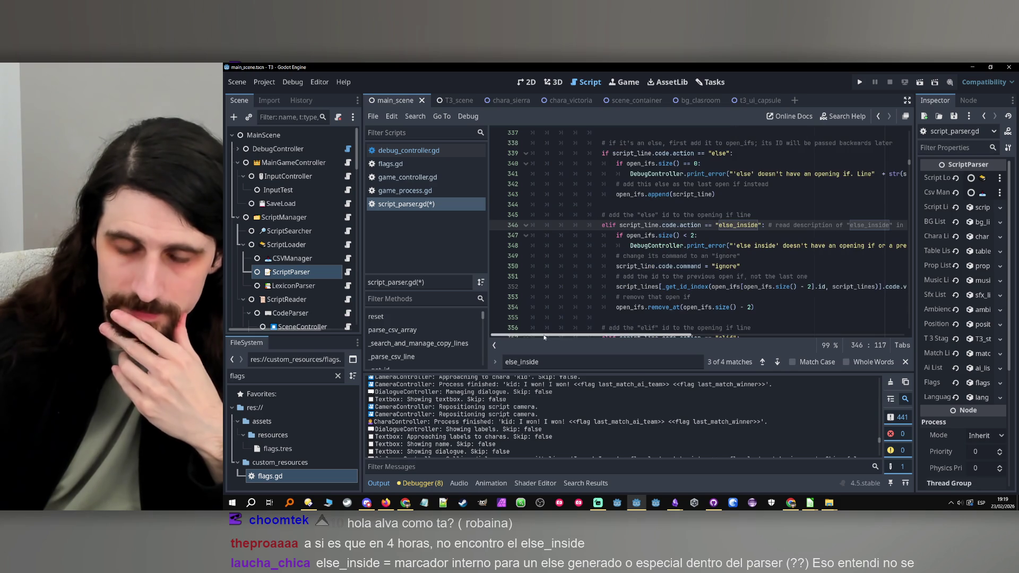
{"action": "key", "text": "Down"}
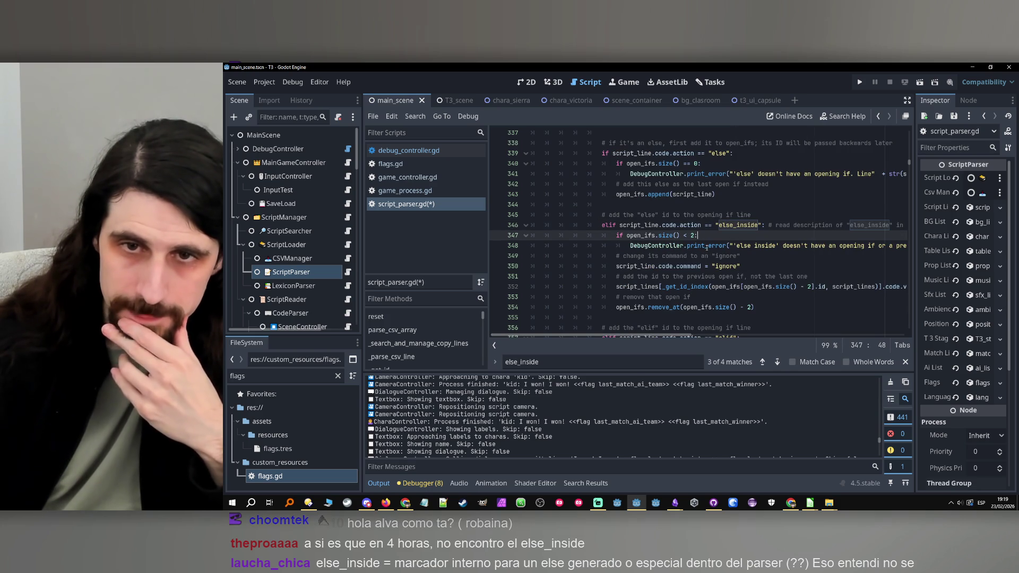
{"action": "scroll", "coordinate": [628, 231], "scroll_direction": "up", "scroll_amount": 1}
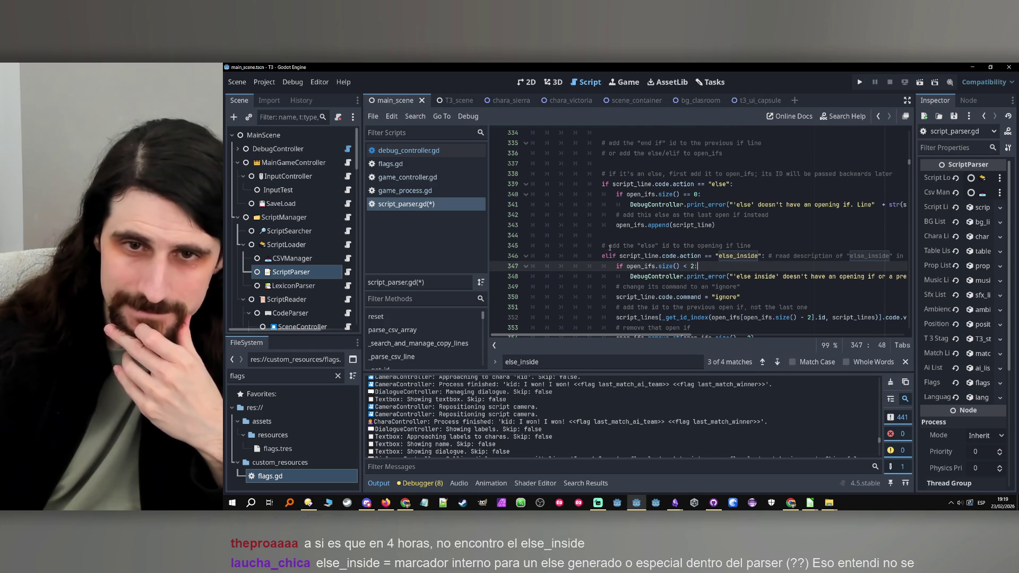
{"action": "left_click", "coordinate": [610, 248]}
Step: Reword the line 345 comment to # if "else_inside", add the "else" id to the previous if line
{"action": "left_click", "coordinate": [735, 253]}
{"action": "double_click", "coordinate": [735, 253]}
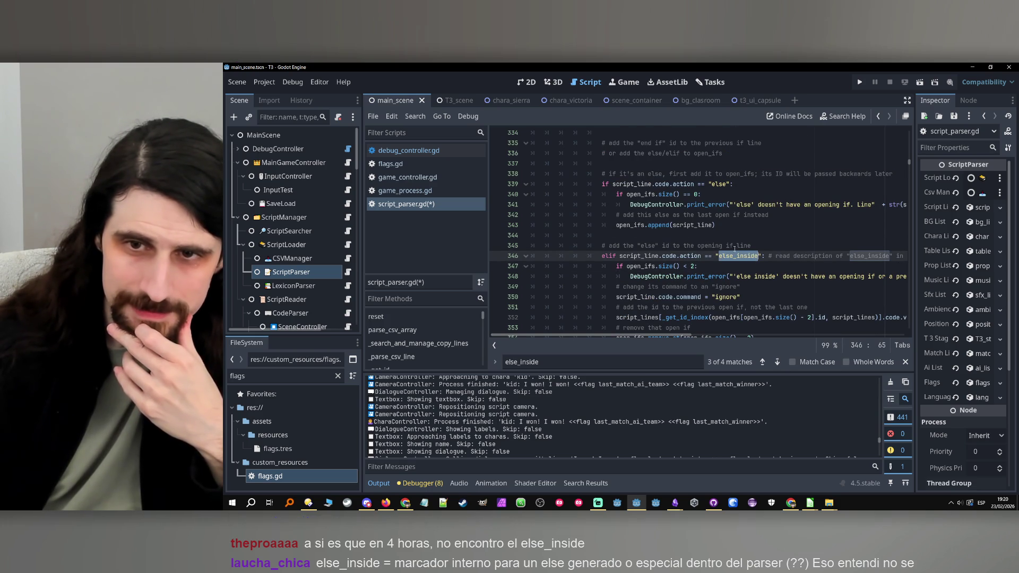
{"action": "left_click", "coordinate": [610, 246]}
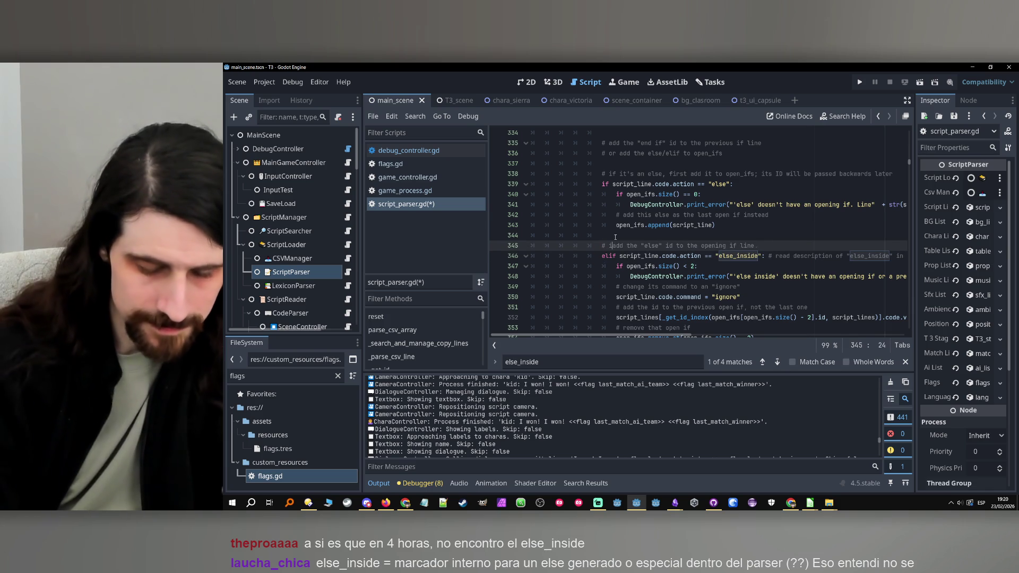
{"action": "type", "text": "if else_inside "}
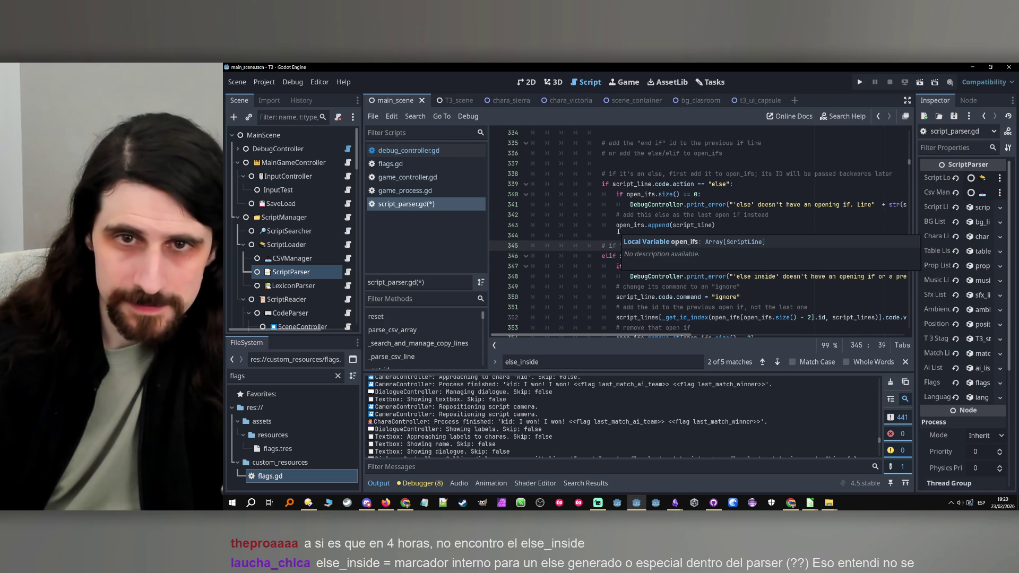
{"action": "type", "text": "is"}
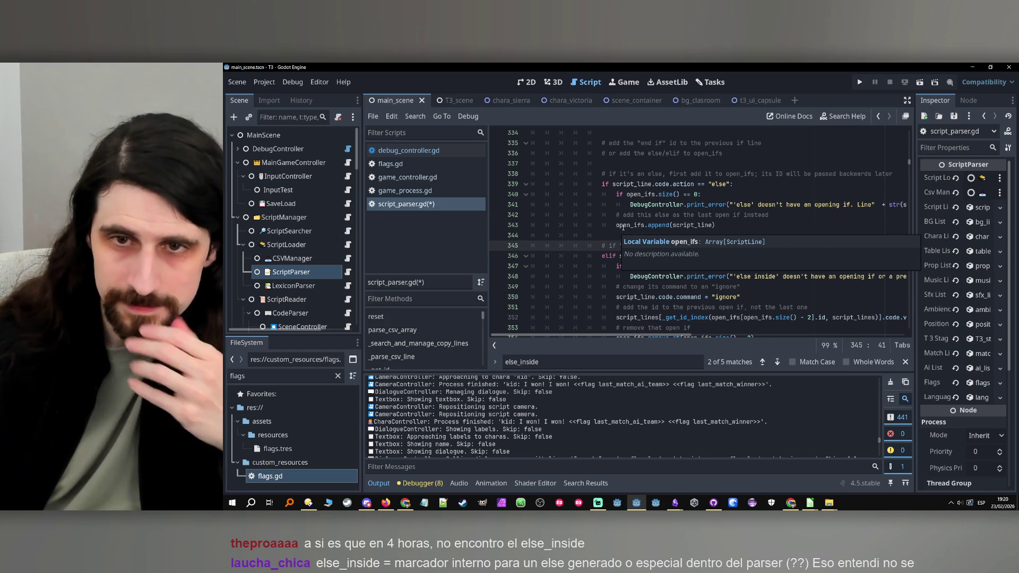
{"action": "type", "text": "add the \"else\" id to the opening if line"}
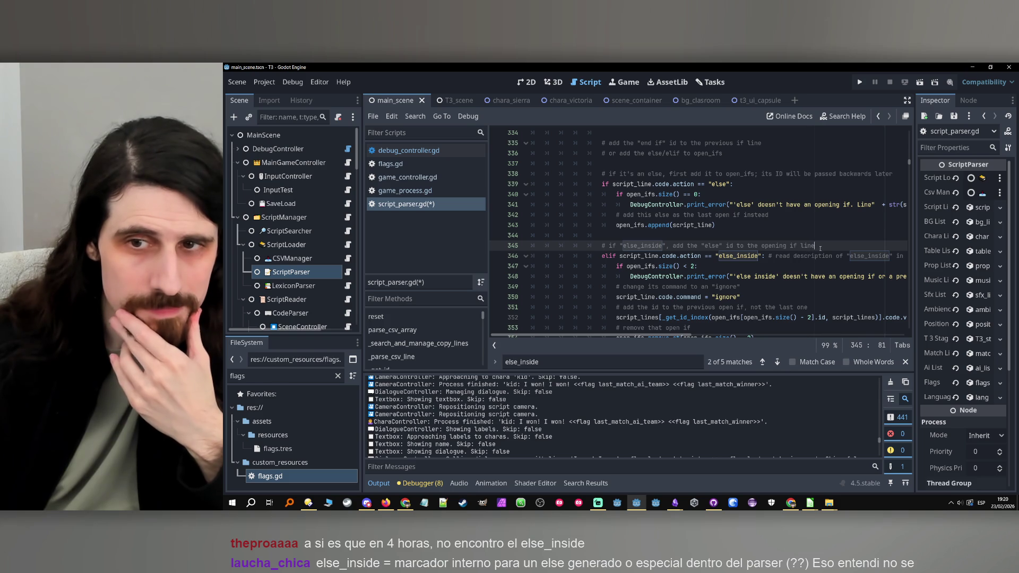
{"action": "double_click", "coordinate": [773, 246]}
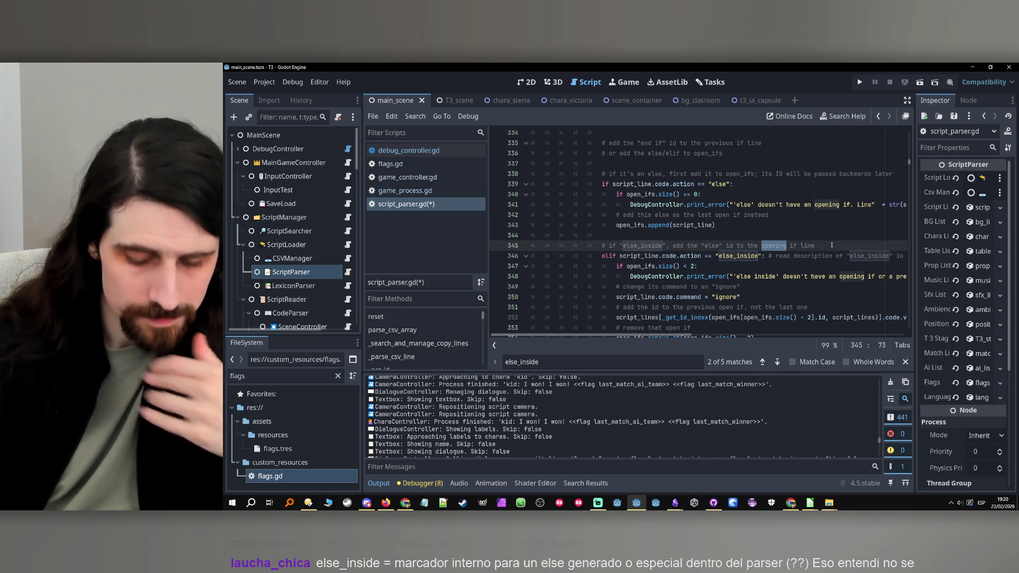
{"action": "type", "text": "previous"}
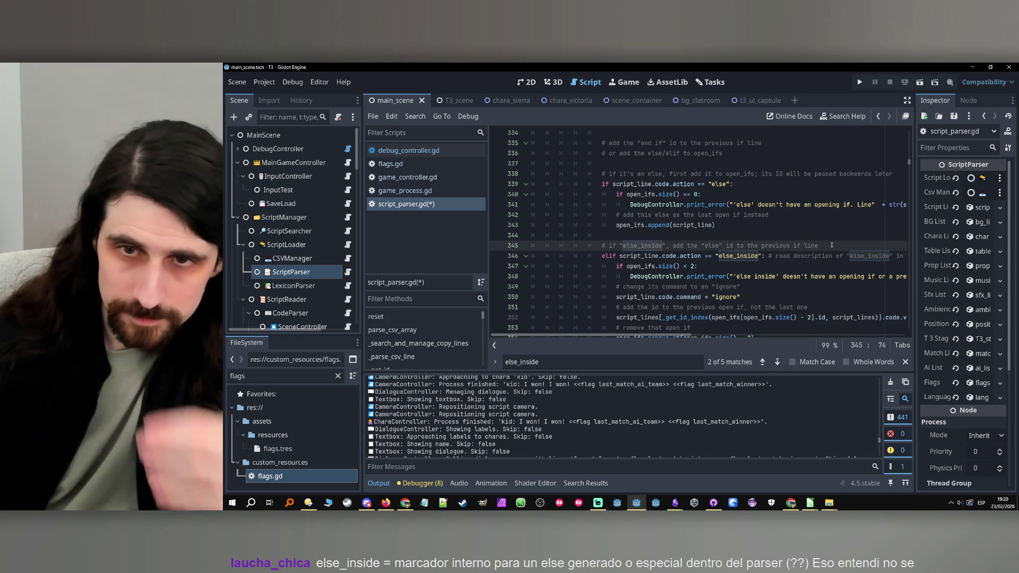
{"action": "left_click", "coordinate": [832, 245]}
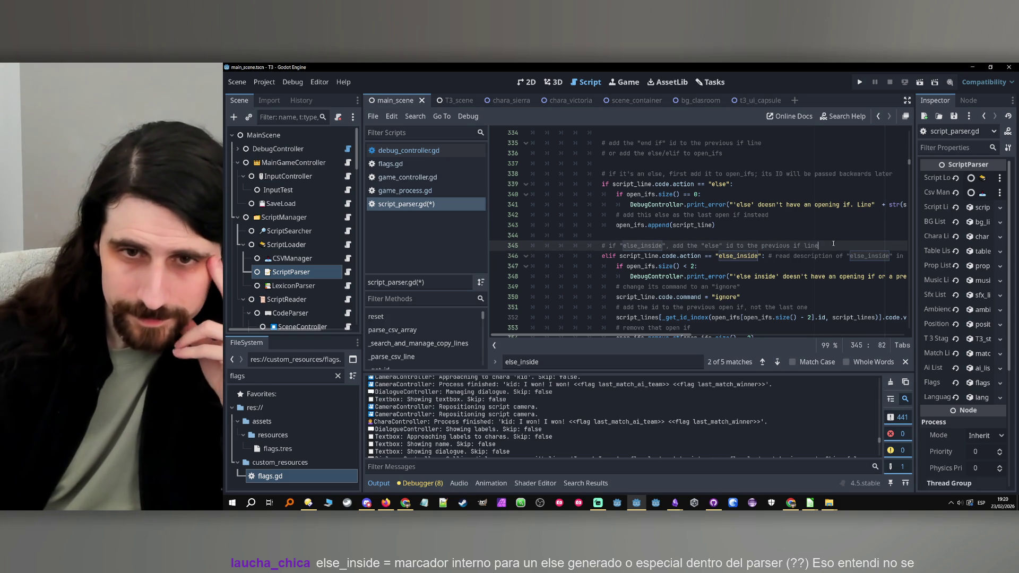
Step: Move down through lines 353–357 to the elif comment on line 356
{"action": "scroll", "coordinate": [833, 244], "scroll_direction": "down", "scroll_amount": 1}
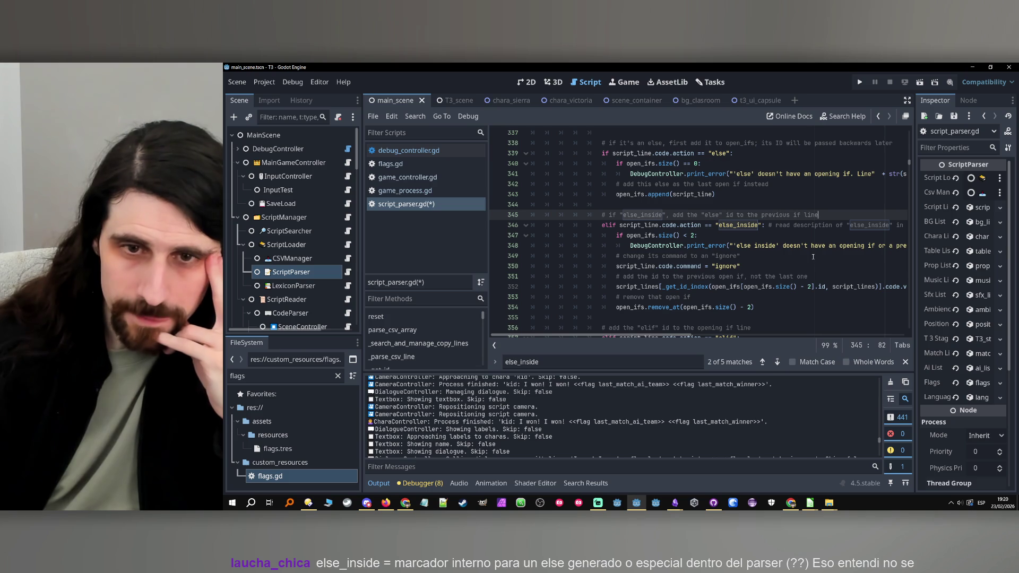
{"action": "left_click", "coordinate": [730, 297]}
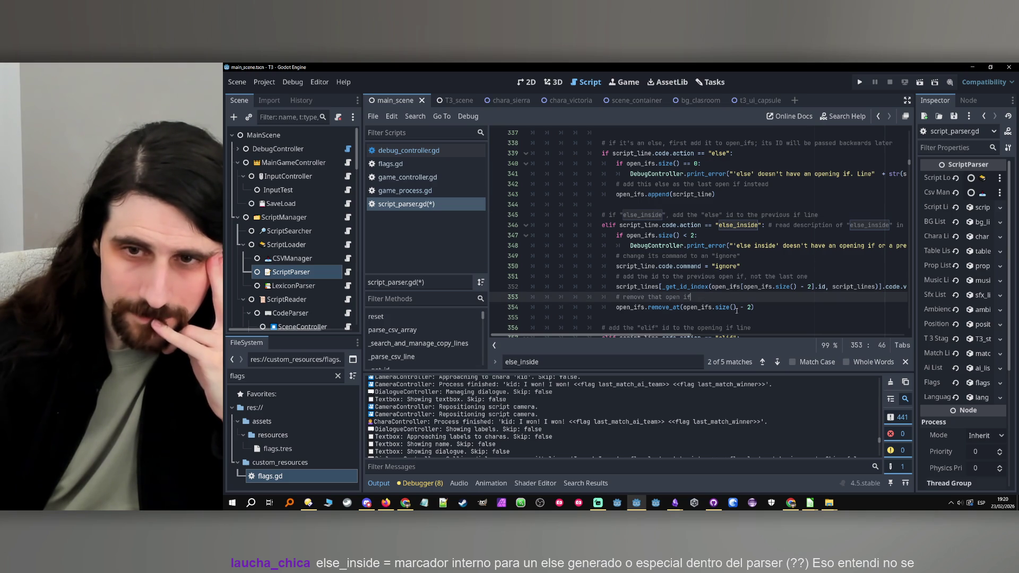
{"action": "left_click", "coordinate": [767, 311]}
{"action": "left_click", "coordinate": [701, 298]}
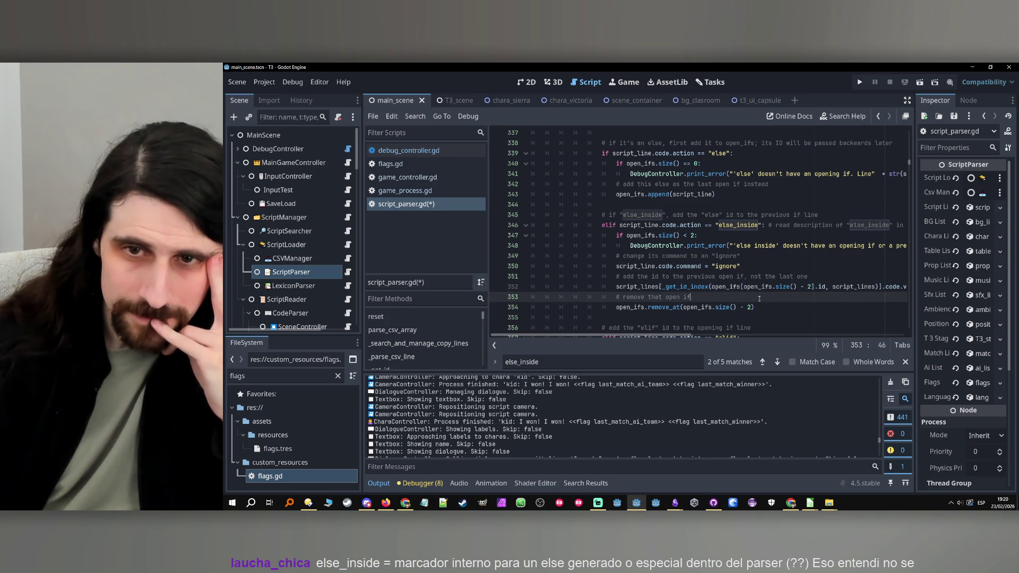
{"action": "scroll", "coordinate": [697, 311], "scroll_direction": "down", "scroll_amount": 1}
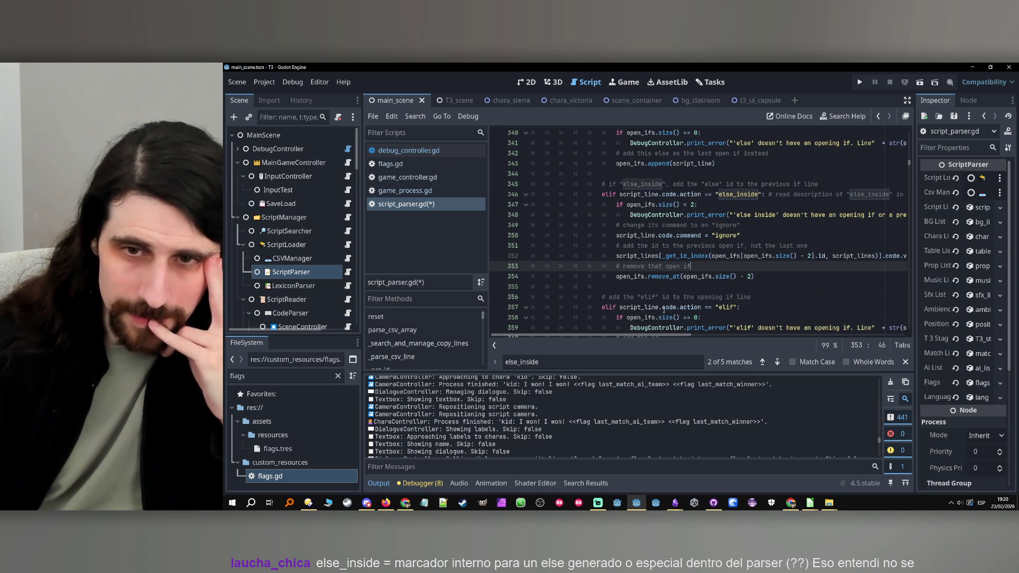
{"action": "scroll", "coordinate": [664, 310], "scroll_direction": "down", "scroll_amount": 1}
{"action": "left_click", "coordinate": [760, 275]}
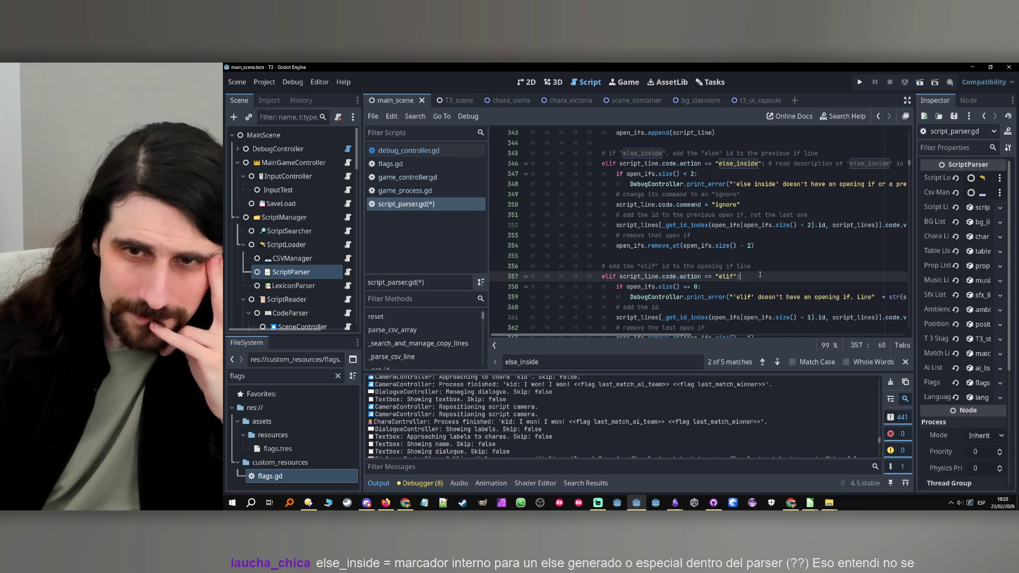
{"action": "key", "text": "Up"}
{"action": "scroll", "coordinate": [760, 276], "scroll_direction": "down", "scroll_amount": 2}
{"action": "scroll", "coordinate": [760, 279], "scroll_direction": "up", "scroll_amount": 1}
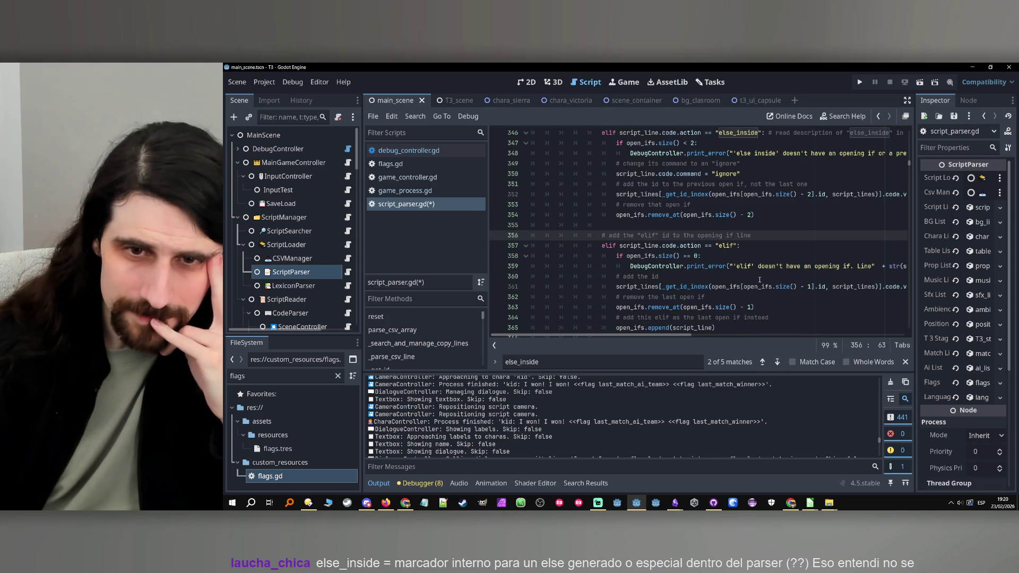
{"action": "scroll", "coordinate": [742, 274], "scroll_direction": "down", "scroll_amount": 1}
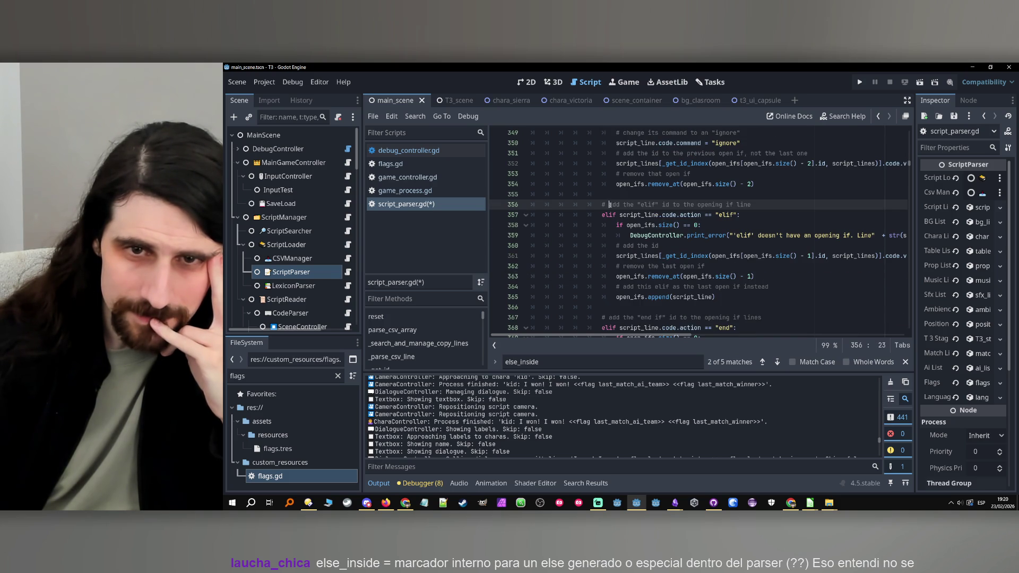
Step: Rewrite the line 356 elif comment as # if "elif", add it to open_ifs
{"action": "key", "text": "ctrl+shift+Right"}
{"action": "key", "text": "ctrl+shift+Right"}
{"action": "type", "text": "if"}
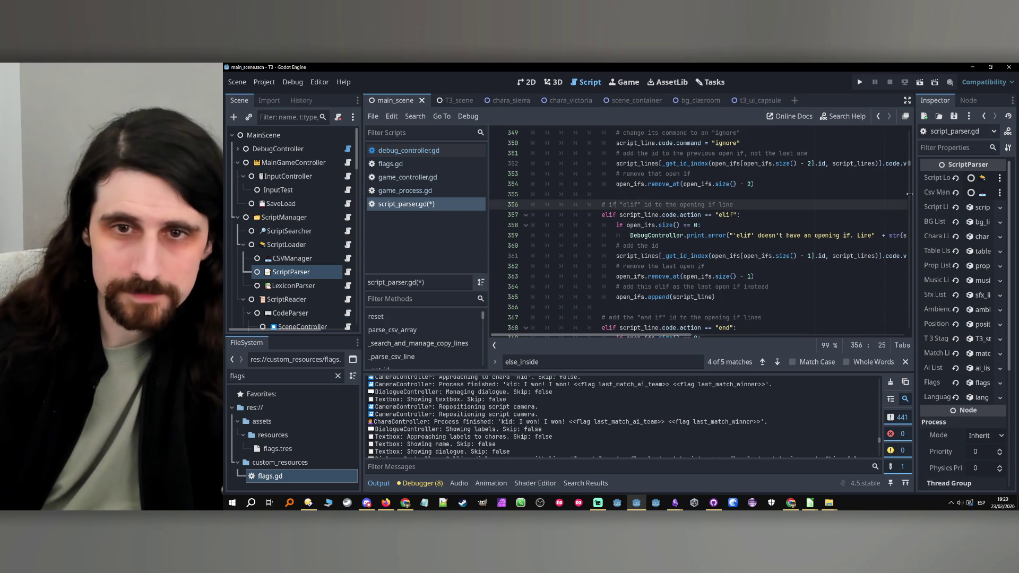
{"action": "double_click", "coordinate": [629, 297]}
{"action": "left_click_drag", "start_coordinate": [734, 204], "coordinate": [654, 205]}
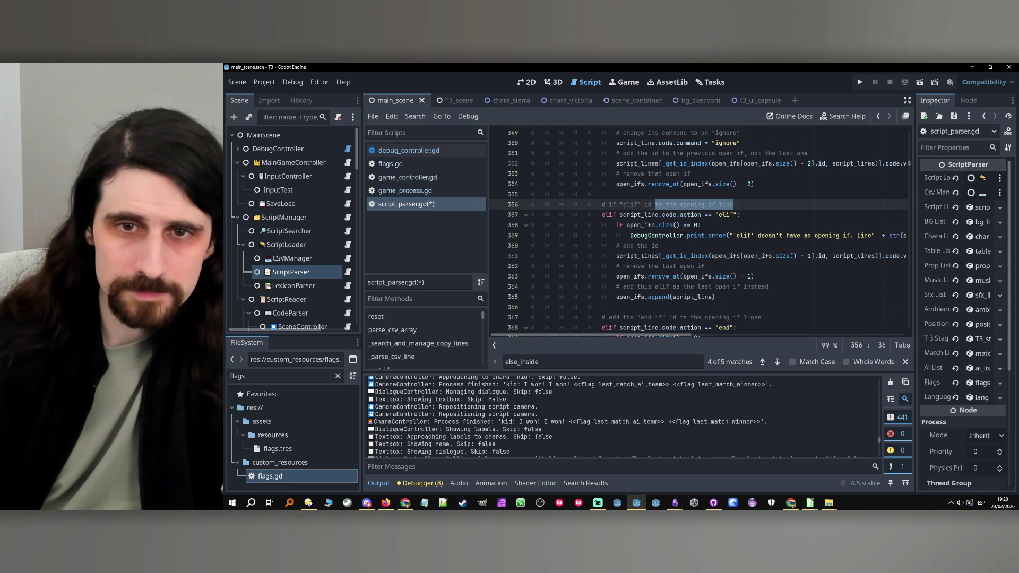
{"action": "type", "text": ", add i"}
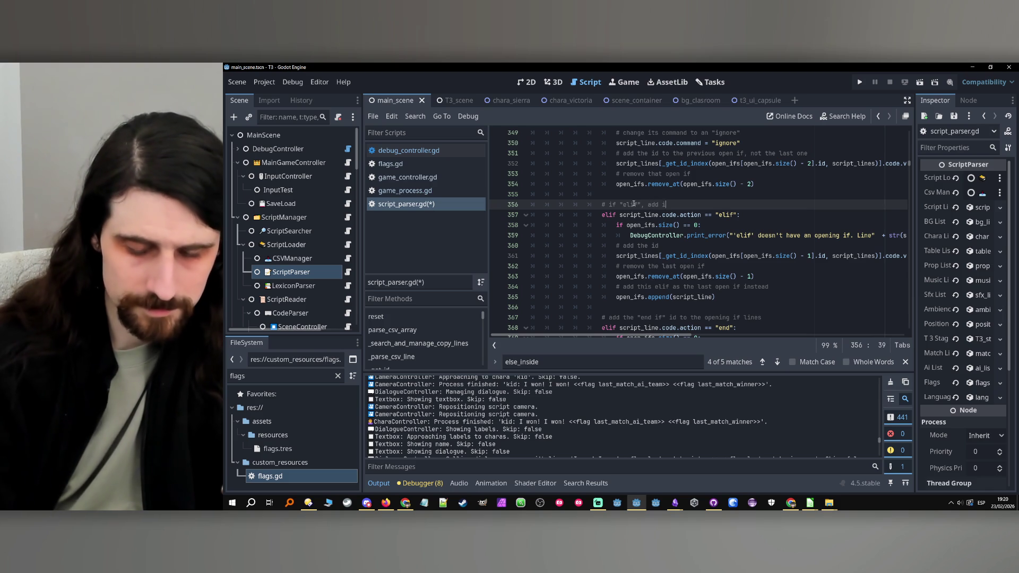
{"action": "type", "text": "t to open_ifs"}
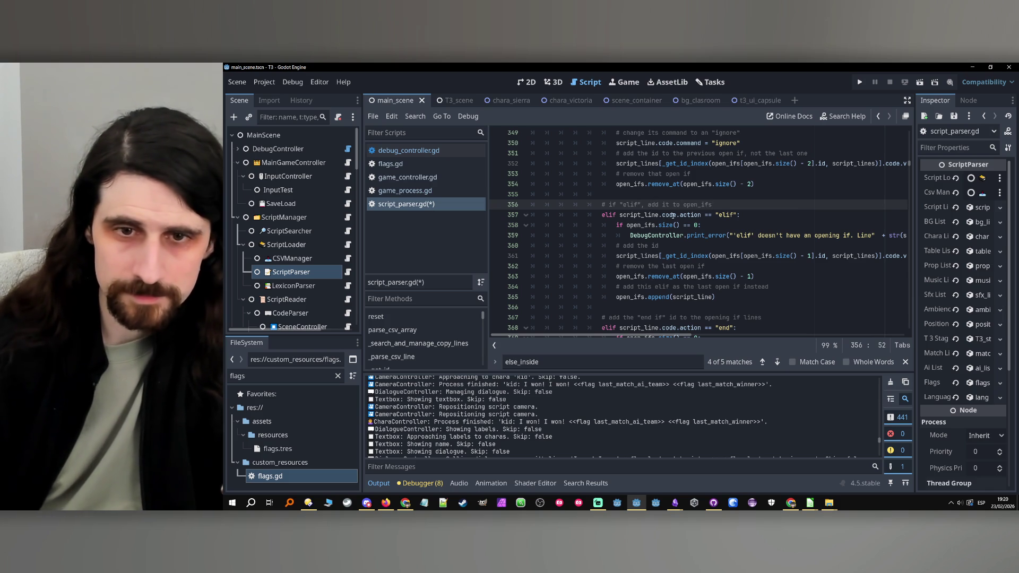
{"action": "scroll", "coordinate": [672, 215], "scroll_direction": "down", "scroll_amount": 2}
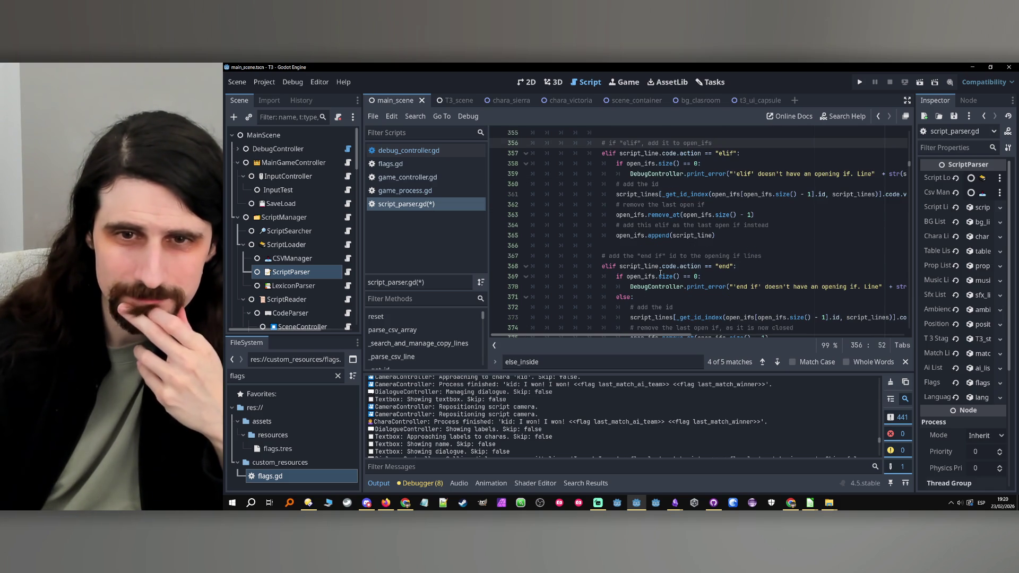
Step: Reword the line 367 comment to if "end if", add it's id to the previous if lines
{"action": "left_click", "coordinate": [624, 257]}
{"action": "double_click", "coordinate": [621, 257]}
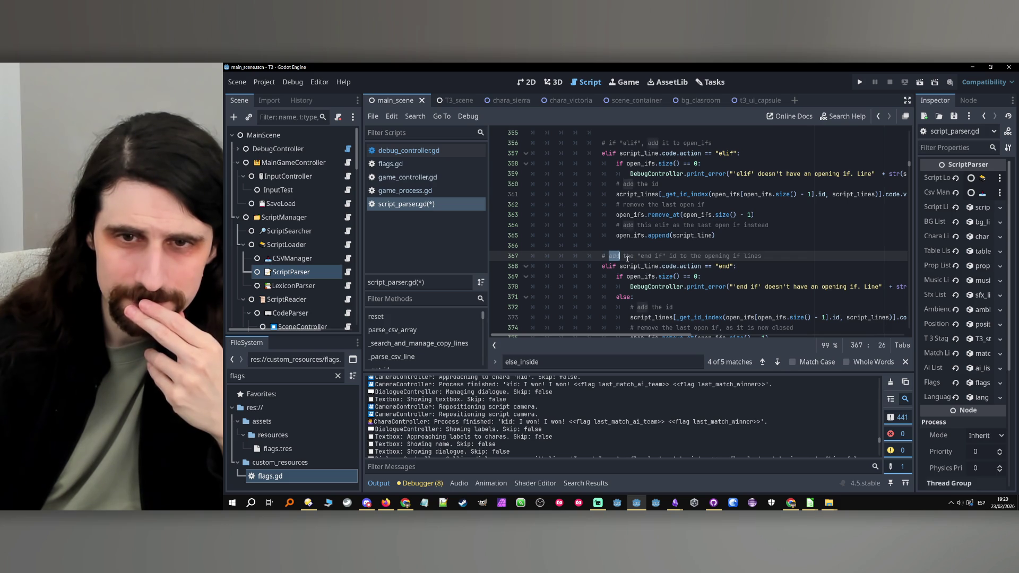
{"action": "left_click_drag", "start_coordinate": [627, 259], "coordinate": [639, 263]}
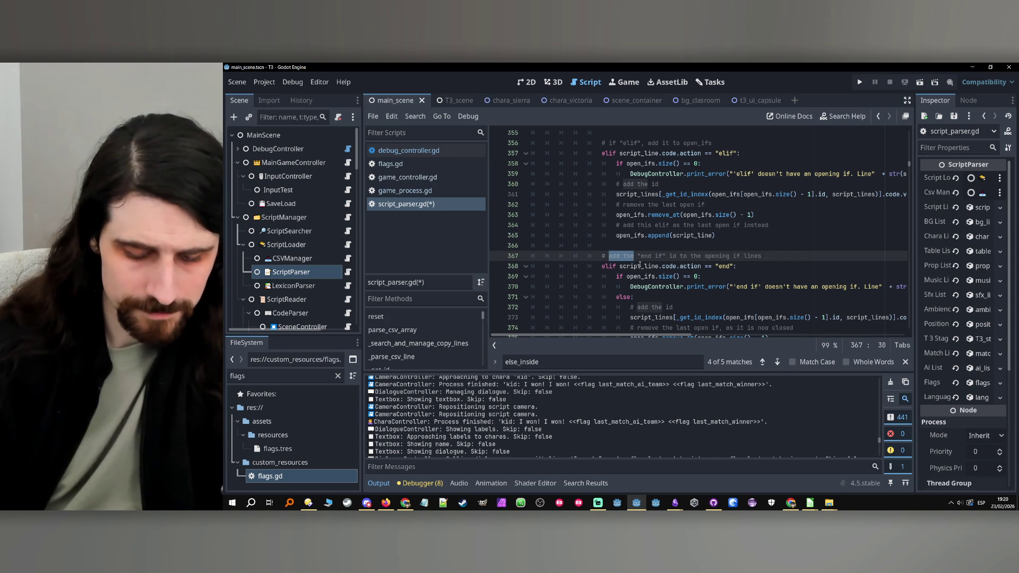
{"action": "type", "text": "if"}
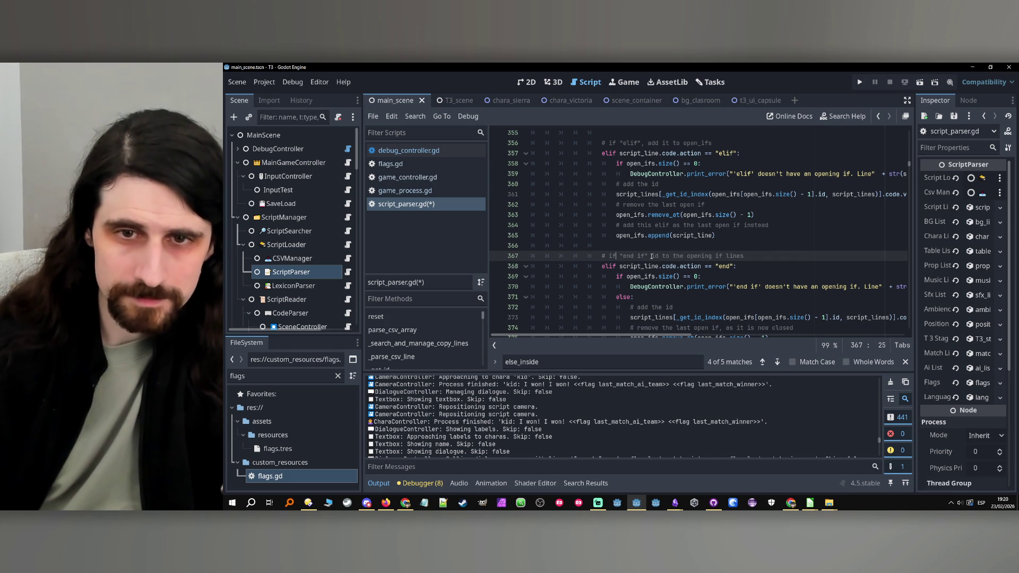
{"action": "left_click", "coordinate": [648, 257]}
{"action": "type", "text": ", add"}
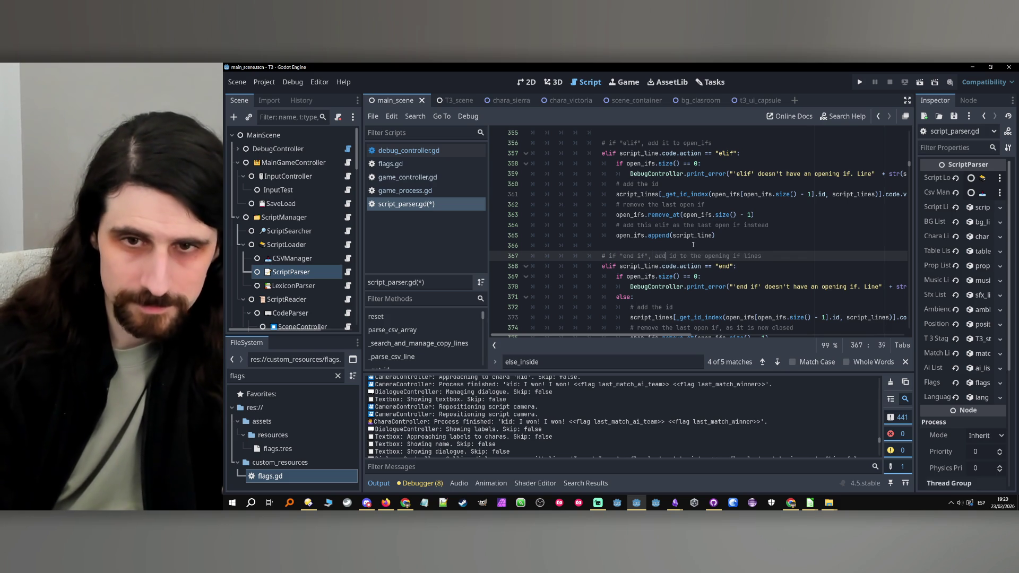
{"action": "type", "text": " it's"}
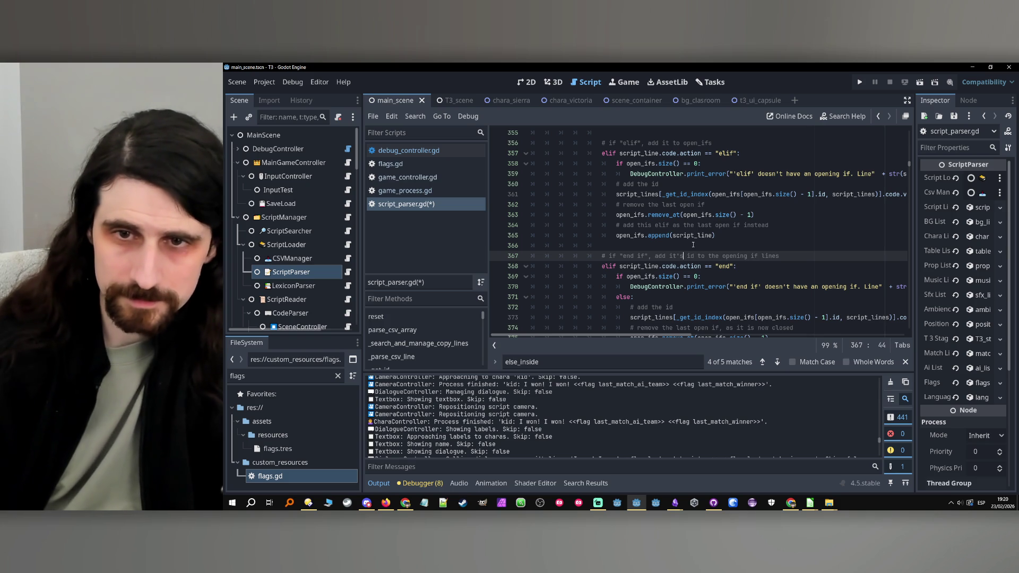
{"action": "double_click", "coordinate": [735, 256]}
{"action": "type", "text": "previous"}
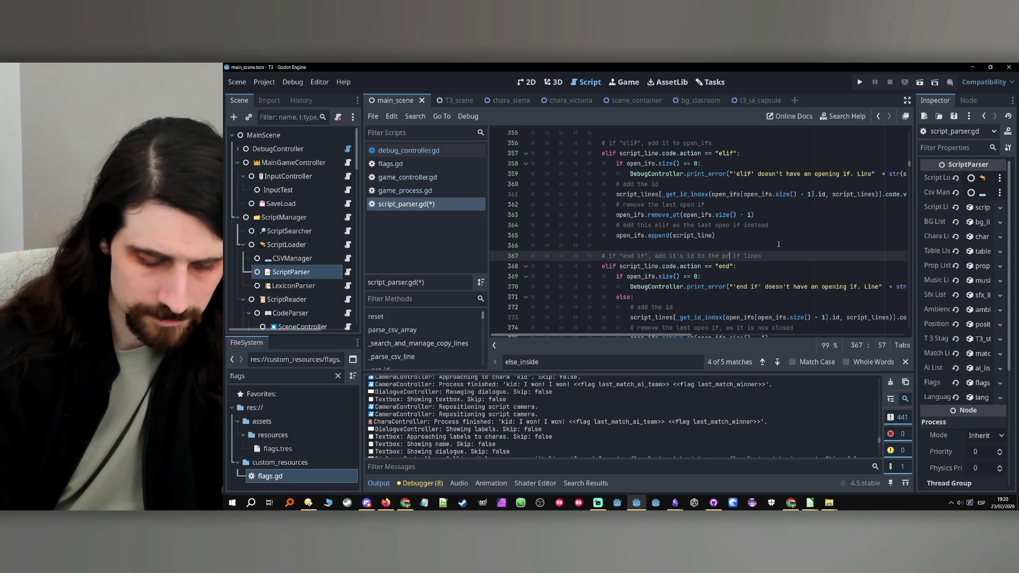
Step: Review the open_ifs and else_inside uses across the if, elif and else branches
{"action": "scroll", "coordinate": [778, 244], "scroll_direction": "down", "scroll_amount": 3}
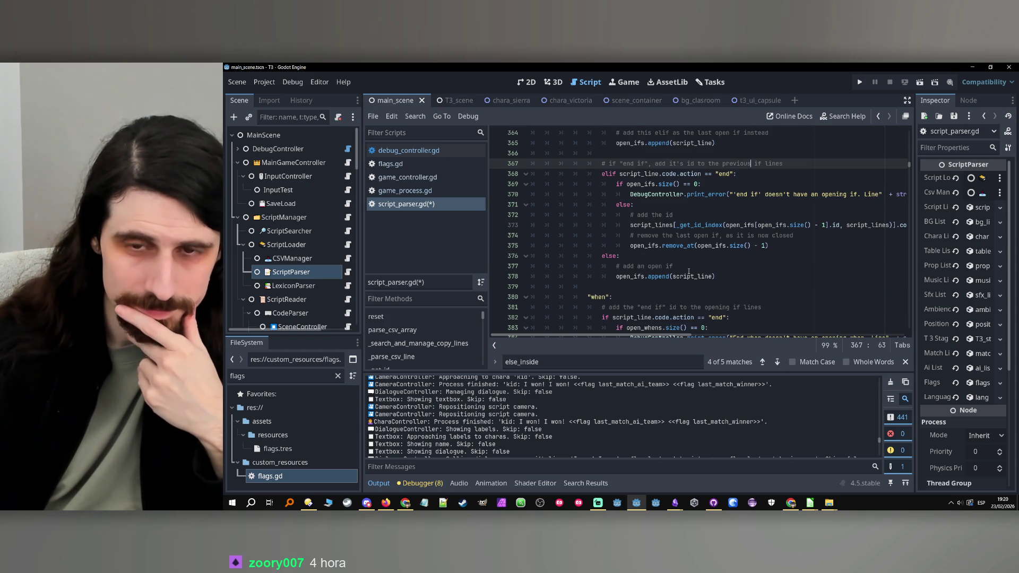
{"action": "left_click", "coordinate": [686, 267]}
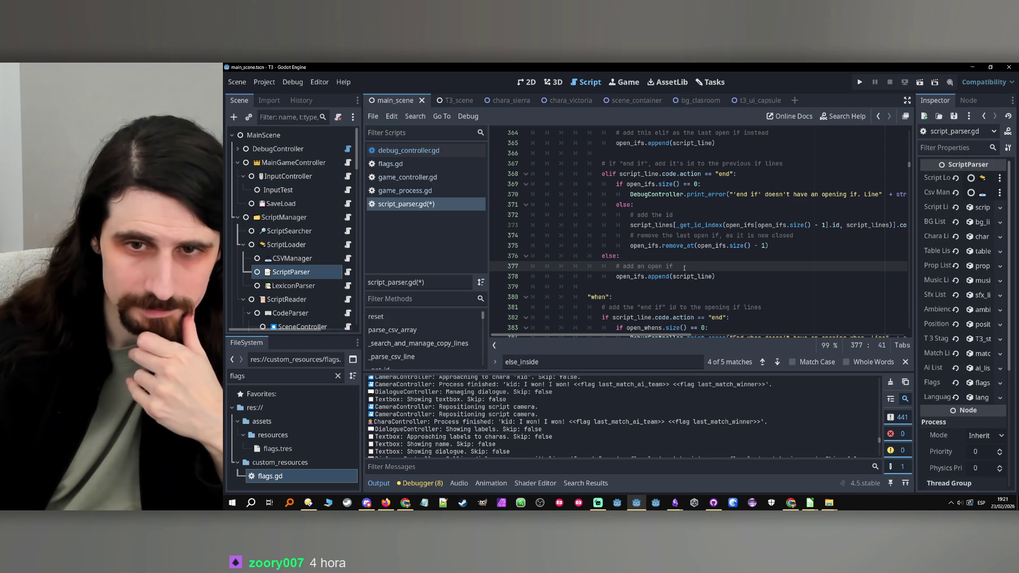
{"action": "scroll", "coordinate": [618, 256], "scroll_direction": "down", "scroll_amount": 1}
{"action": "double_click", "coordinate": [629, 246]}
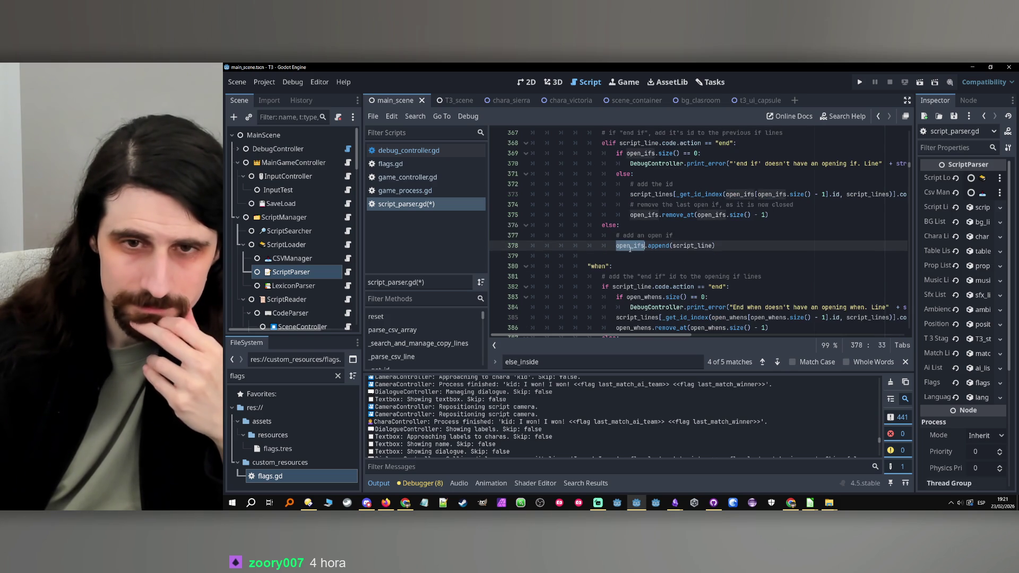
{"action": "scroll", "coordinate": [631, 249], "scroll_direction": "up", "scroll_amount": 9}
{"action": "scroll", "coordinate": [631, 250], "scroll_direction": "up", "scroll_amount": 5}
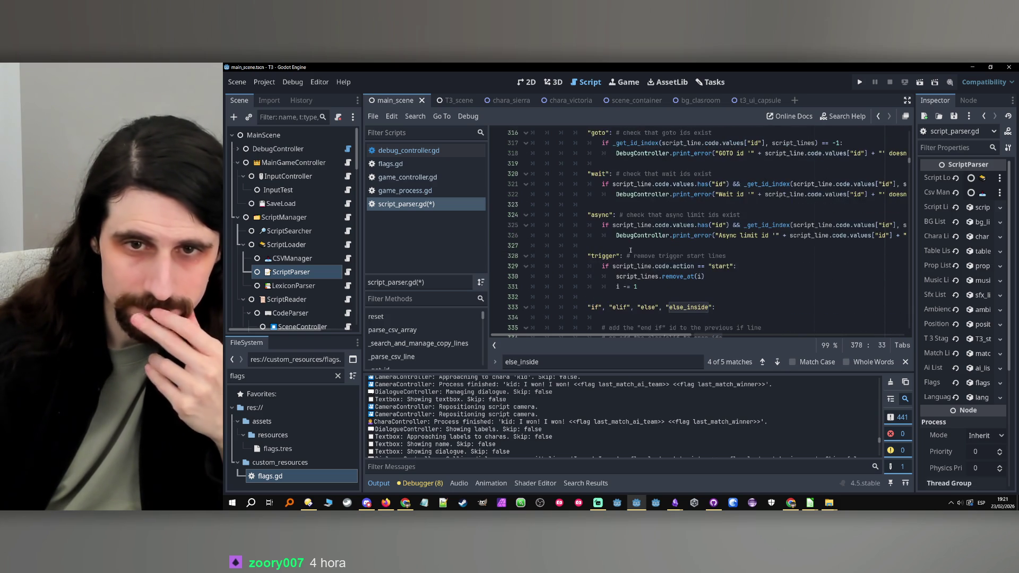
{"action": "scroll", "coordinate": [630, 249], "scroll_direction": "down", "scroll_amount": 14}
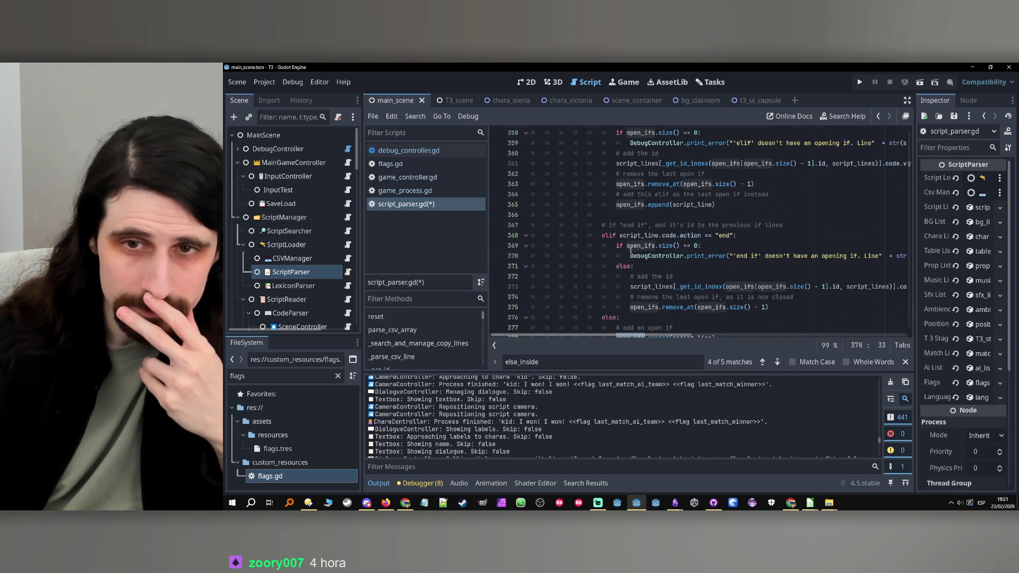
{"action": "scroll", "coordinate": [630, 249], "scroll_direction": "up", "scroll_amount": 6}
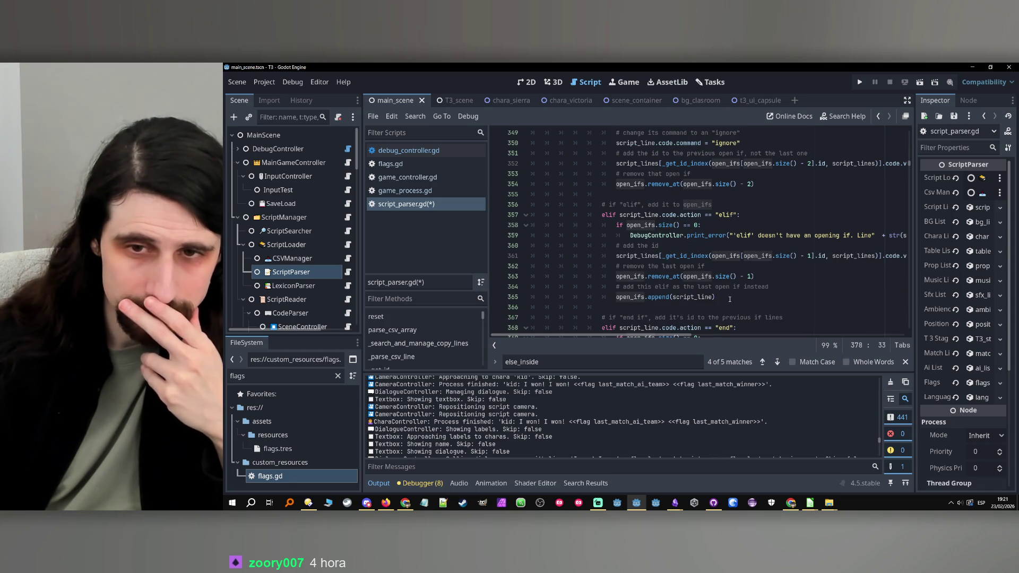
{"action": "left_click", "coordinate": [729, 299]}
{"action": "scroll", "coordinate": [729, 298], "scroll_direction": "up", "scroll_amount": 6}
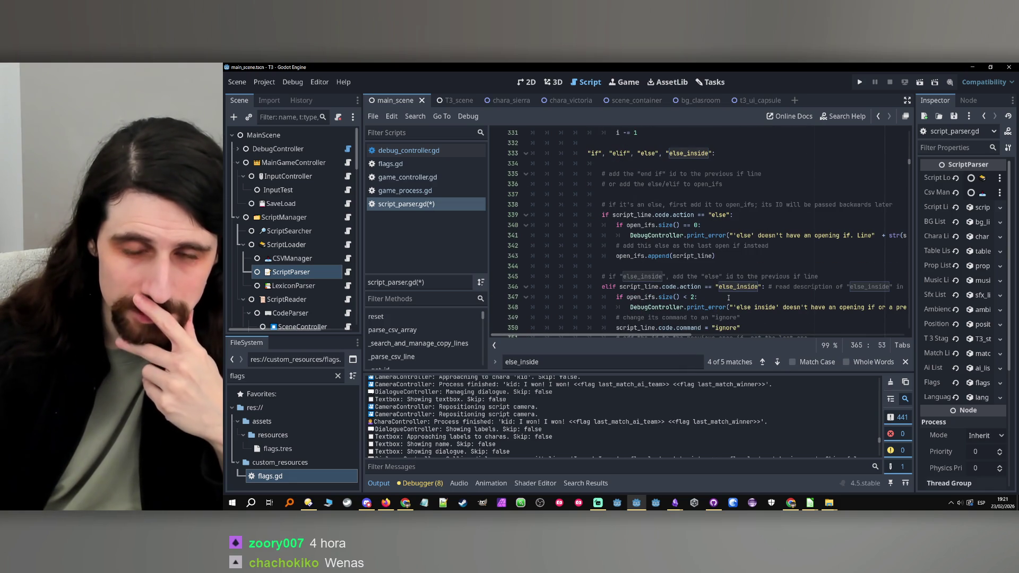
{"action": "left_click", "coordinate": [725, 264]}
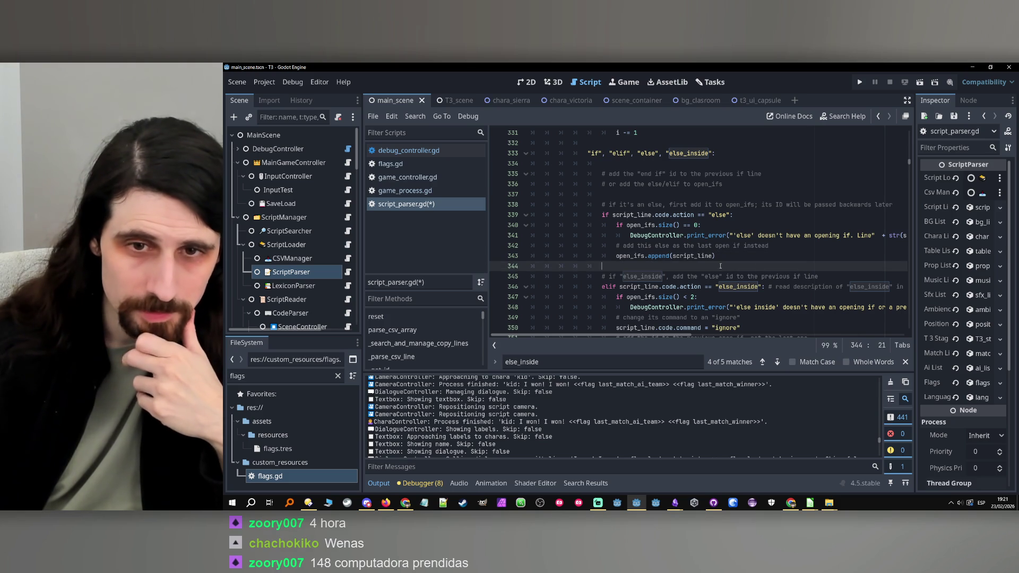
{"action": "double_click", "coordinate": [637, 256]}
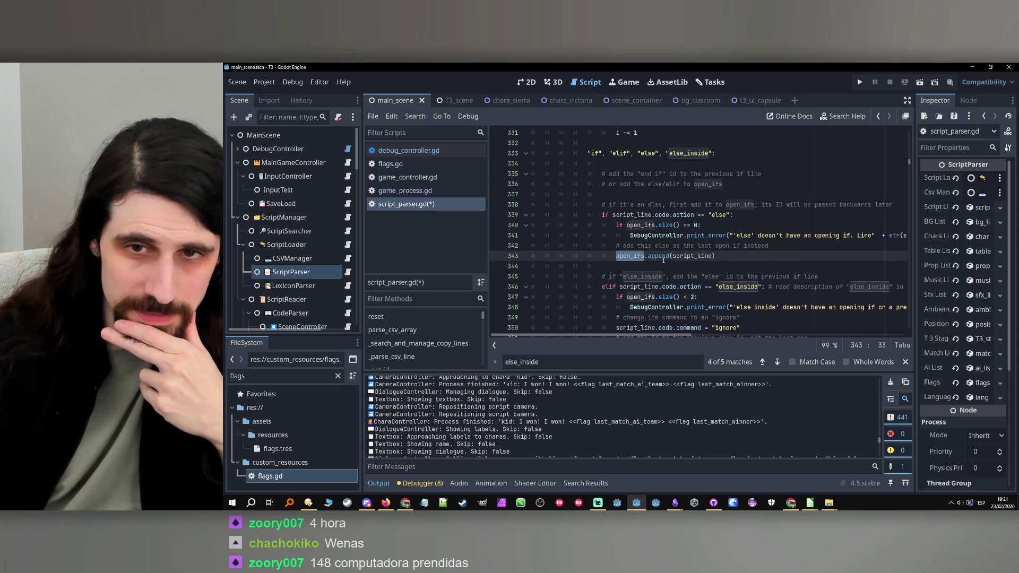
{"action": "double_click", "coordinate": [738, 286]}
{"action": "scroll", "coordinate": [738, 290], "scroll_direction": "down", "scroll_amount": 3}
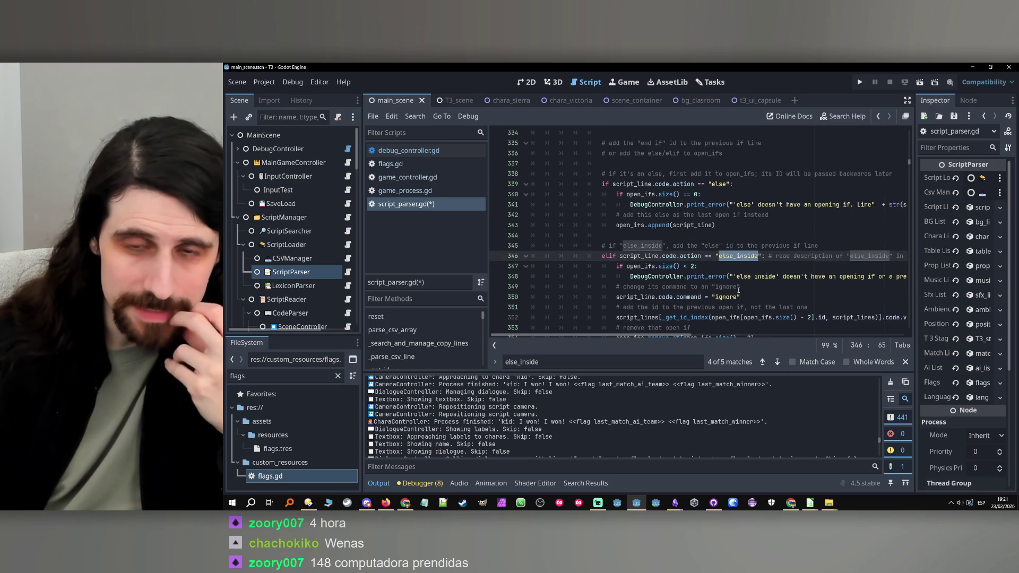
{"action": "scroll", "coordinate": [738, 291], "scroll_direction": "up", "scroll_amount": 1}
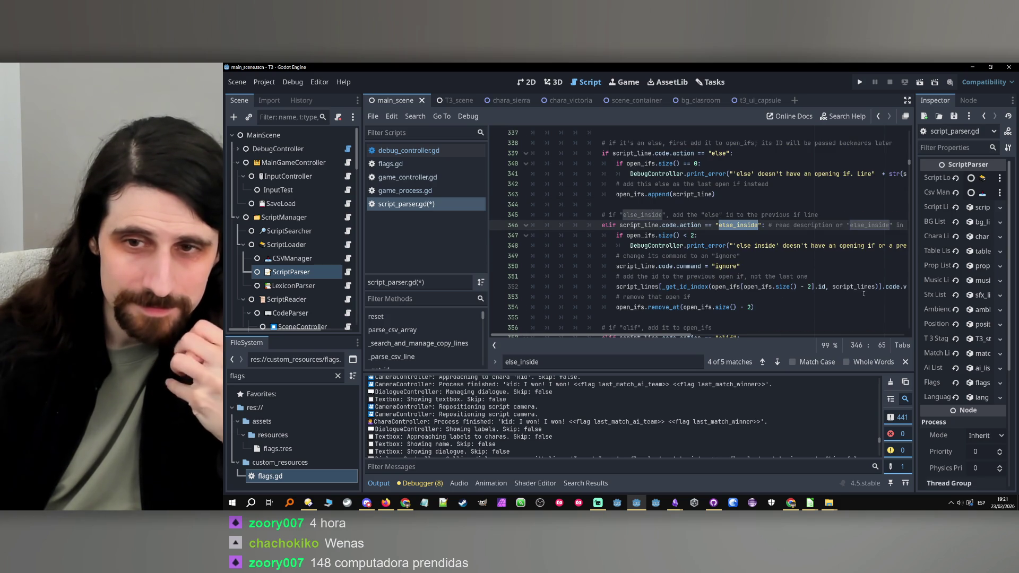
{"action": "left_click", "coordinate": [858, 214]}
{"action": "type", "text": "(e"}
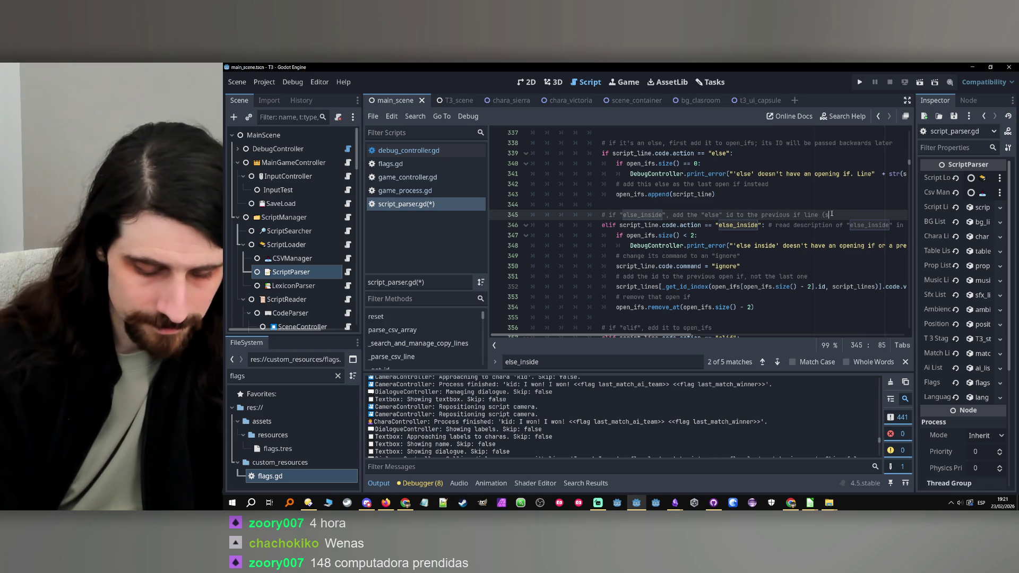
{"action": "type", "text": "kipping the prev"}
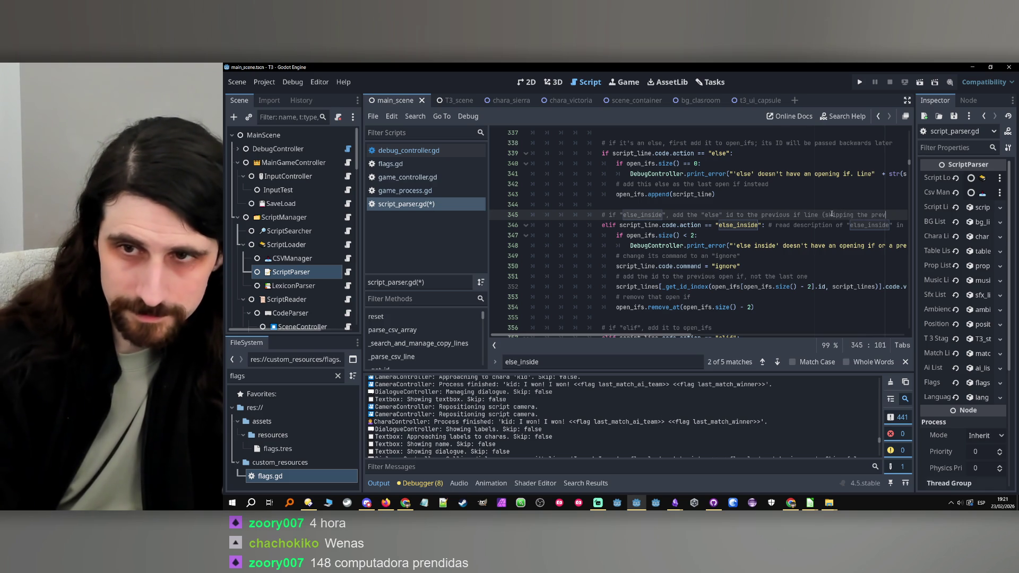
{"action": "type", "text": "ious else"}
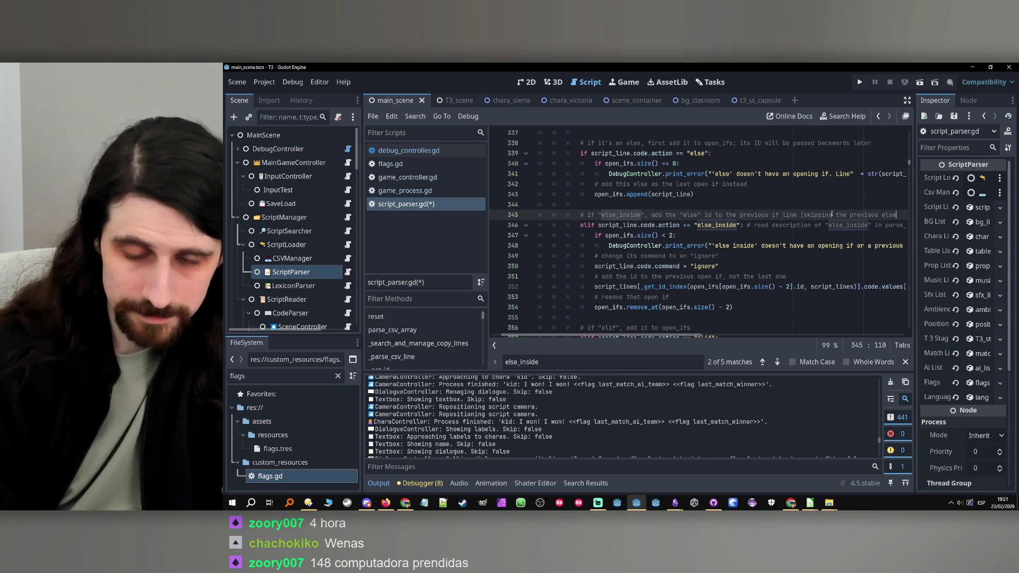
{"action": "type", "text": ")"}
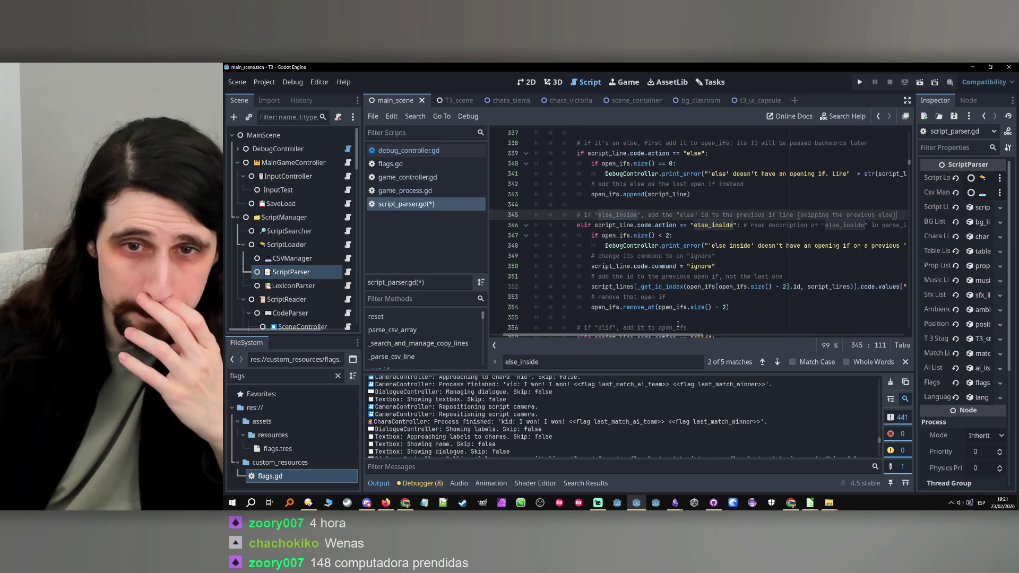
{"action": "left_click_drag", "start_coordinate": [667, 336], "coordinate": [692, 336]}
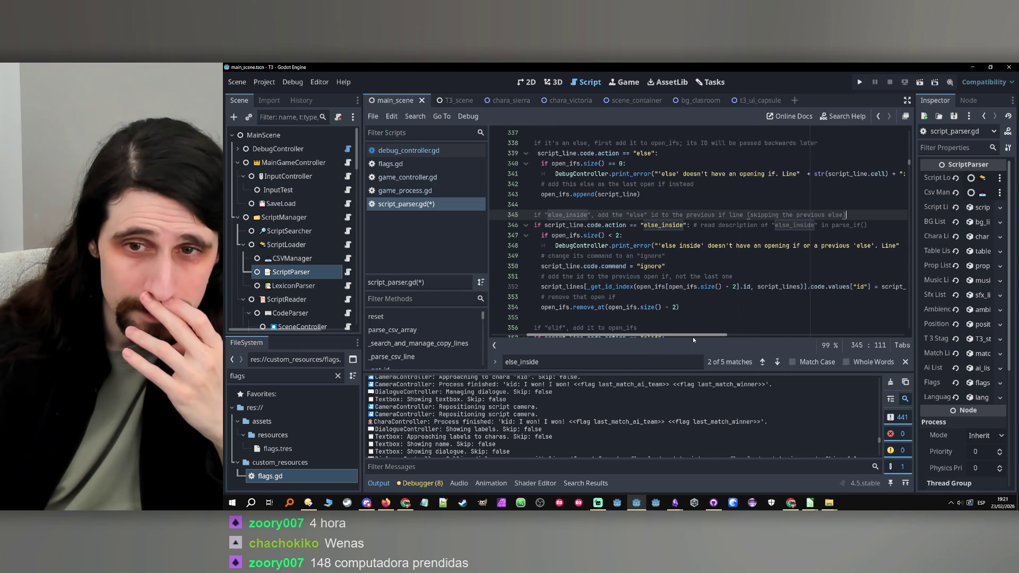
{"action": "scroll", "coordinate": [693, 336], "scroll_direction": "left", "scroll_amount": 5}
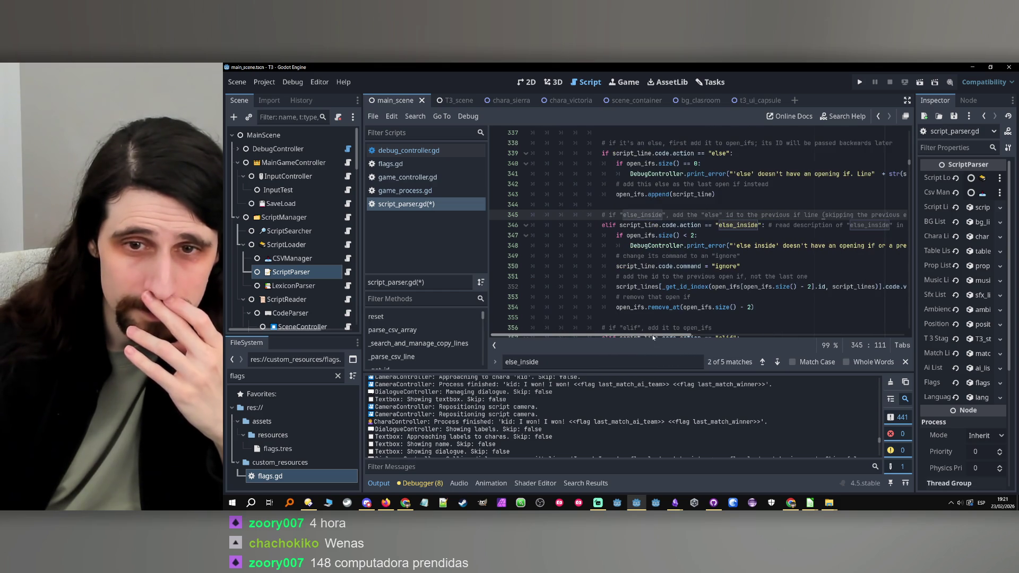
{"action": "double_click", "coordinate": [682, 267]}
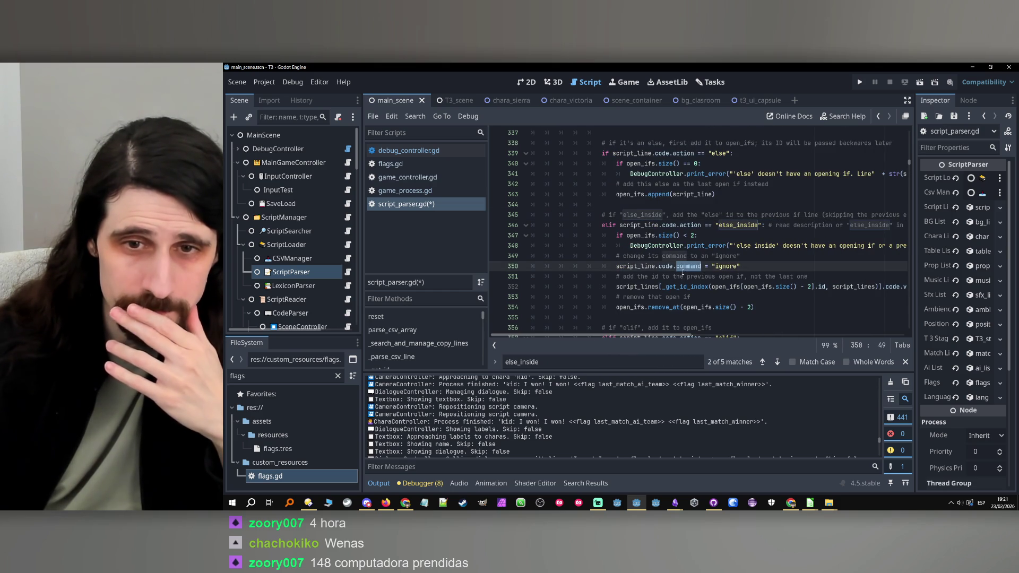
{"action": "double_click", "coordinate": [689, 287]}
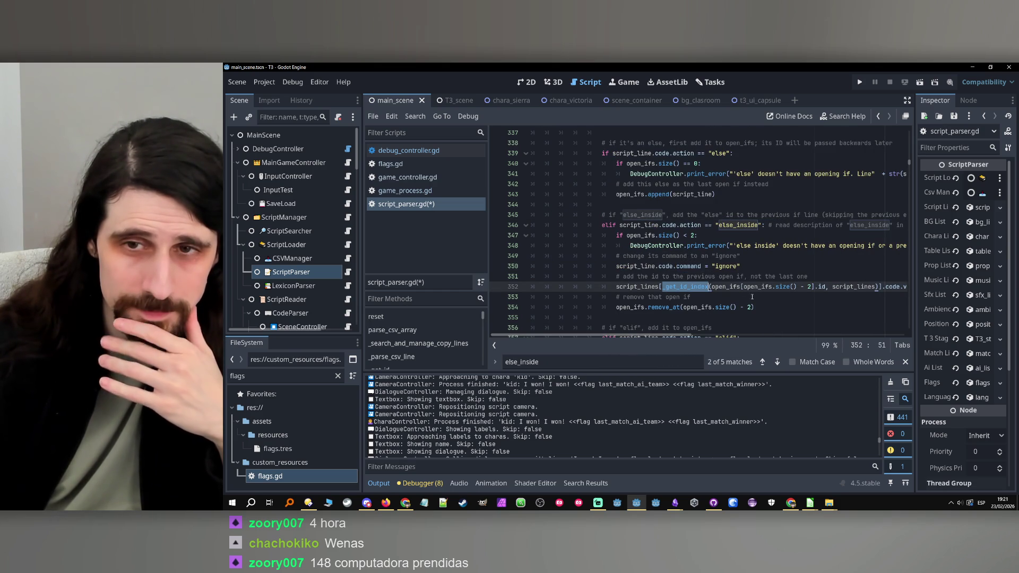
{"action": "scroll", "coordinate": [752, 297], "scroll_direction": "down", "scroll_amount": 3}
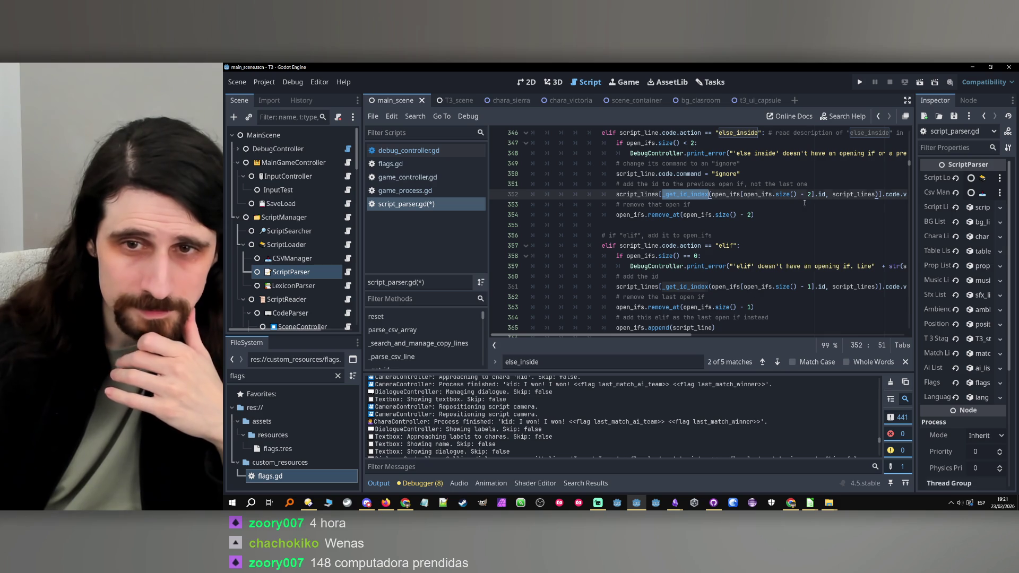
{"action": "left_click", "coordinate": [804, 205]}
{"action": "left_click", "coordinate": [796, 214]}
{"action": "scroll", "coordinate": [786, 265], "scroll_direction": "down", "scroll_amount": 1}
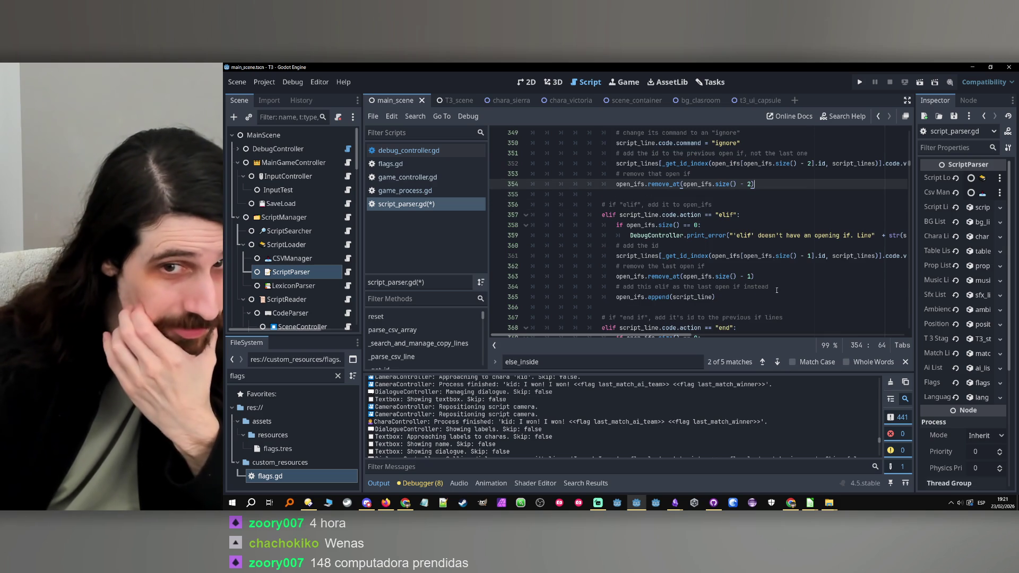
{"action": "left_click", "coordinate": [785, 275]}
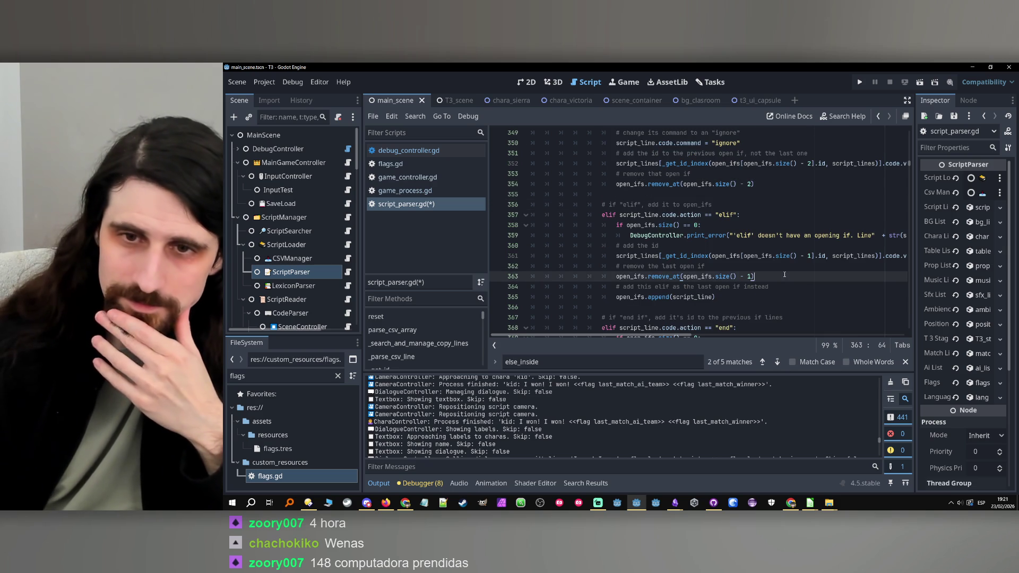
{"action": "scroll", "coordinate": [775, 281], "scroll_direction": "down", "scroll_amount": 2}
{"action": "left_click", "coordinate": [768, 267]}
{"action": "scroll", "coordinate": [767, 271], "scroll_direction": "down", "scroll_amount": 1}
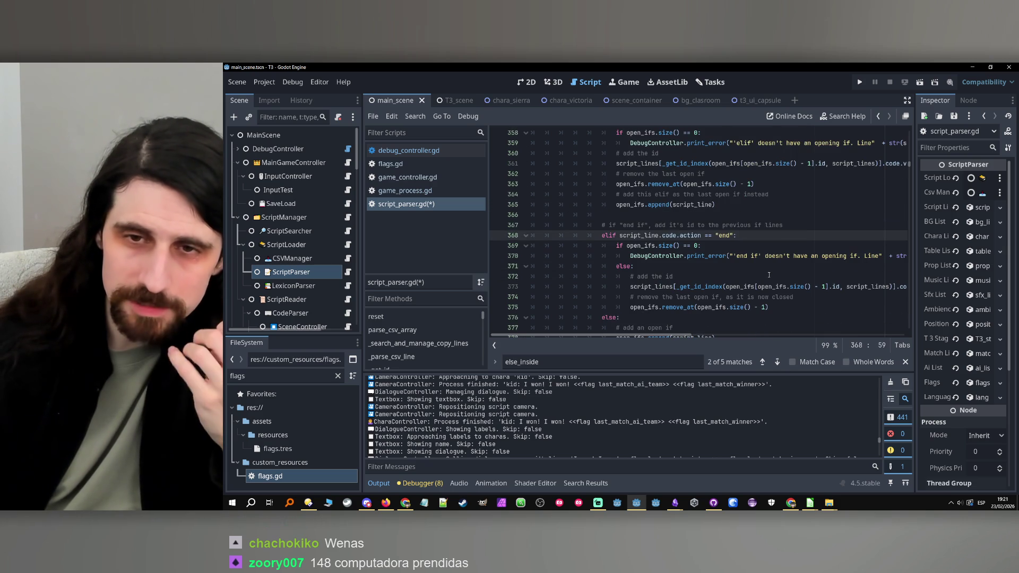
{"action": "left_click", "coordinate": [768, 271]}
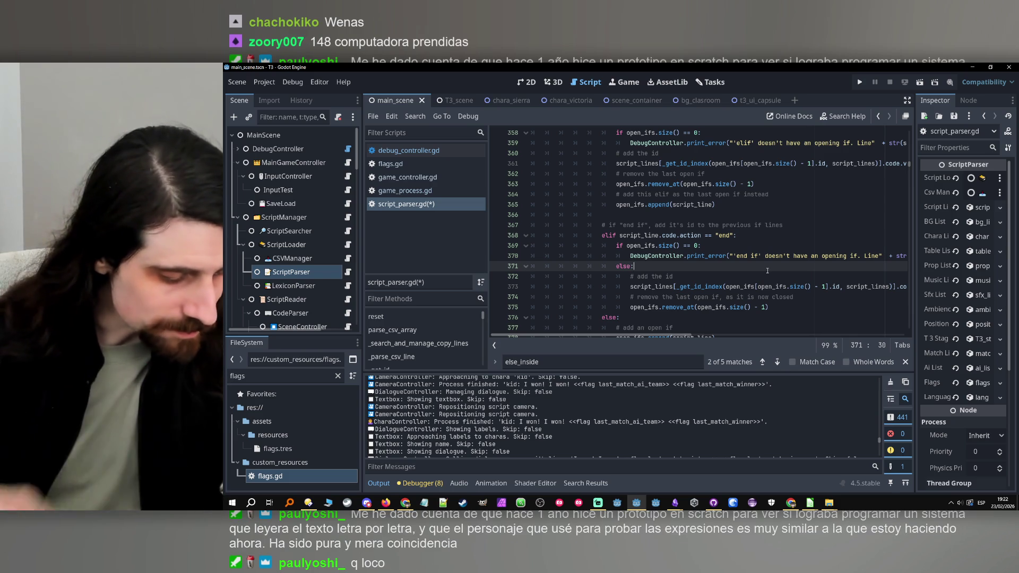
{"action": "left_click", "coordinate": [812, 504]}
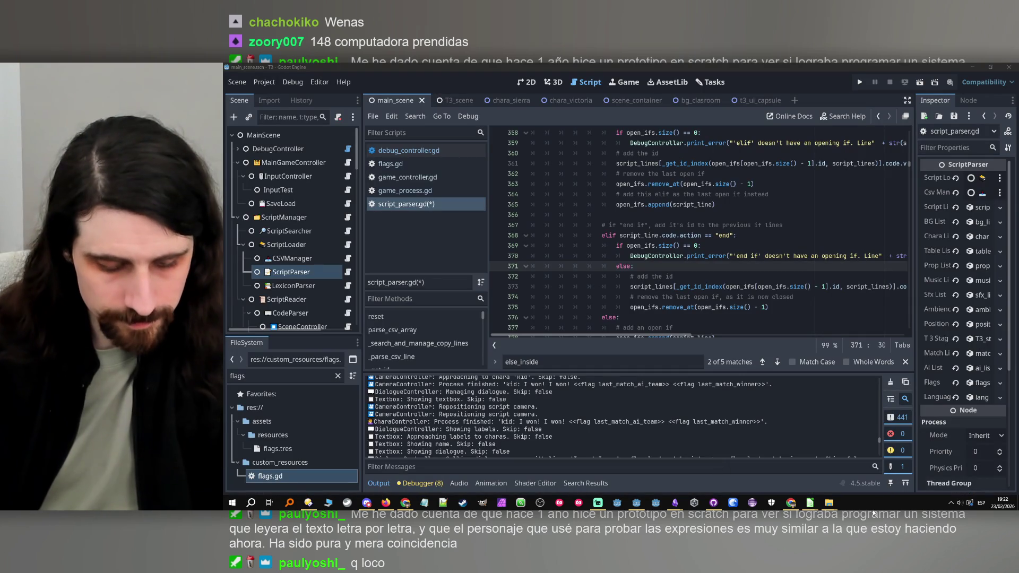
Step: In test1.csv, insert empty cells at B3:D25, shifting the old script down to row 26
{"action": "left_click", "coordinate": [854, 476]}
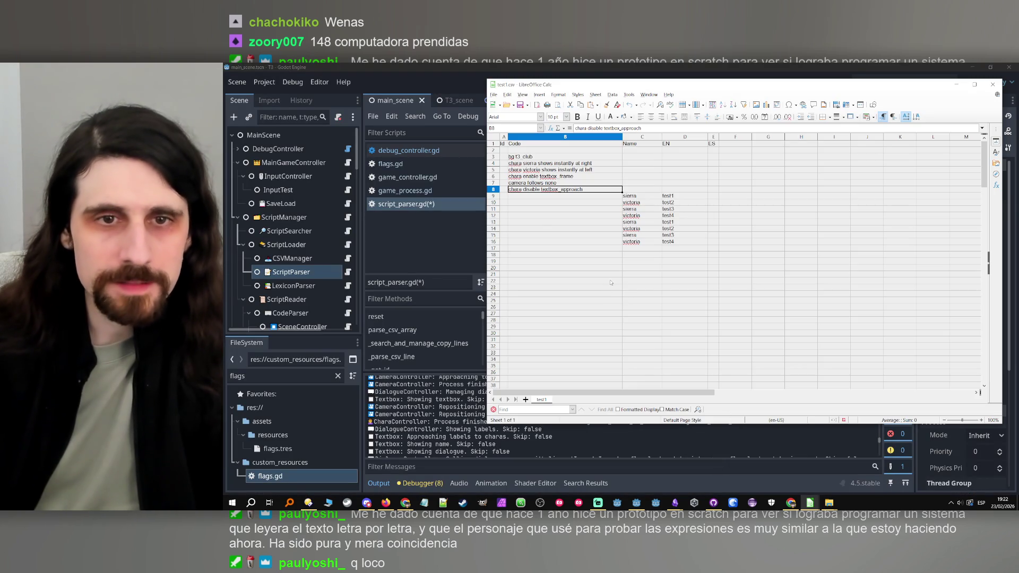
{"action": "mouse_move", "coordinate": [522, 157]}
{"action": "left_mouse_down"}
{"action": "mouse_move", "coordinate": [707, 268]}
{"action": "mouse_move", "coordinate": [706, 302]}
{"action": "left_mouse_up"}
{"action": "key", "text": "ctrl+plus"}
{"action": "key", "text": "Return"}
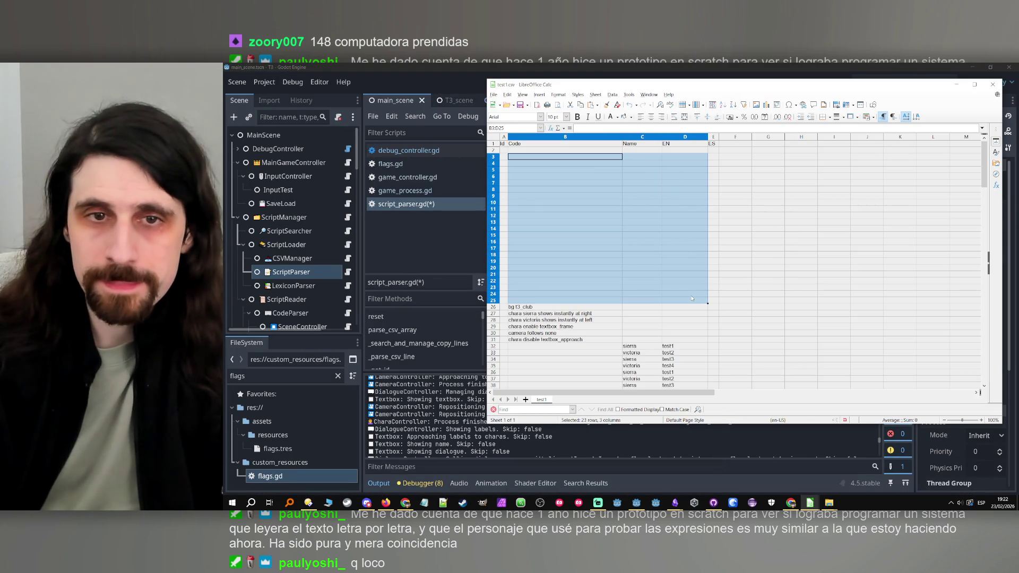
Step: Copy B26:B27 into B3:B4 and remove 'at right' from the sierra line in B4
{"action": "key", "text": "ctrl+Down"}
{"action": "key", "text": "shift+Down"}
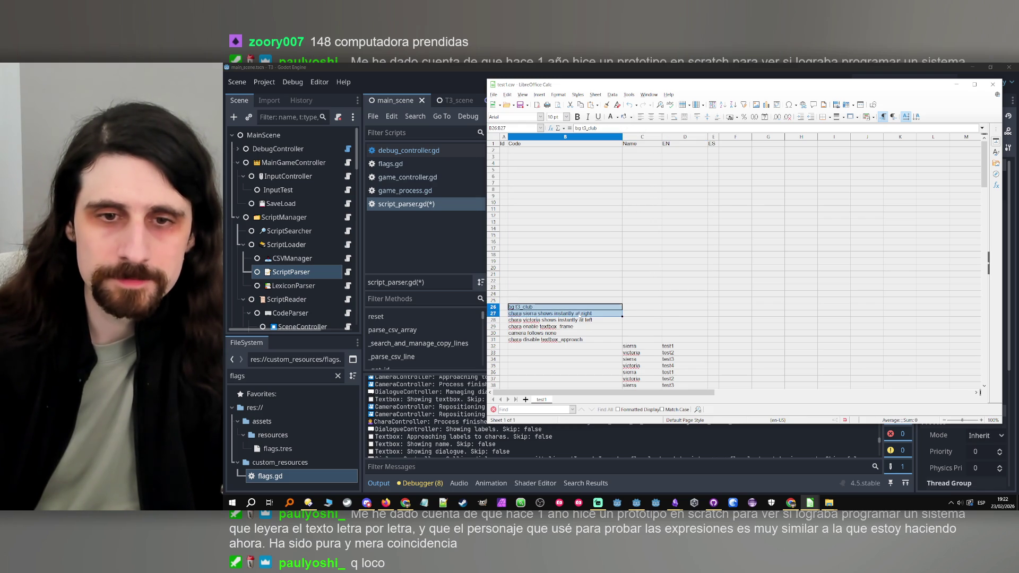
{"action": "key", "text": "ctrl+c"}
{"action": "left_click", "coordinate": [527, 159]}
{"action": "key", "text": "ctrl+v"}
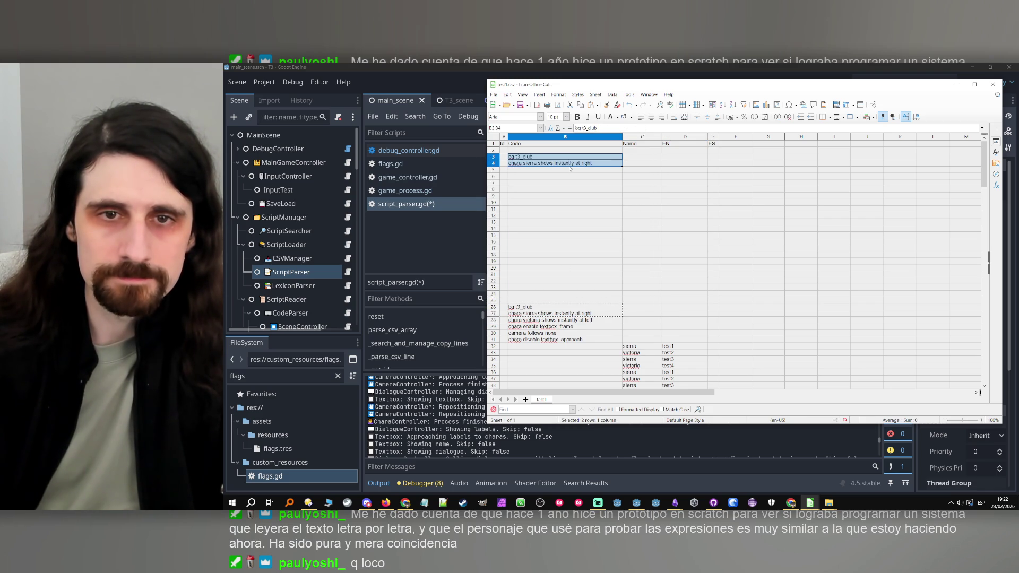
{"action": "double_click", "coordinate": [575, 163]}
{"action": "left_click_drag", "start_coordinate": [576, 163], "coordinate": [631, 166]}
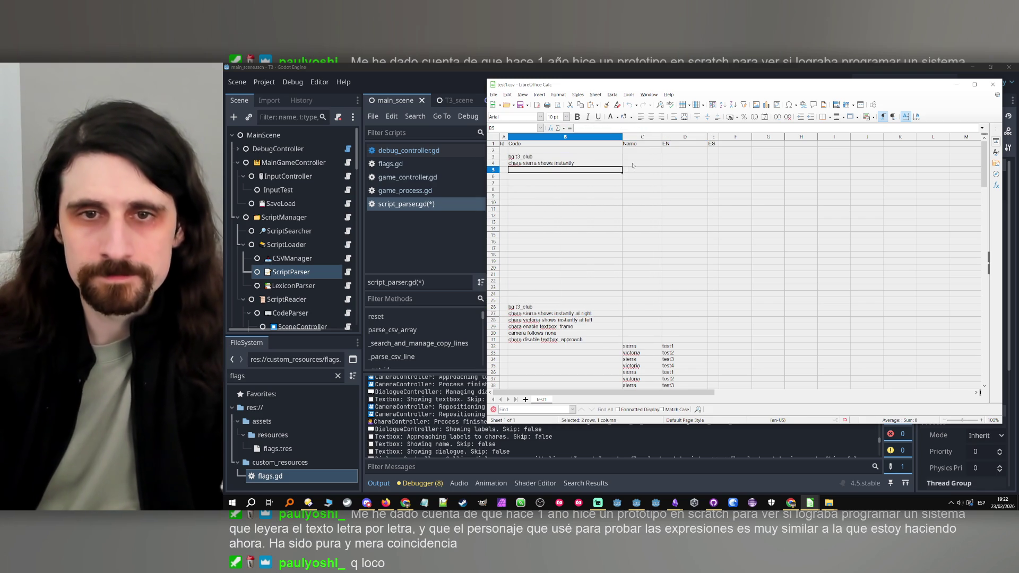
{"action": "key", "text": "Tab"}
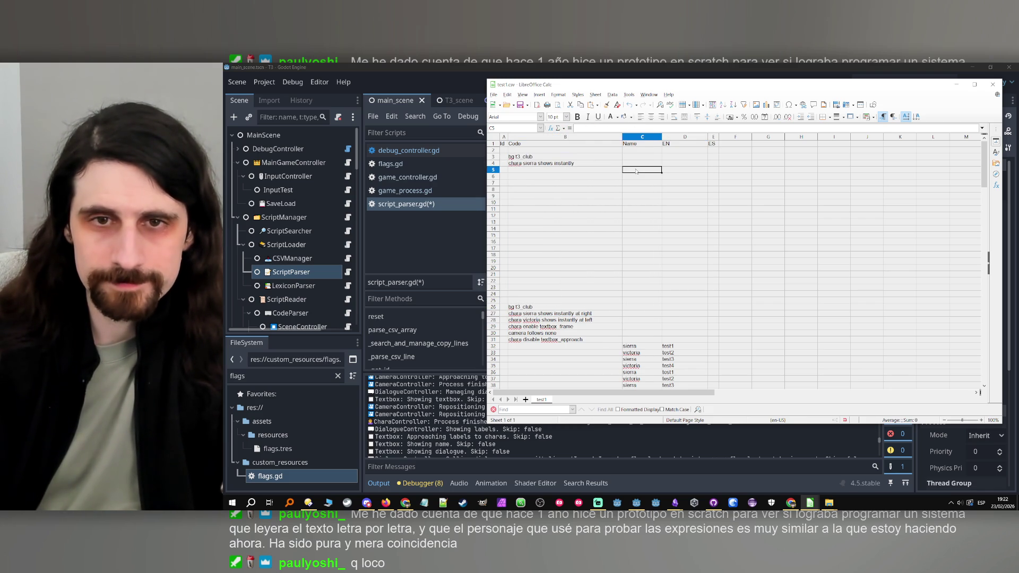
{"action": "key", "text": "Left"}
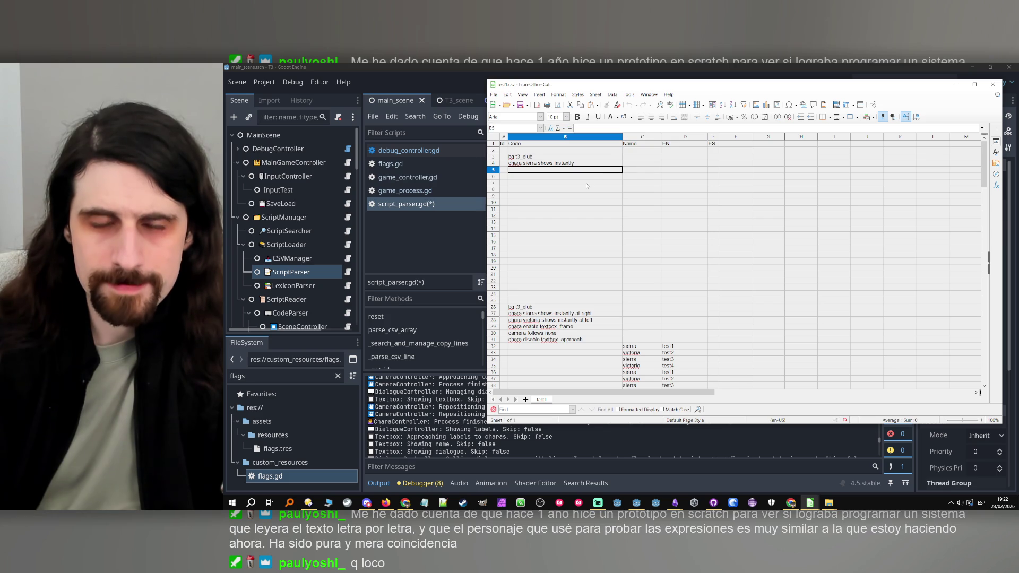
{"action": "double_click", "coordinate": [587, 178]}
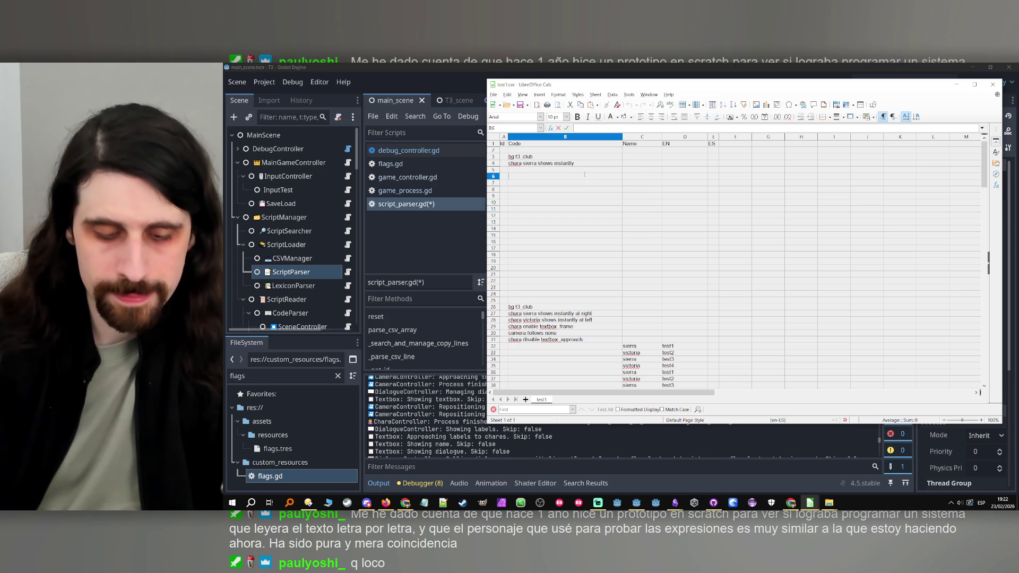
Step: Enter the word flag in cell B6 below the two opening lines
{"action": "type", "text": "flag"}
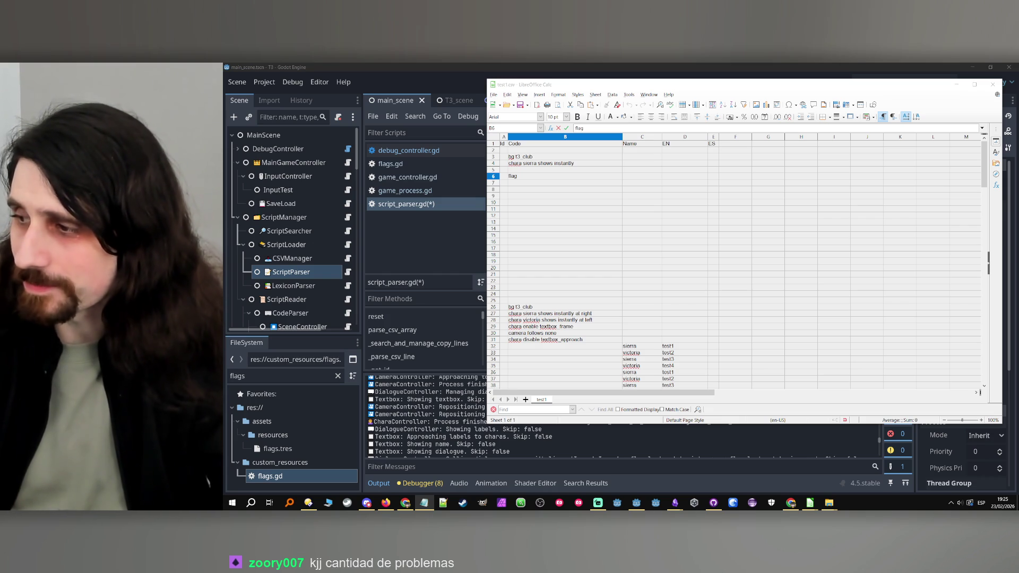
Step: Append ' test' to cell B6 in Calc, then open flags.gd from Godot's FileSystem dock
{"action": "key", "text": "alt+Tab"}
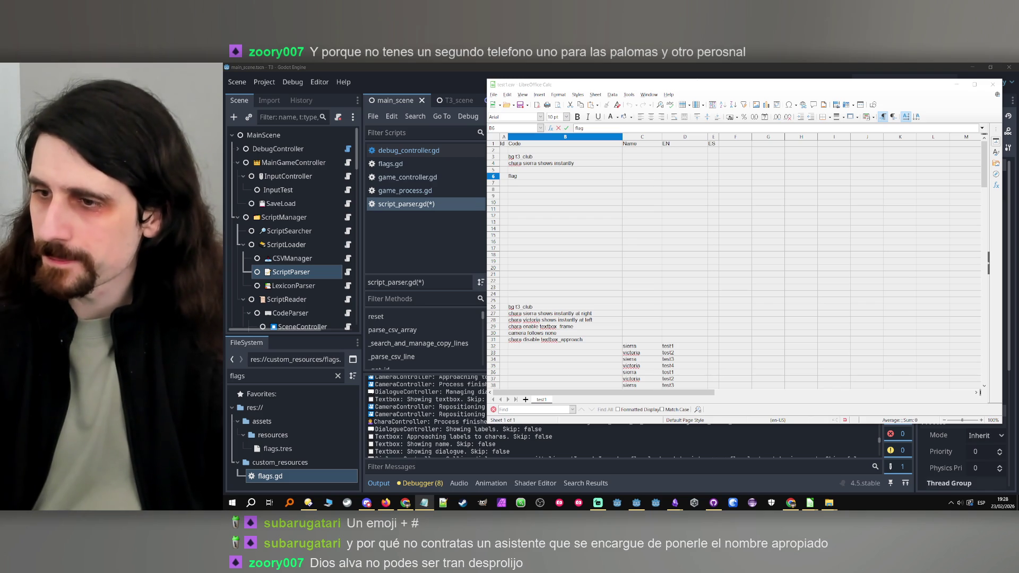
{"action": "left_click", "coordinate": [513, 176]}
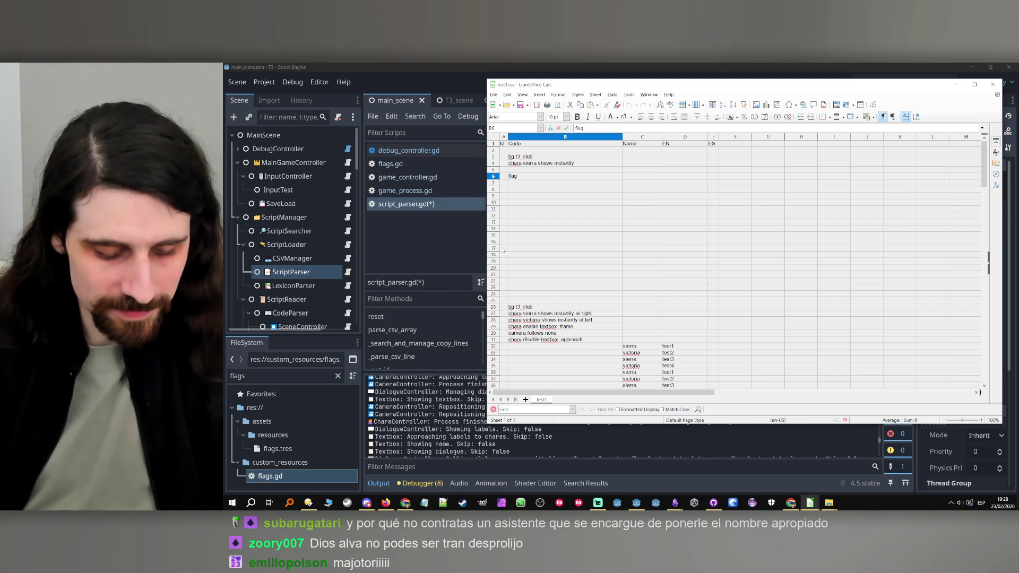
{"action": "type", "text": " test"}
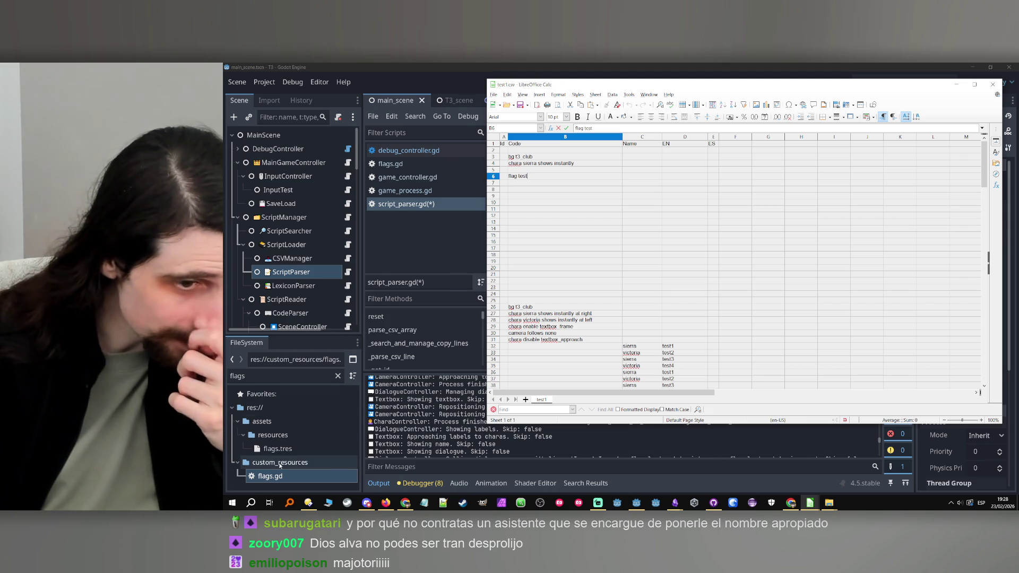
{"action": "double_click", "coordinate": [268, 476]}
Step: Paste a copy of the test1 flag line on line 41 and rename it to test
{"action": "scroll", "coordinate": [641, 276], "scroll_direction": "up", "scroll_amount": 20}
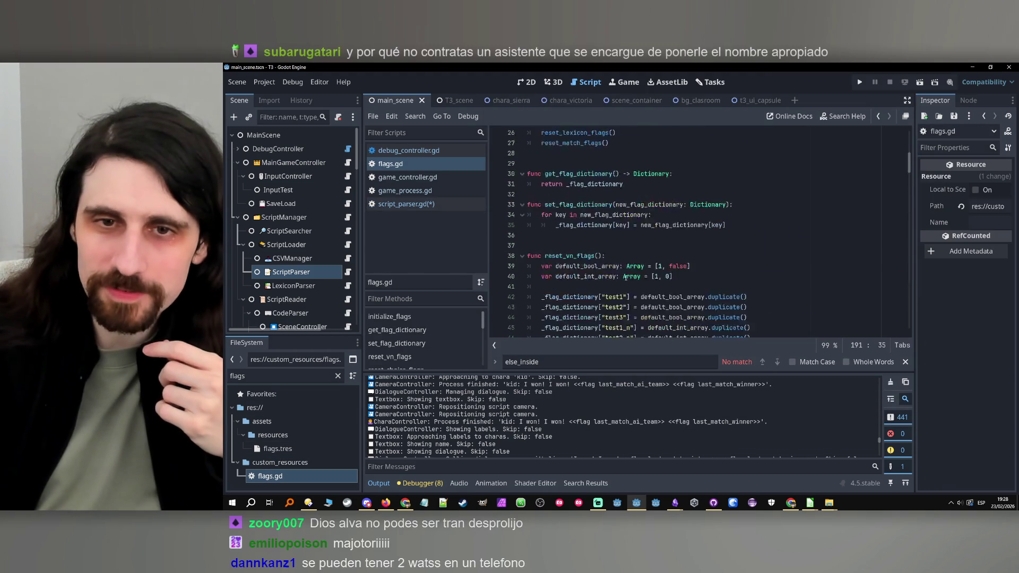
{"action": "scroll", "coordinate": [641, 276], "scroll_direction": "down", "scroll_amount": 1}
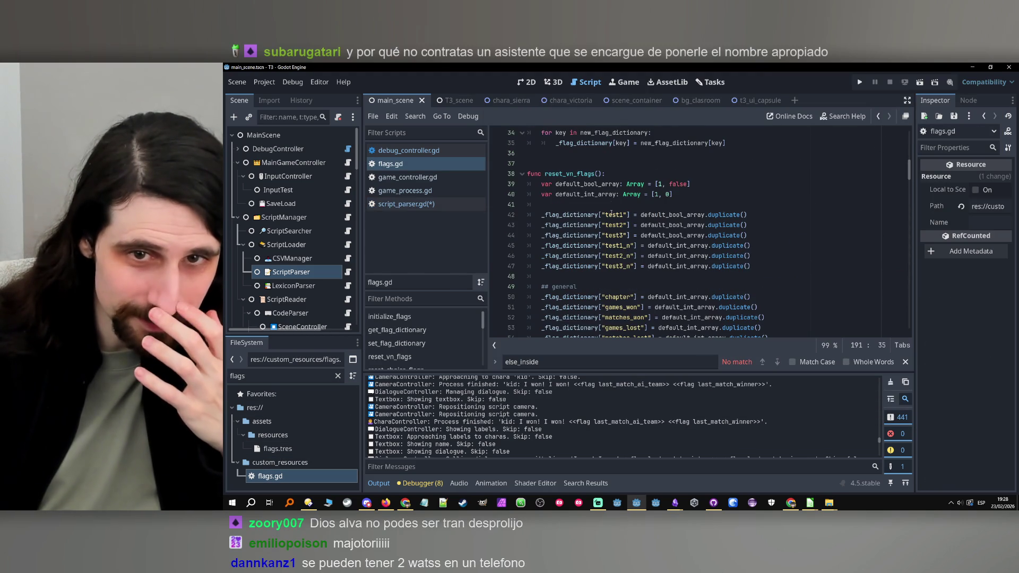
{"action": "left_click_drag", "start_coordinate": [749, 214], "coordinate": [559, 206]}
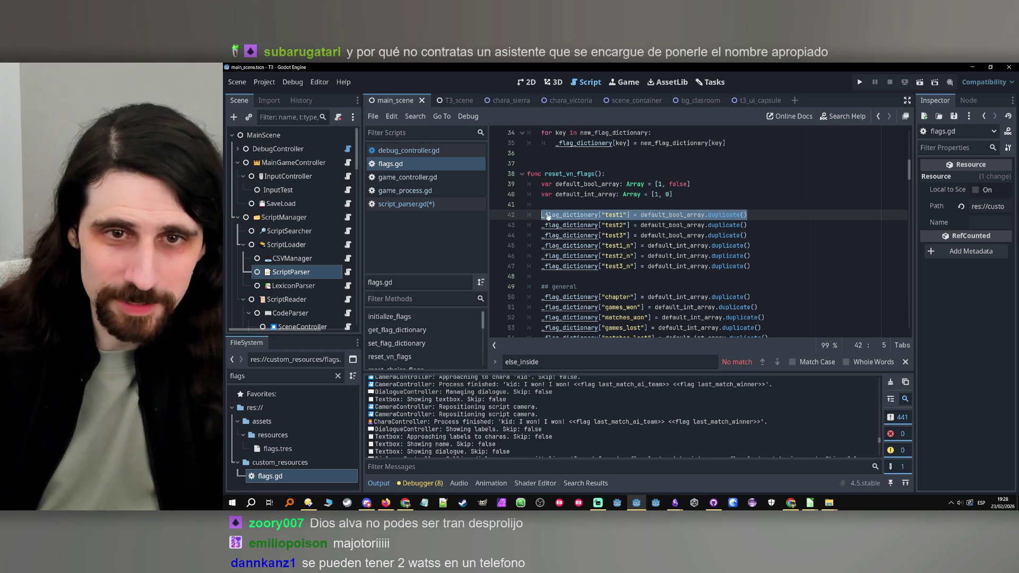
{"action": "left_click", "coordinate": [554, 206]}
{"action": "key", "text": "ctrl+v"}
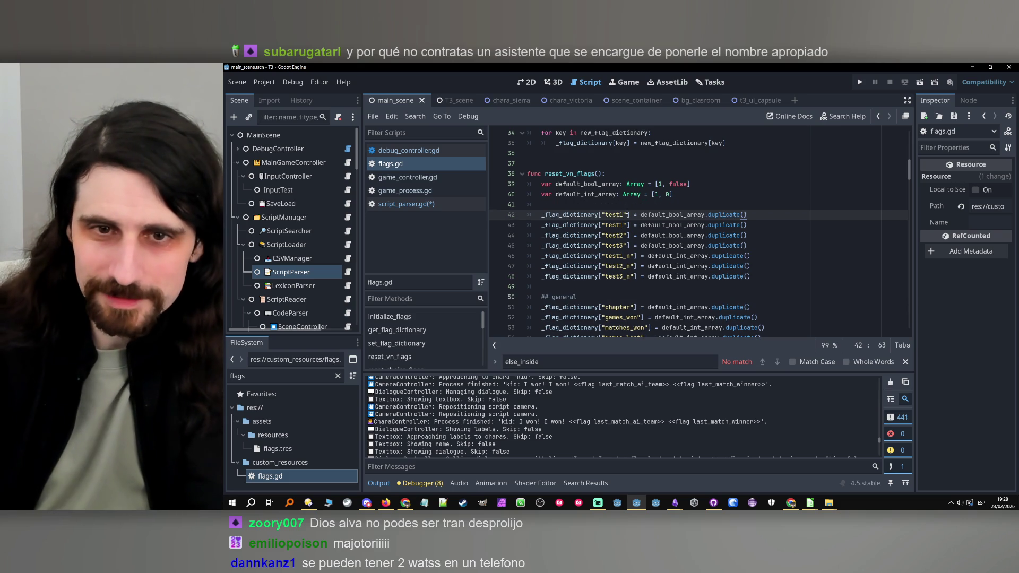
{"action": "key", "text": "BackSpace"}
Step: Save flags.gd, select the test1_n flag name, and minimize Godot
{"action": "left_click", "coordinate": [666, 237]}
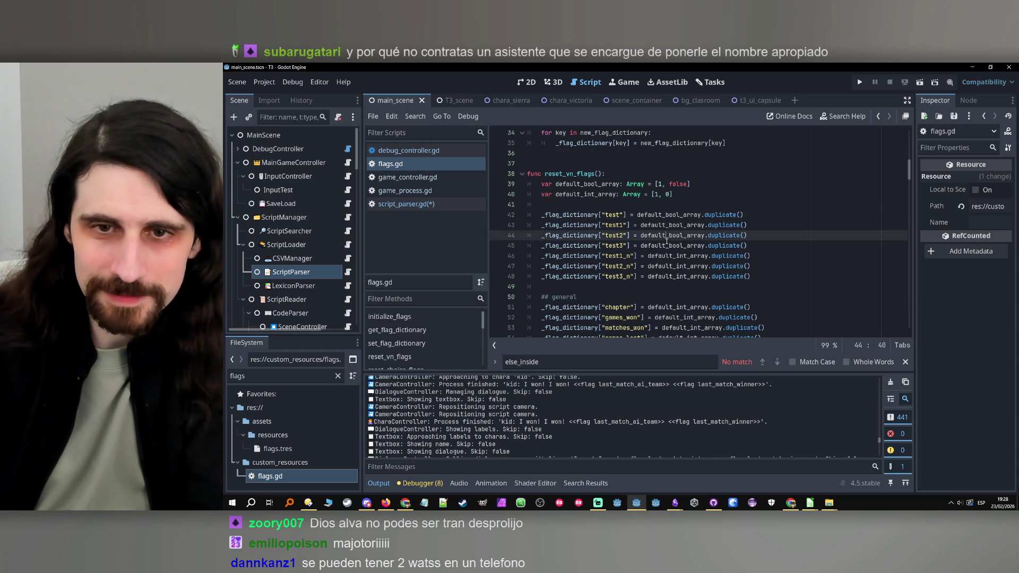
{"action": "left_click", "coordinate": [626, 266]}
{"action": "left_click", "coordinate": [768, 268]}
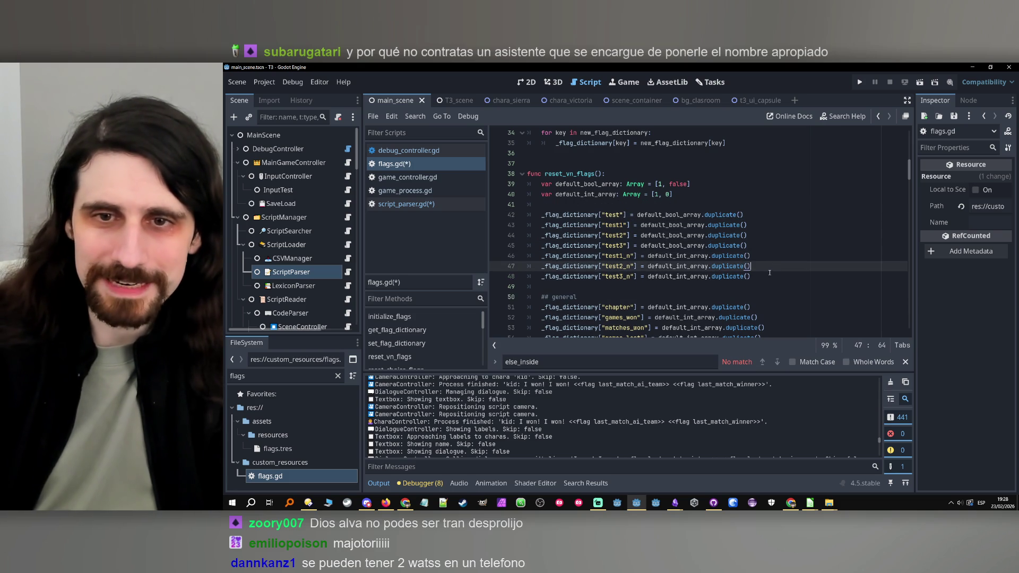
{"action": "left_click", "coordinate": [614, 242]}
{"action": "left_click", "coordinate": [761, 256]}
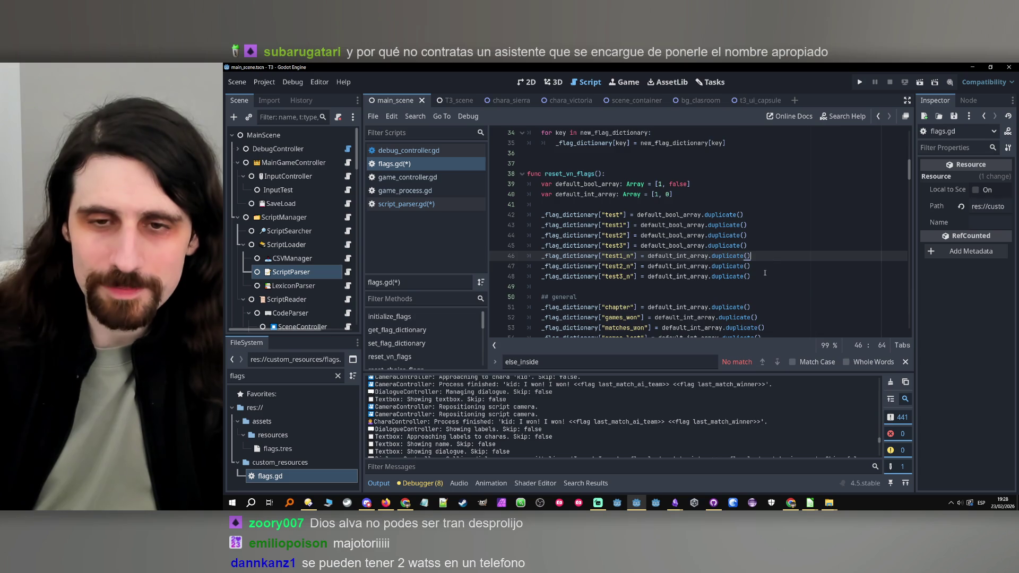
{"action": "scroll", "coordinate": [761, 265], "scroll_direction": "down", "scroll_amount": 6}
{"action": "scroll", "coordinate": [761, 274], "scroll_direction": "up", "scroll_amount": 7}
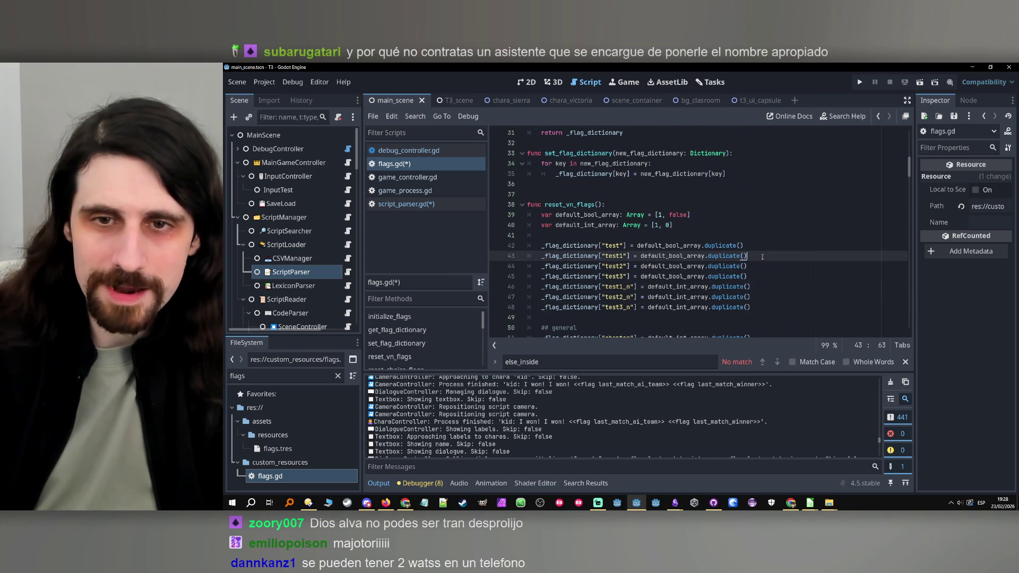
{"action": "left_click", "coordinate": [762, 275]}
{"action": "key", "text": "ctrl+s"}
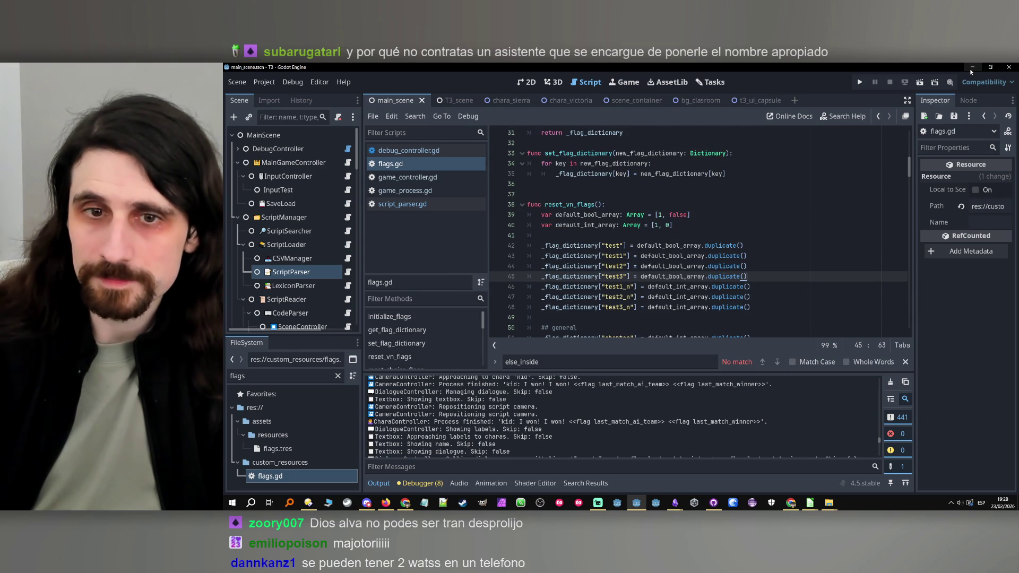
{"action": "left_click", "coordinate": [751, 286]}
{"action": "double_click", "coordinate": [589, 287]}
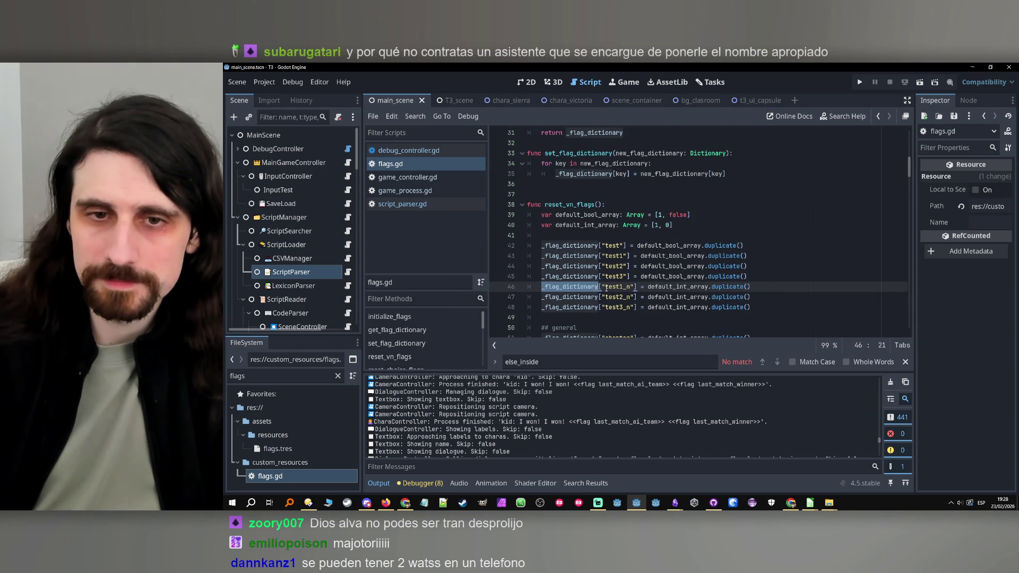
{"action": "double_click", "coordinate": [617, 287]}
{"action": "key", "text": "ctrl+c"}
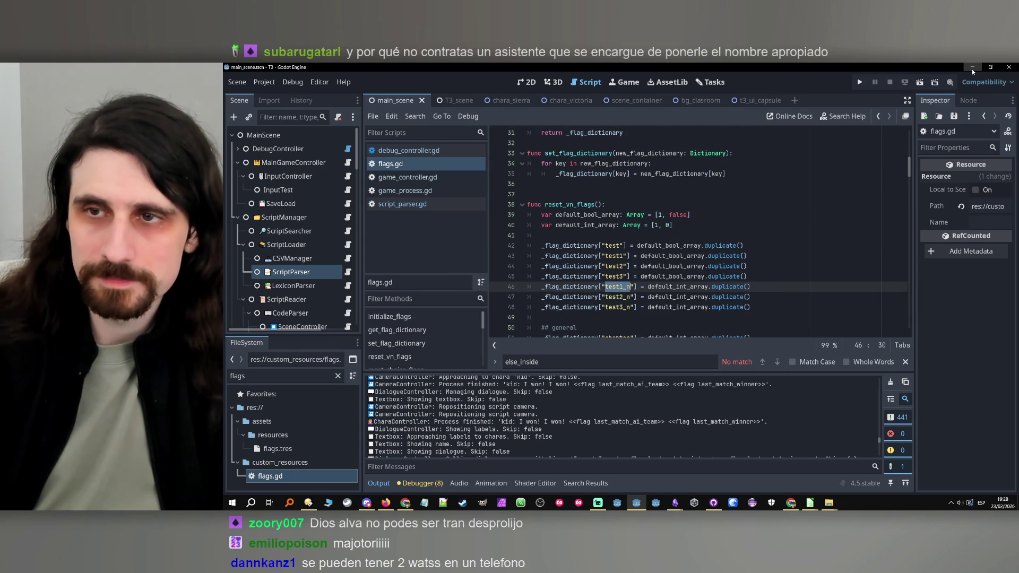
{"action": "left_click", "coordinate": [972, 67]}
Step: Make B6 read flag test1_n = 2 and add an if flag test1 line with sierra saying nope
{"action": "key", "text": "ctrl+v"}
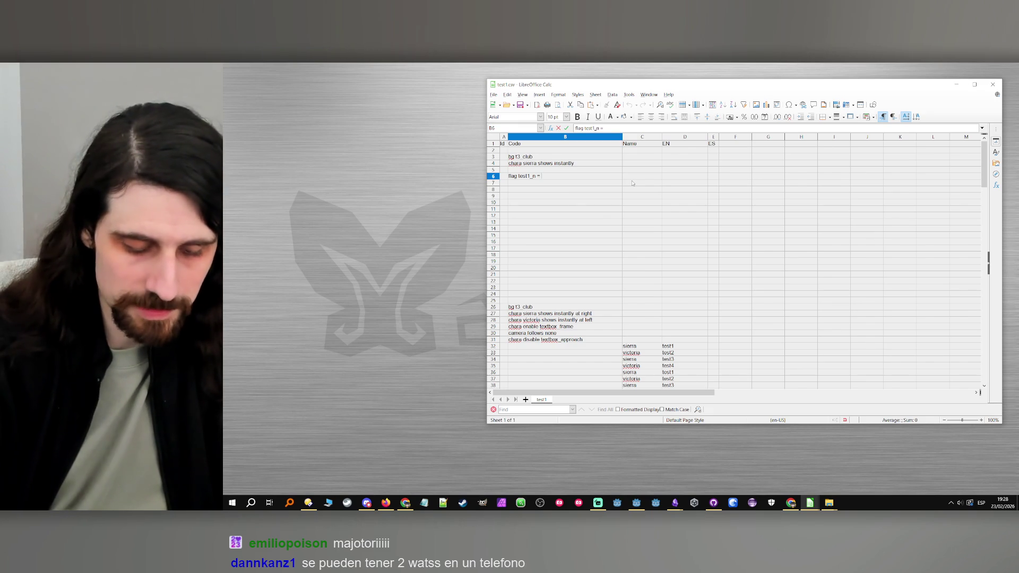
{"action": "type", "text": "2"}
{"action": "key", "text": "Return"}
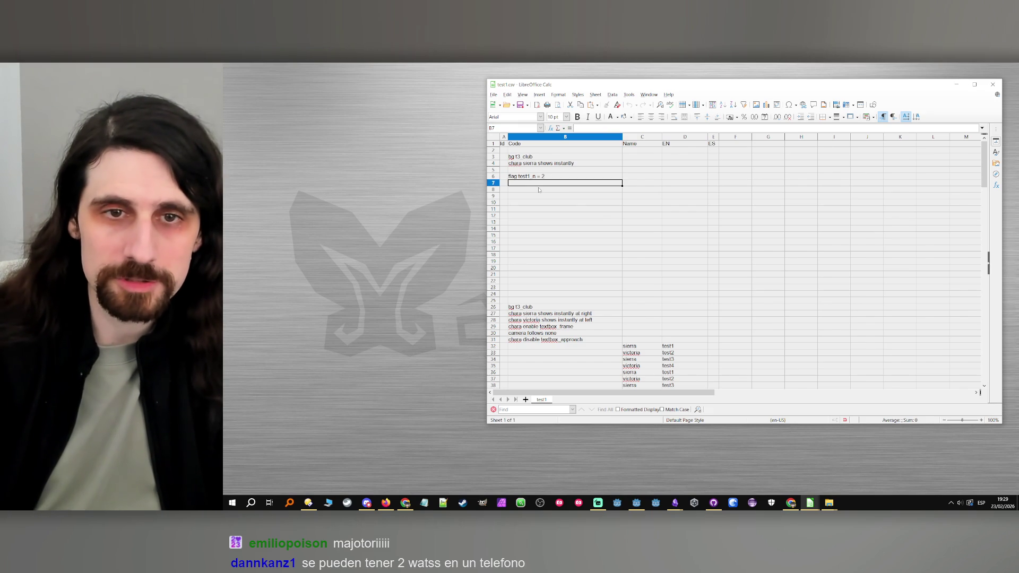
{"action": "left_click", "coordinate": [535, 187]}
{"action": "type", "text": "if "}
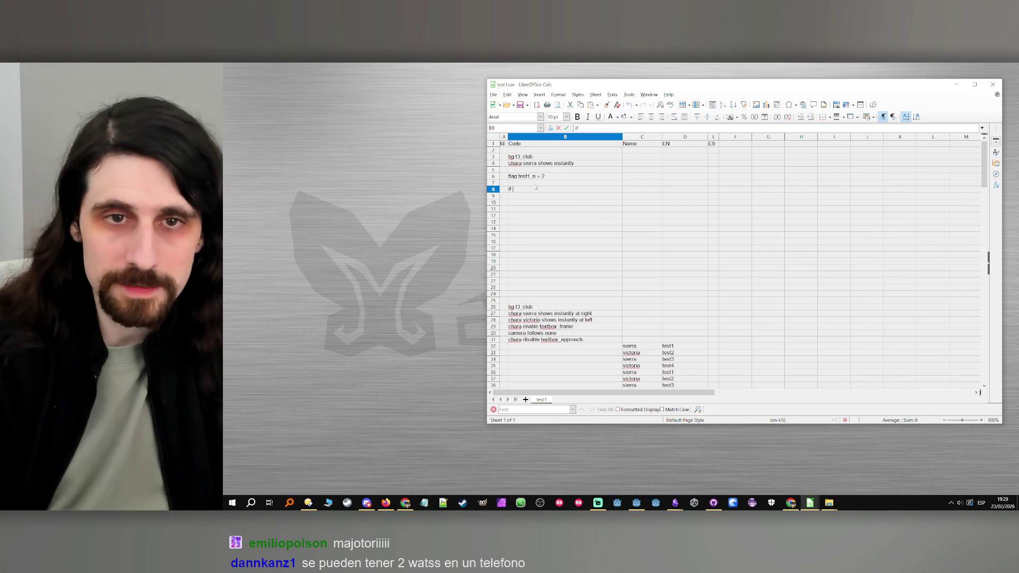
{"action": "type", "text": "flag"}
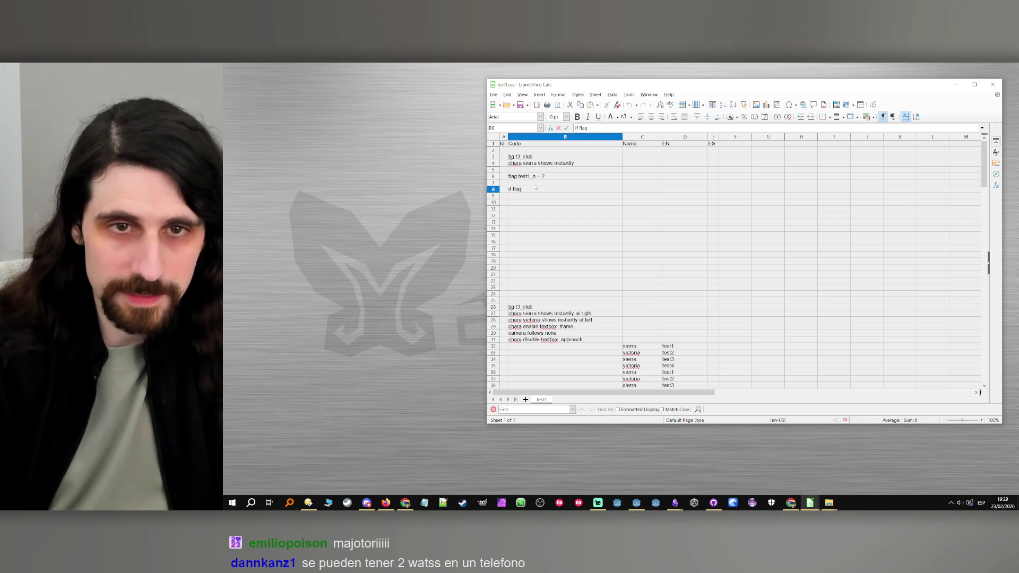
{"action": "type", "text": " test1_n == 0"}
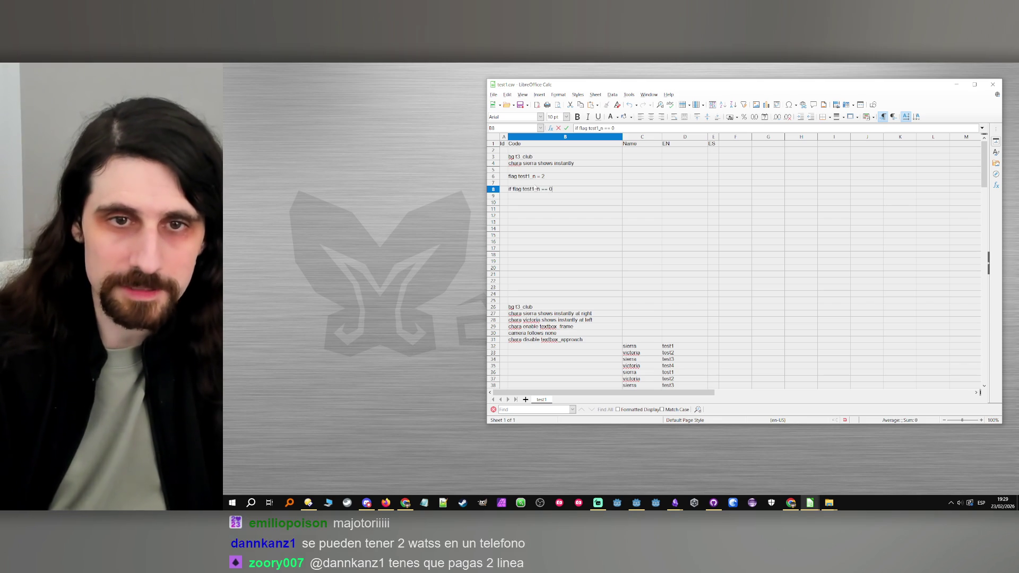
{"action": "left_click", "coordinate": [647, 198]}
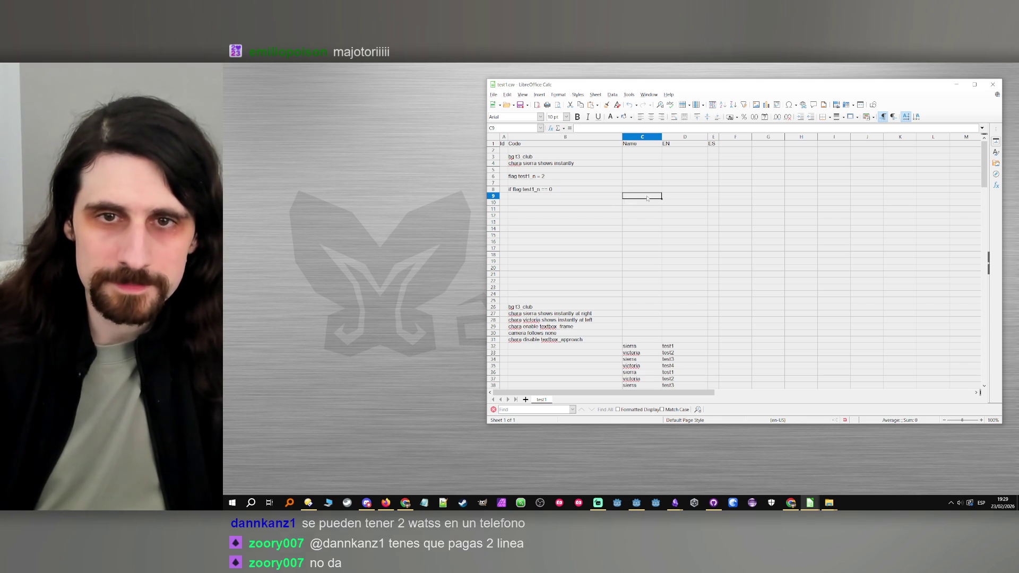
{"action": "type", "text": "soe"}
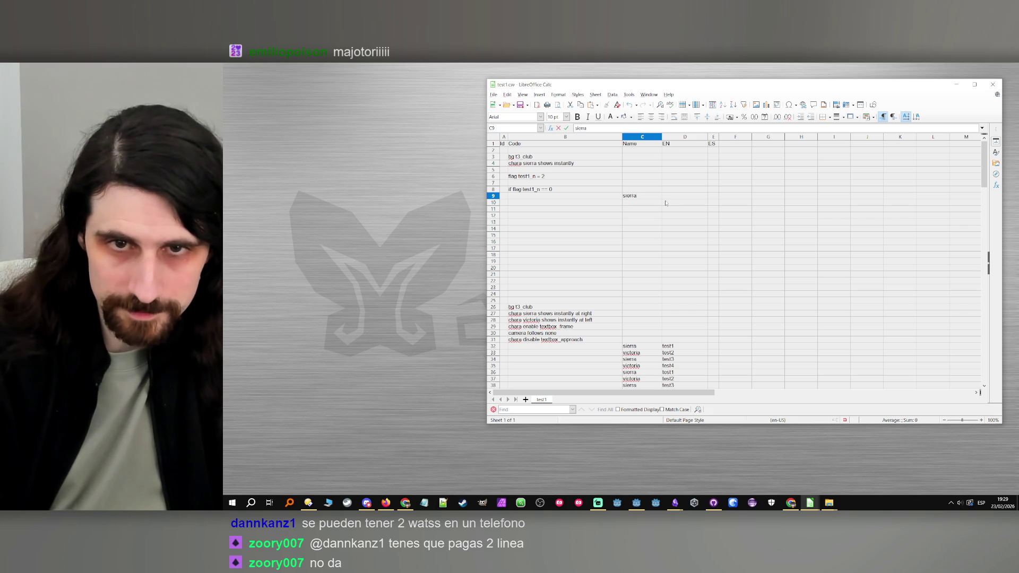
{"action": "key", "text": "Tab"}
{"action": "type", "text": "n"}
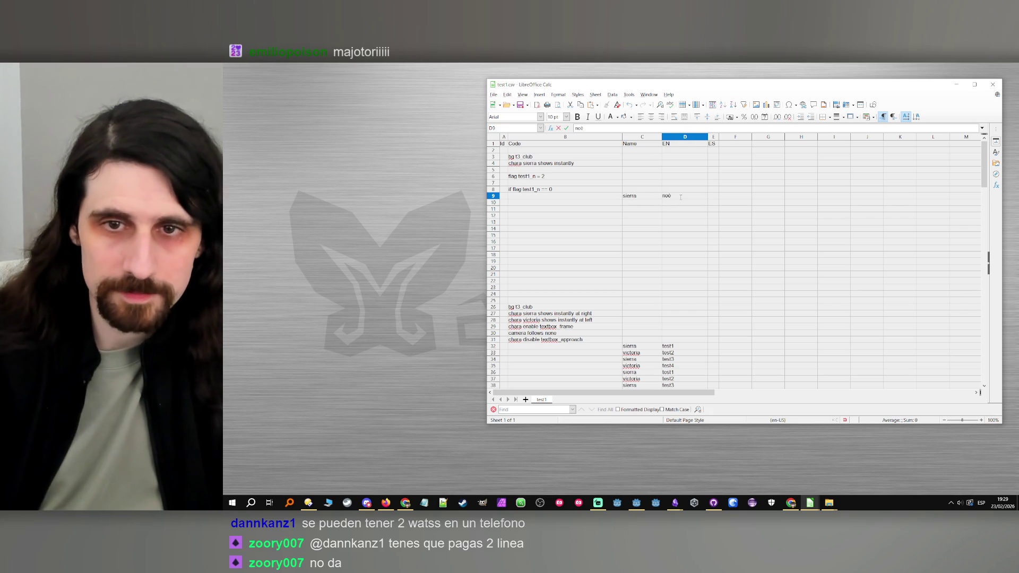
{"action": "key", "text": "BackSpace"}
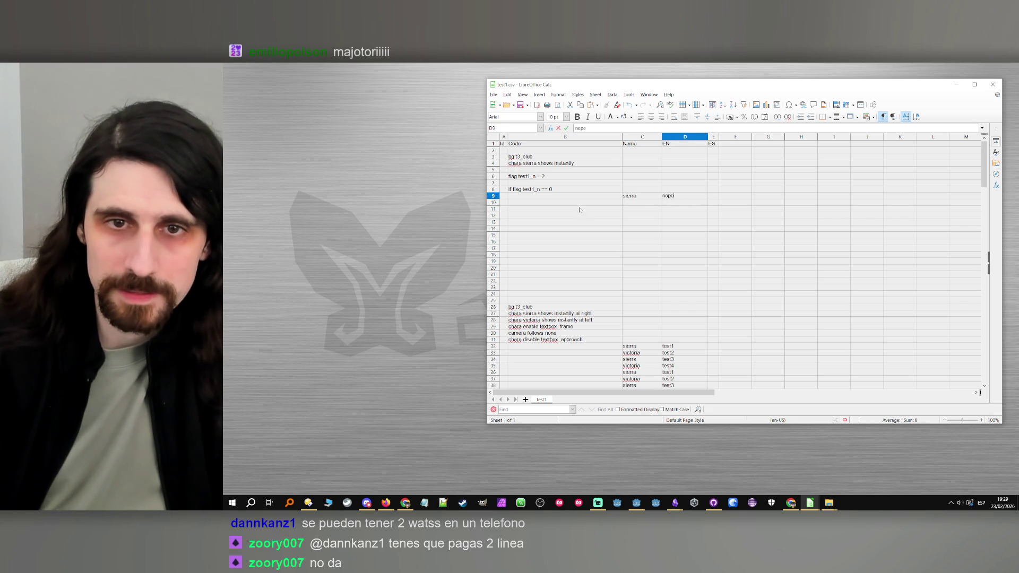
{"action": "left_click", "coordinate": [580, 205]}
Step: Add an elif flag test1_n == 1 line with sierra saying still nope
{"action": "type", "text": "elif fla"}
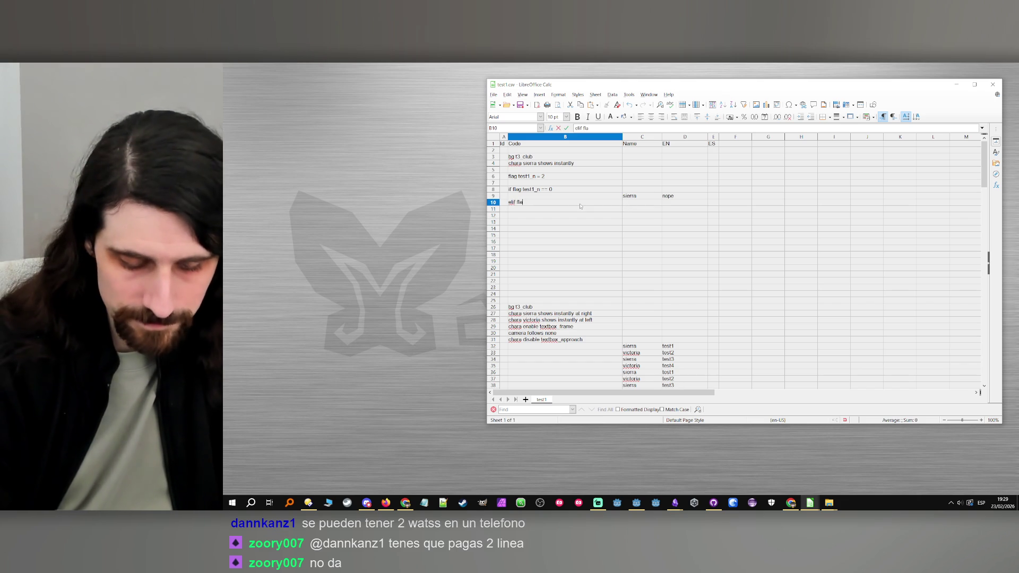
{"action": "type", "text": "g"}
{"action": "key", "text": "Up"}
{"action": "key", "text": "Up"}
{"action": "key", "text": "ctrl+c"}
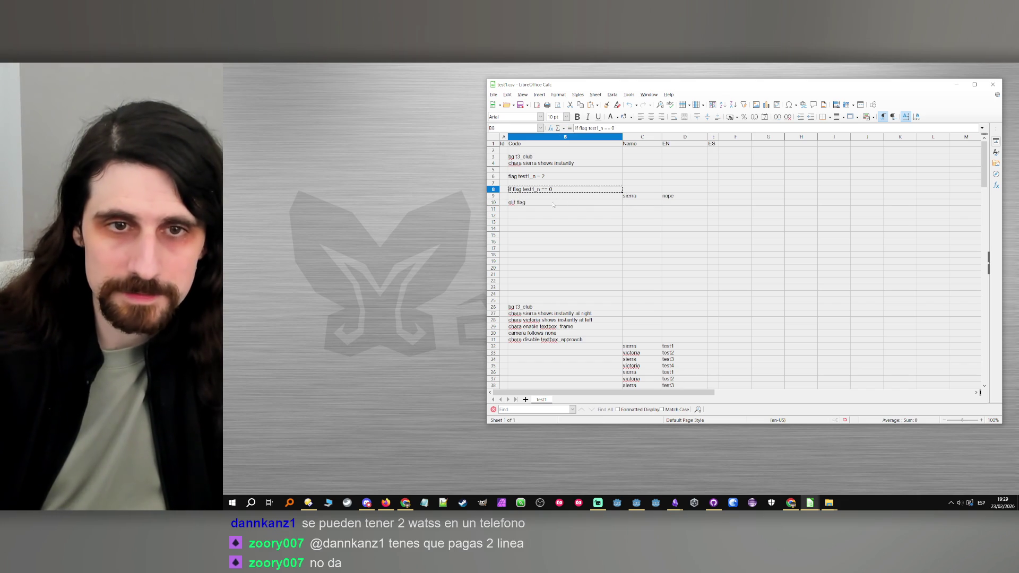
{"action": "double_click", "coordinate": [541, 204]}
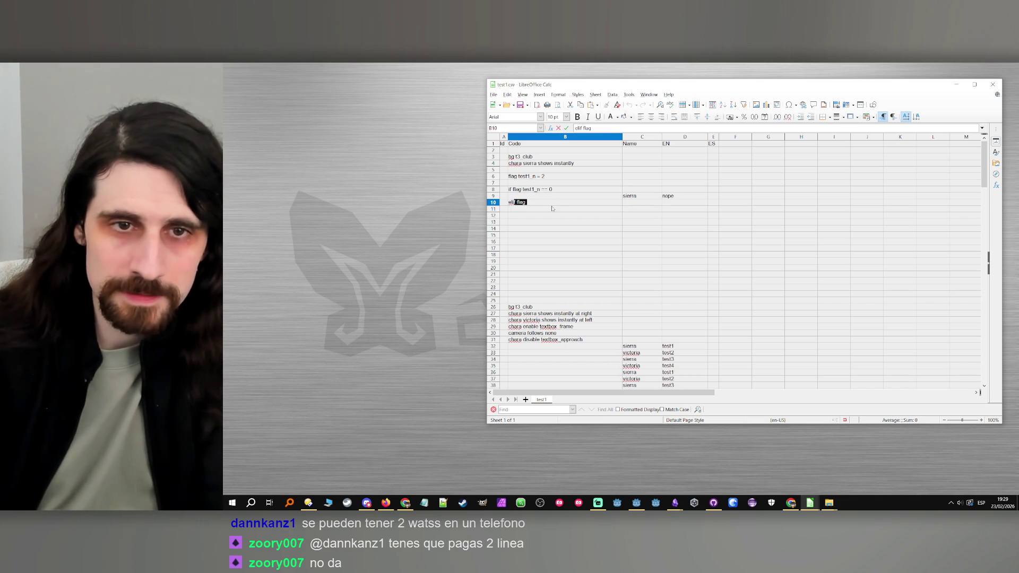
{"action": "key", "text": "ctrl+v"}
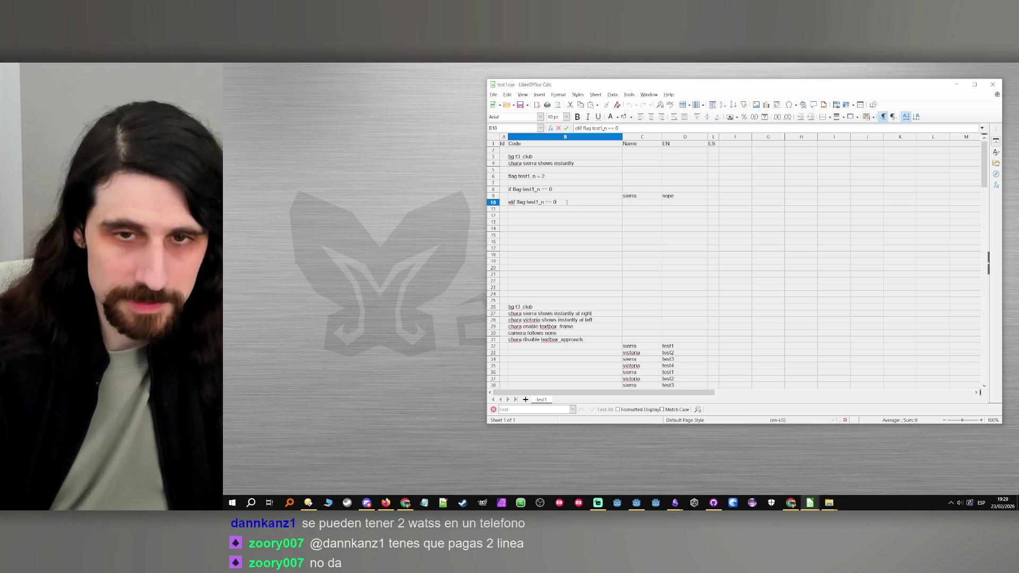
{"action": "key", "text": "BackSpace"}
{"action": "type", "text": "1"}
{"action": "left_click", "coordinate": [631, 196]}
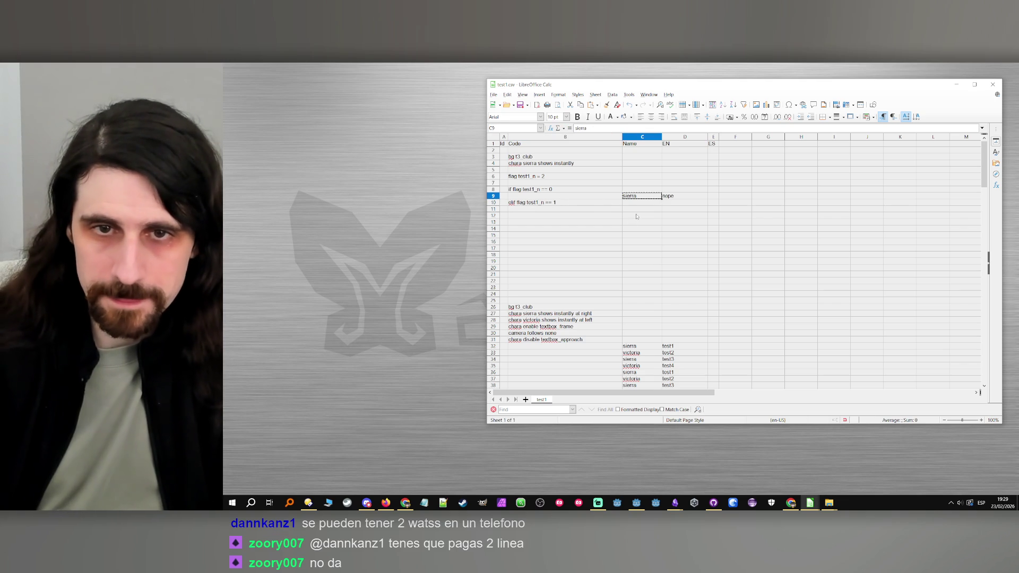
{"action": "left_click", "coordinate": [637, 209]}
{"action": "key", "text": "ctrl+v"}
{"action": "left_click", "coordinate": [685, 208]}
{"action": "type", "text": "stil"}
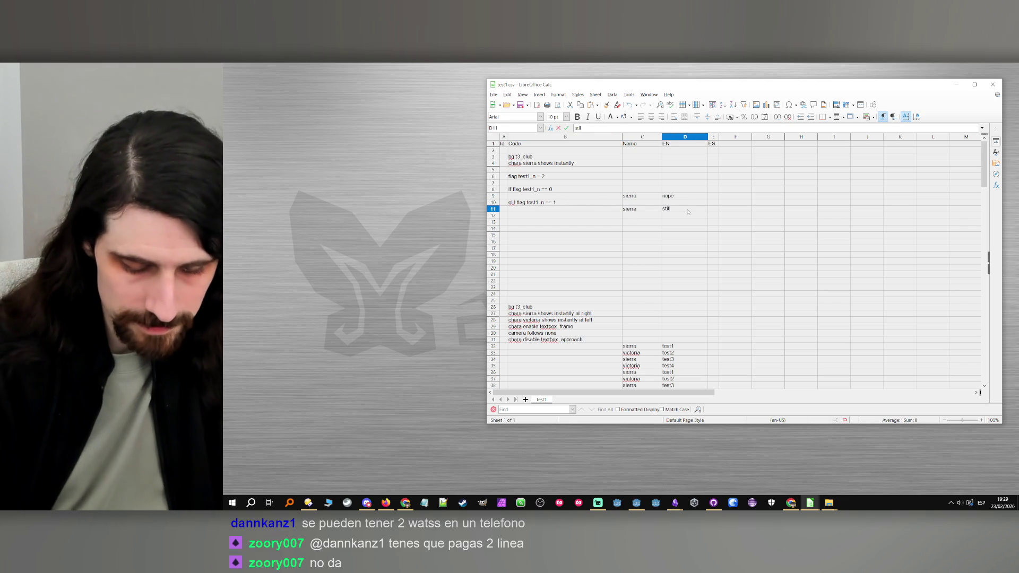
{"action": "type", "text": "l nope"}
{"action": "key", "text": "Return"}
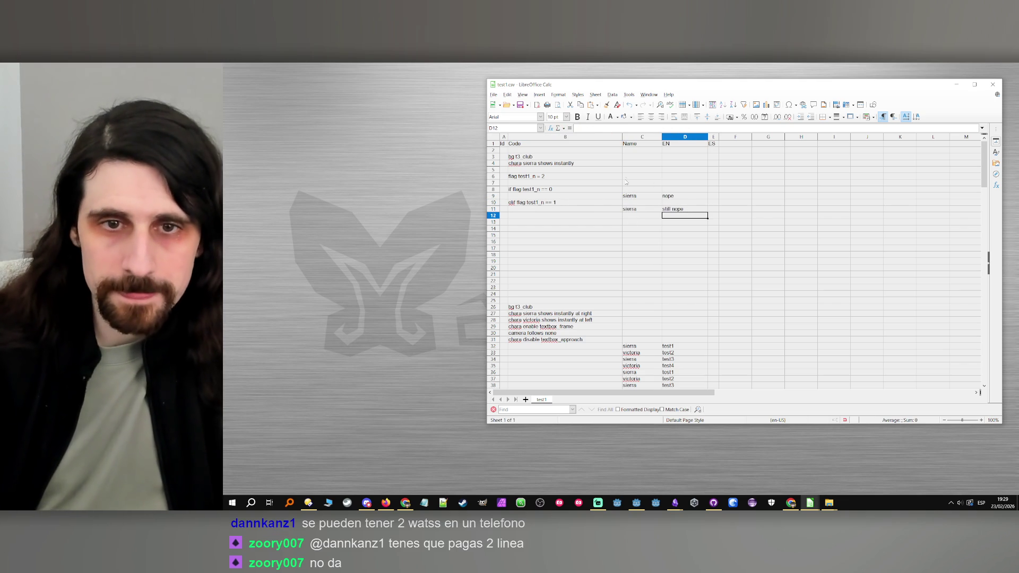
Step: Add an else line with sierra saying yaii, followed by an end if line
{"action": "left_click", "coordinate": [593, 216]}
{"action": "type", "text": "else"}
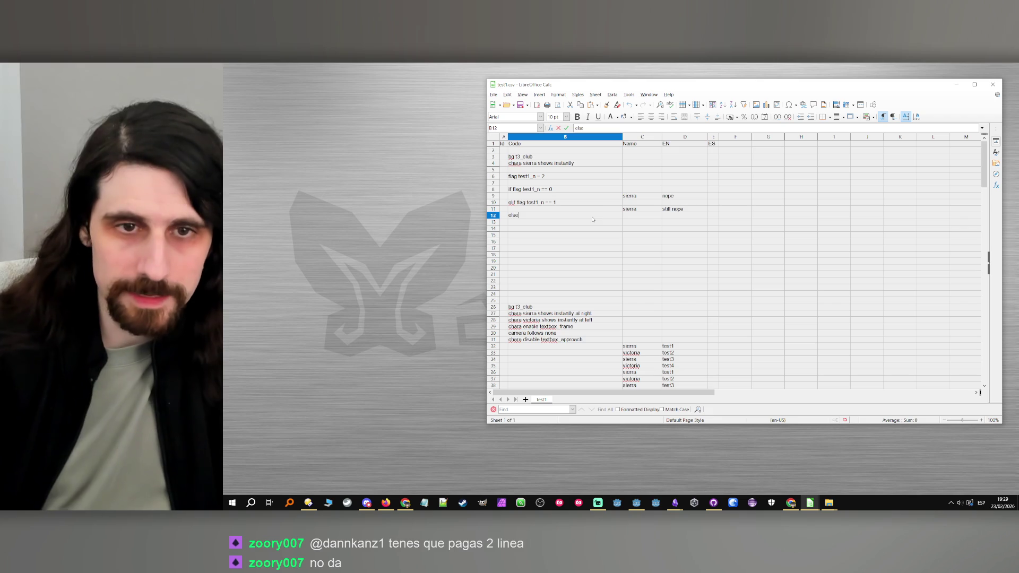
{"action": "left_click", "coordinate": [639, 209]}
{"action": "key", "text": "ctrl+c"}
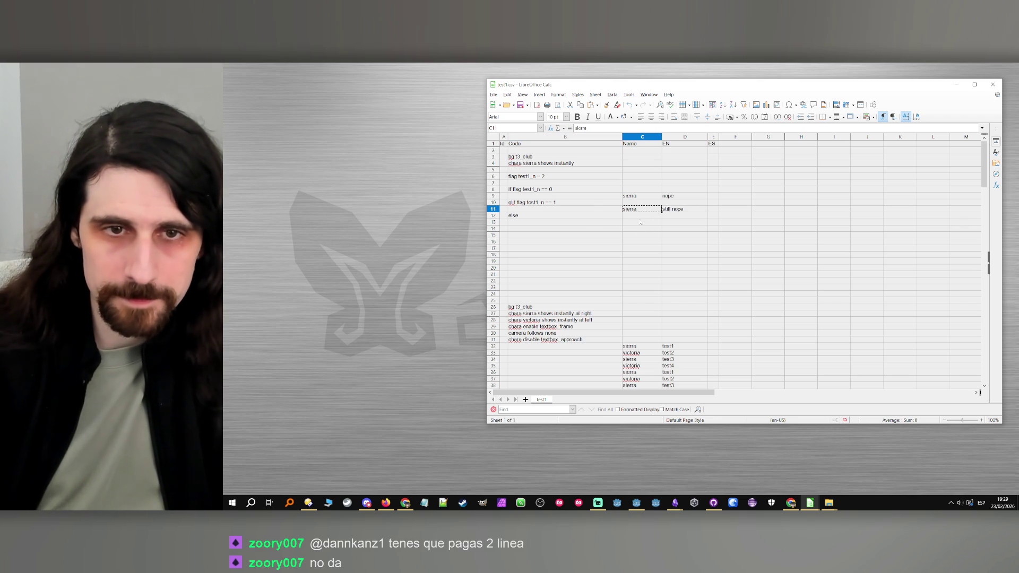
{"action": "left_click", "coordinate": [640, 222]}
{"action": "key", "text": "ctrl+v"}
{"action": "left_click", "coordinate": [686, 223]}
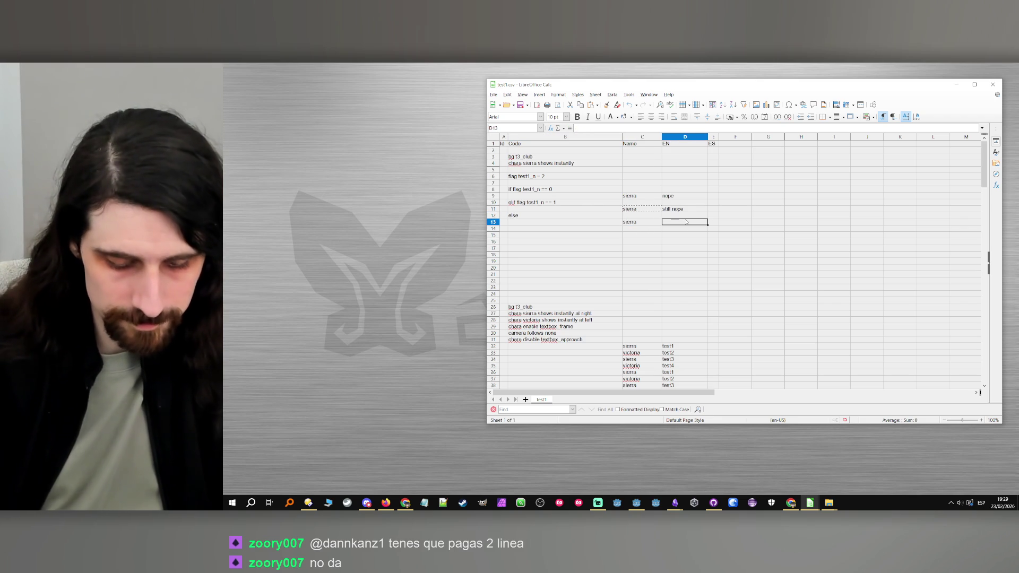
{"action": "type", "text": "yaii"}
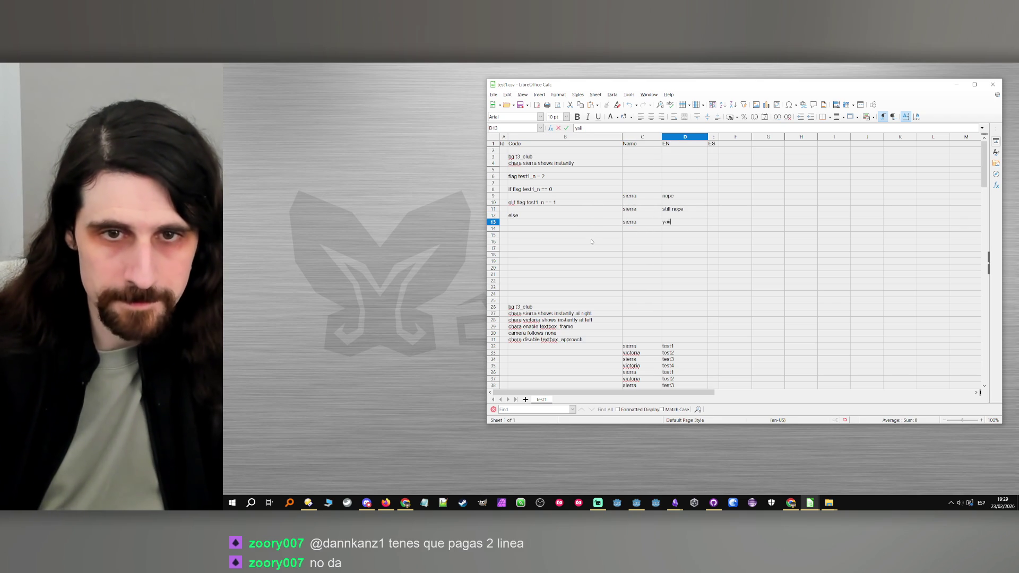
{"action": "left_click", "coordinate": [588, 229]}
{"action": "type", "text": "end if"}
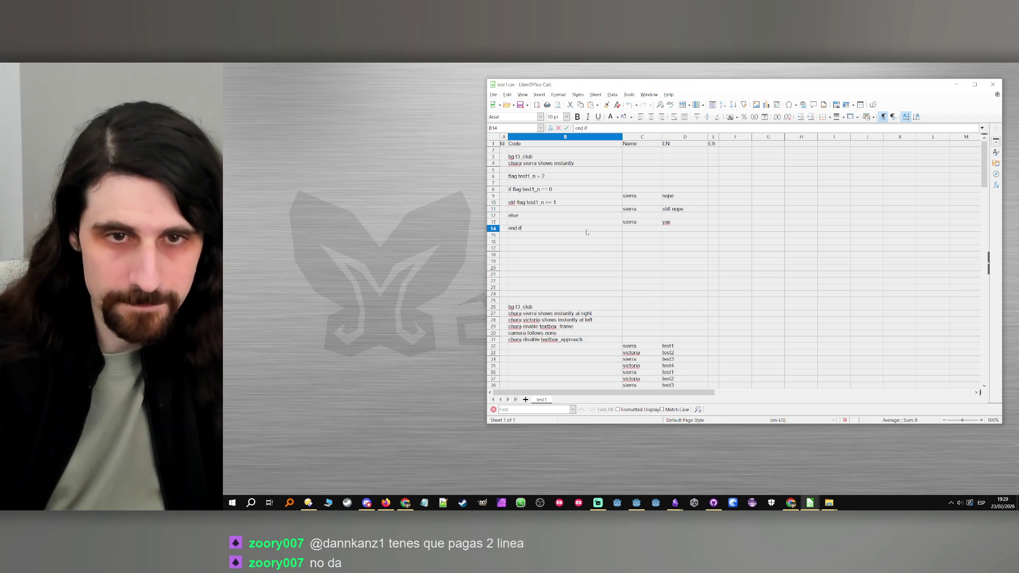
{"action": "left_click", "coordinate": [587, 254]}
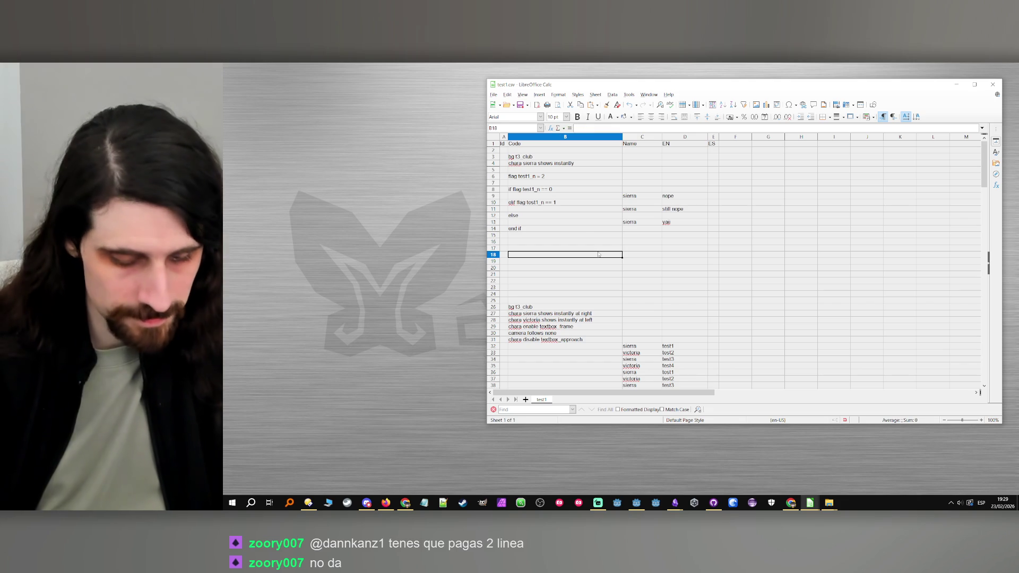
{"action": "left_click", "coordinate": [637, 502]}
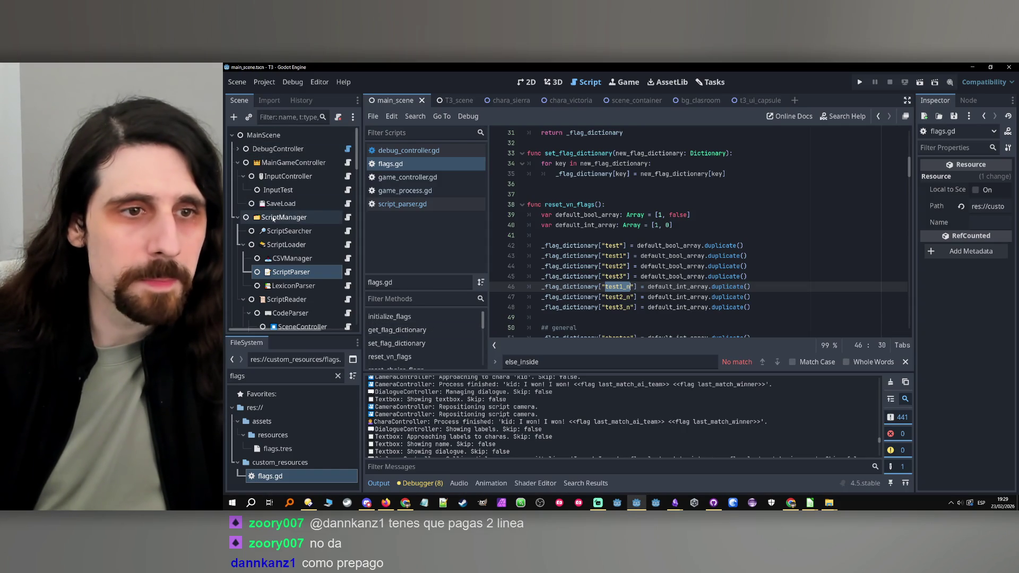
Step: Set ScriptManager's starting script to test1 and run the game, hitting the line 75 index error
{"action": "left_click", "coordinate": [273, 217]}
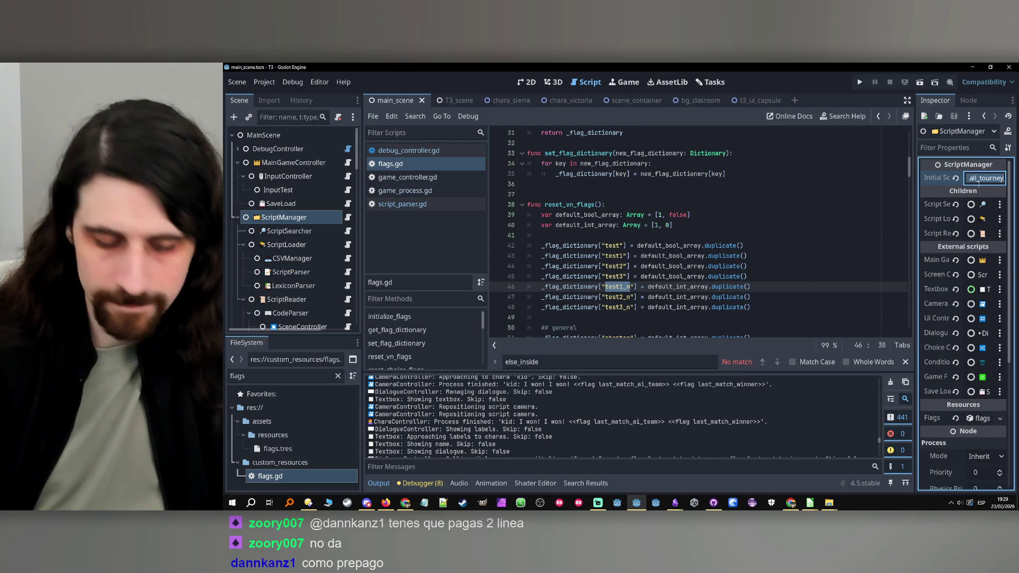
{"action": "type", "text": "test1"}
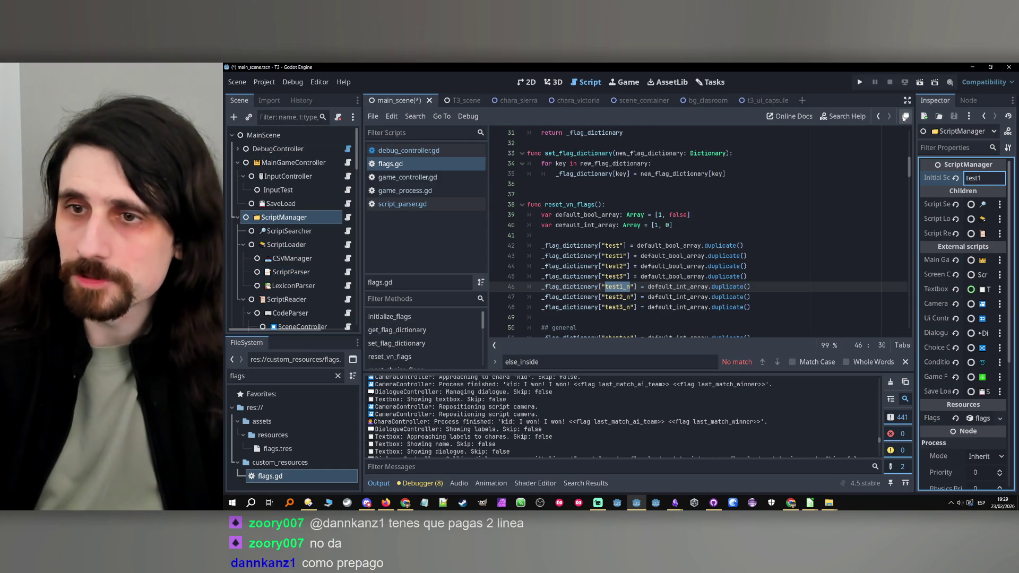
{"action": "left_click", "coordinate": [860, 81]}
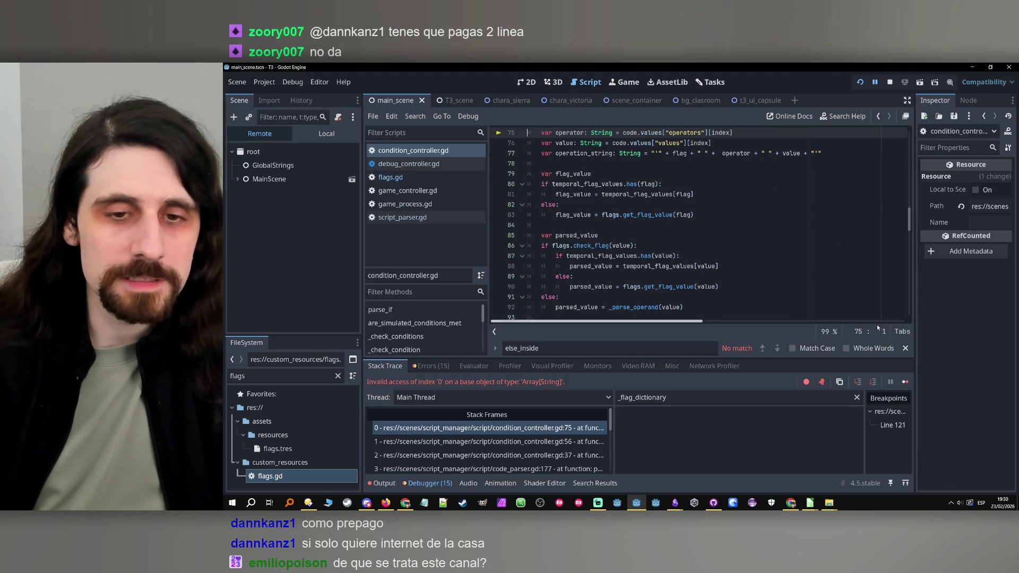
{"action": "scroll", "coordinate": [743, 238], "scroll_direction": "up", "scroll_amount": 4}
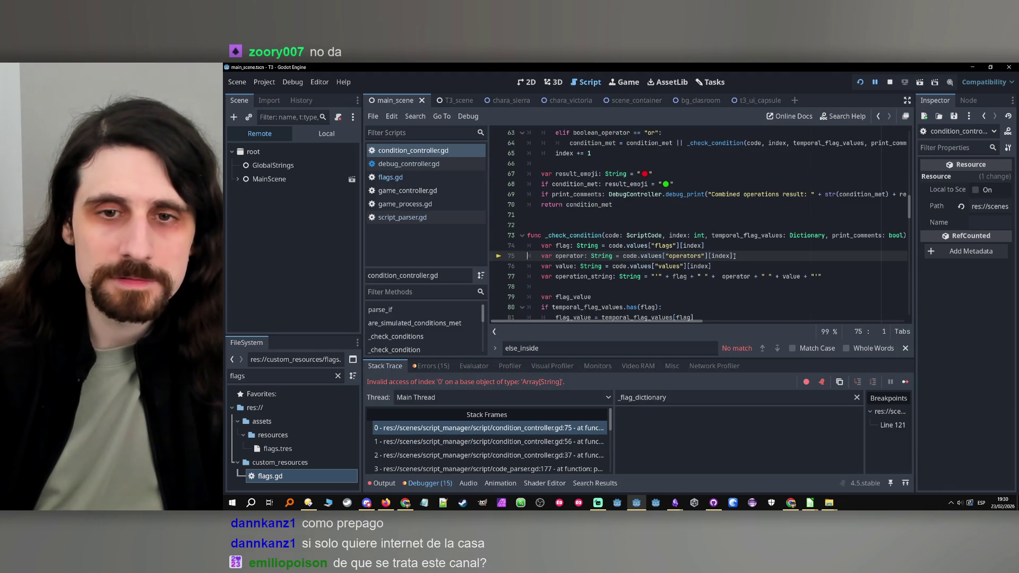
{"action": "left_click", "coordinate": [810, 503]}
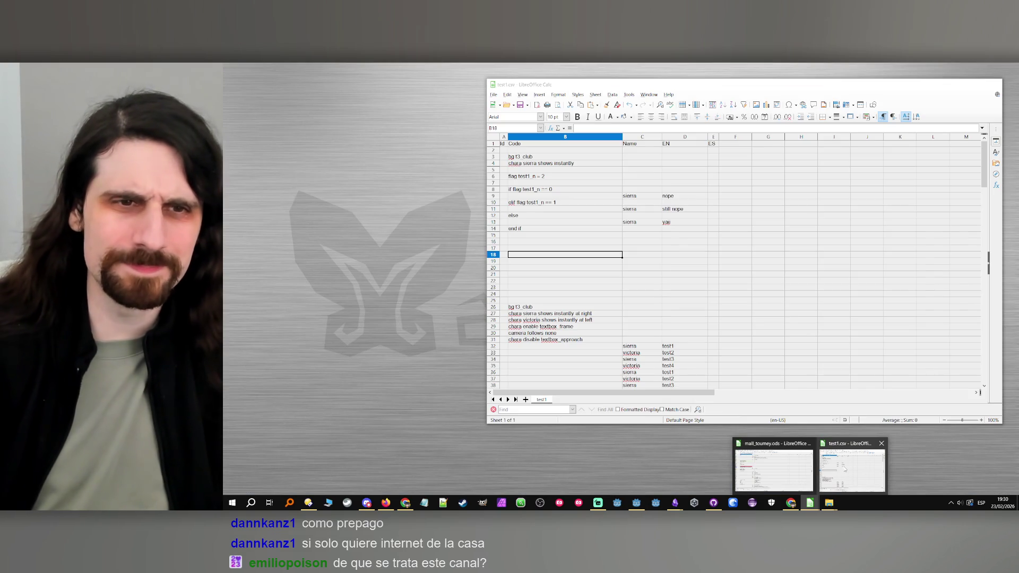
{"action": "left_click", "coordinate": [844, 468]}
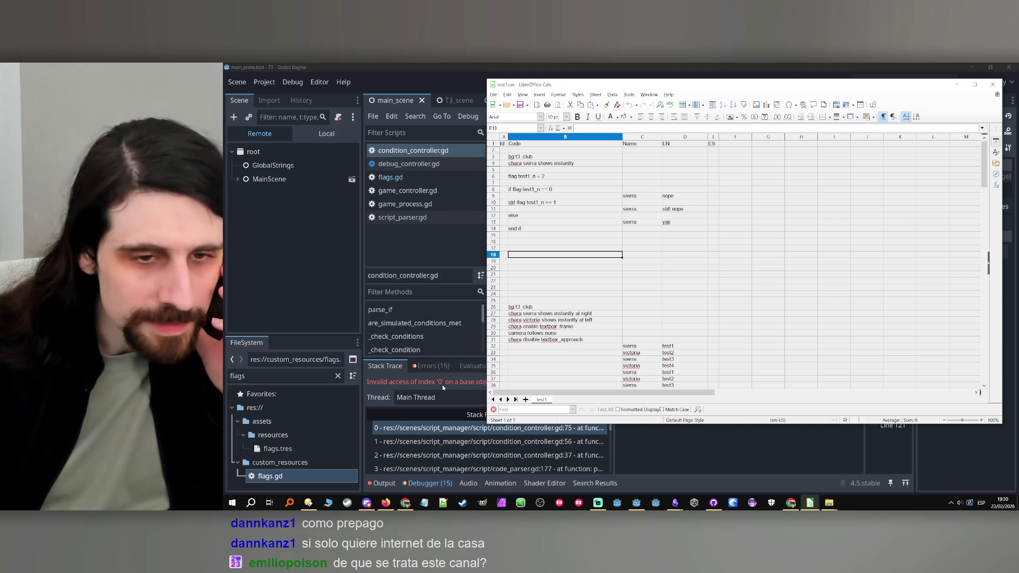
{"action": "left_click", "coordinate": [441, 384]}
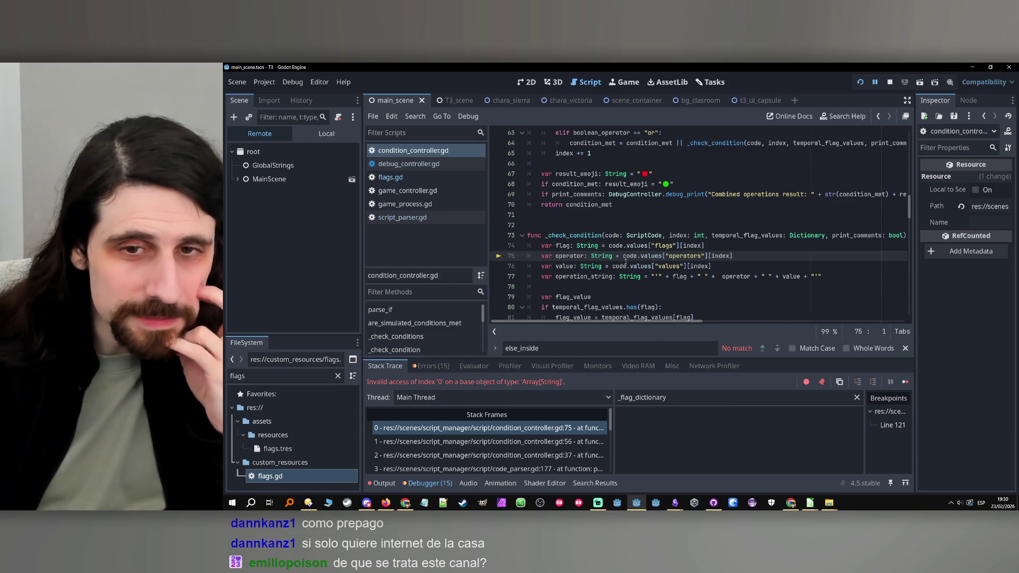
Step: Filter the debugger Locals for 'code' and open the code object in the Inspector
{"action": "double_click", "coordinate": [629, 256]}
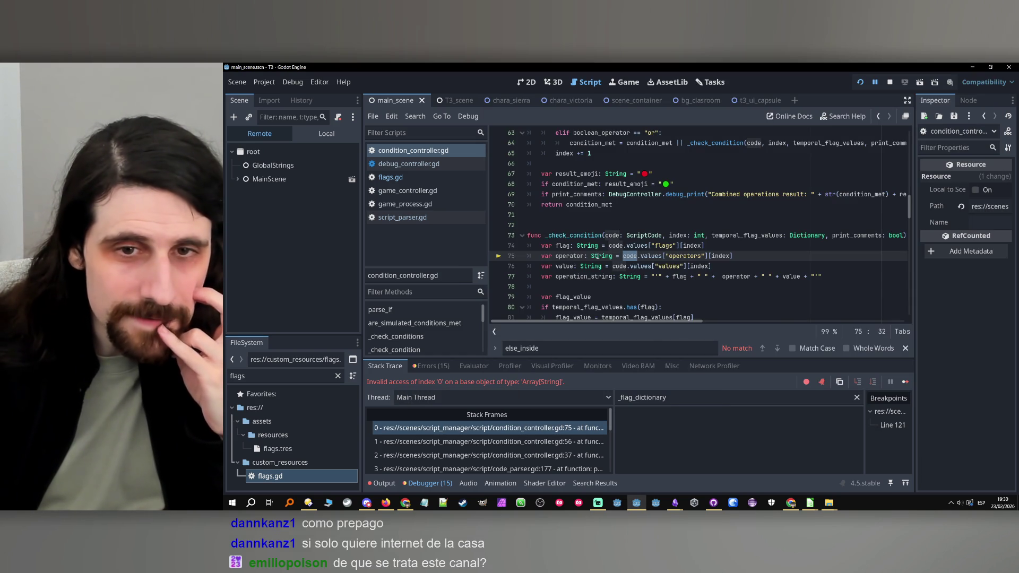
{"action": "double_click", "coordinate": [576, 256]}
{"action": "double_click", "coordinate": [629, 255]}
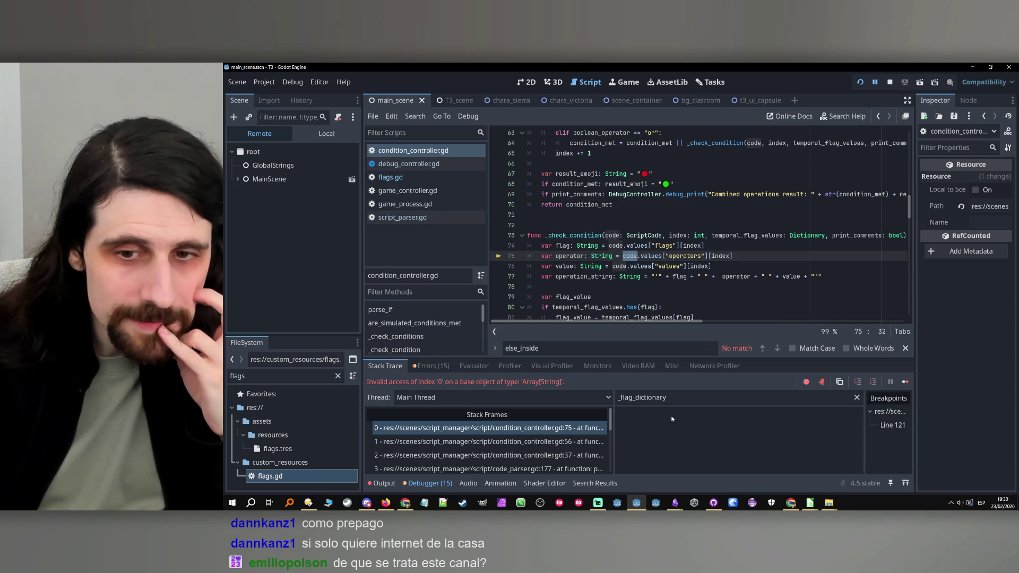
{"action": "triple_click", "coordinate": [671, 397]}
{"action": "type", "text": "code"}
{"action": "left_click", "coordinate": [800, 428]}
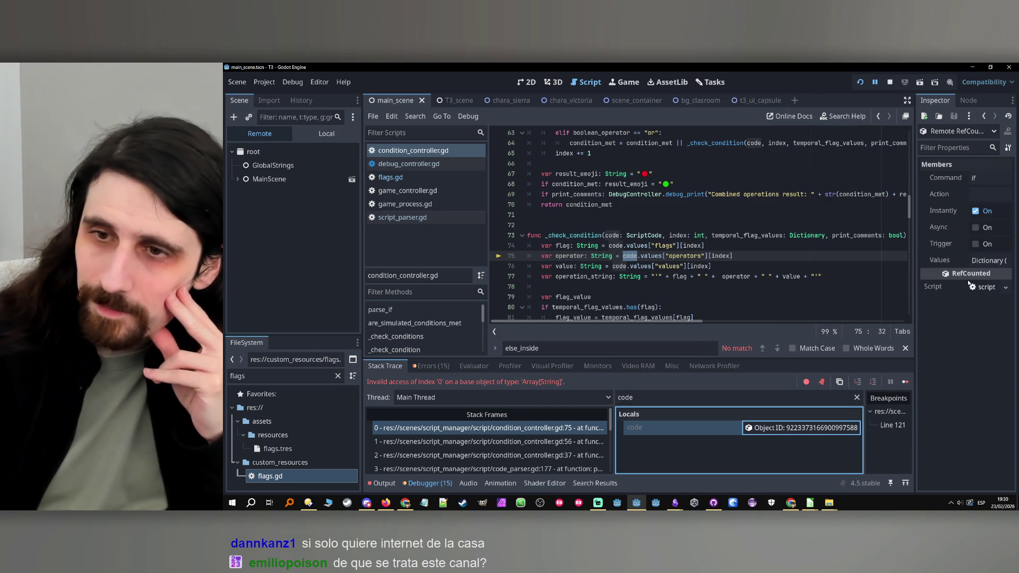
Step: Expand code's Values to see that flags holds one entry and operators is empty
{"action": "left_click", "coordinate": [992, 262]}
{"action": "left_click", "coordinate": [979, 293]}
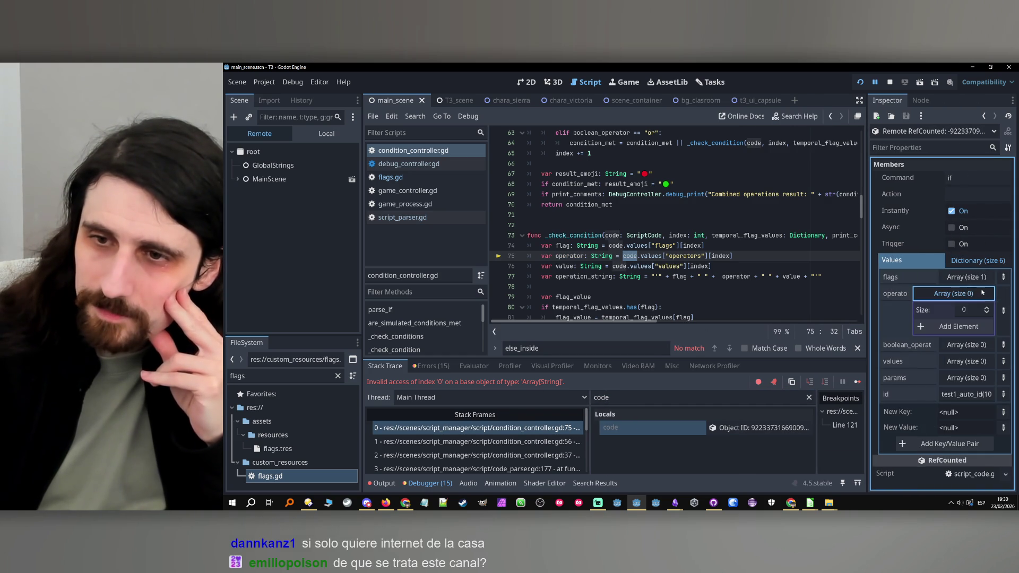
{"action": "left_click", "coordinate": [970, 278]}
{"action": "left_click", "coordinate": [970, 278]}
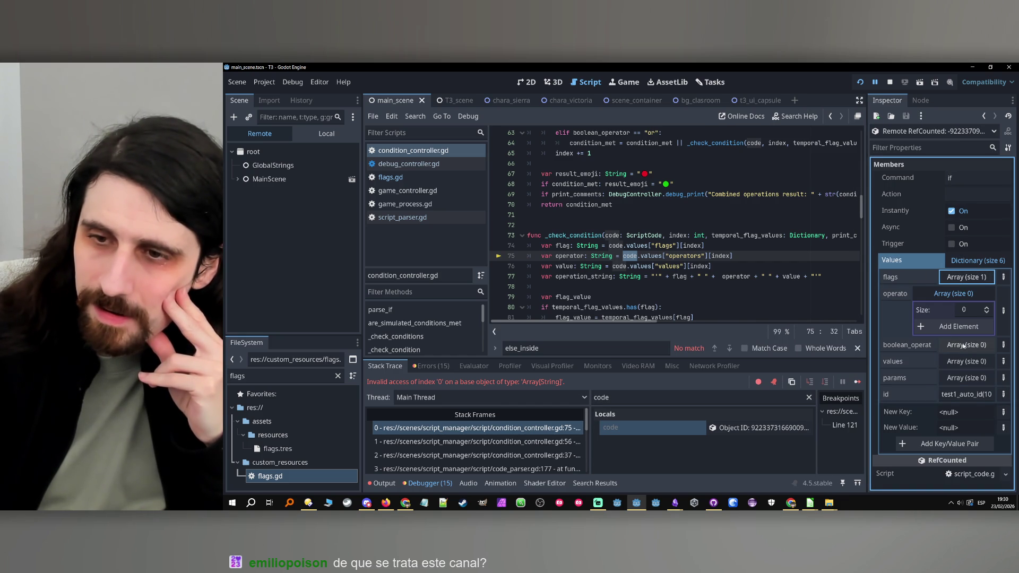
{"action": "left_click", "coordinate": [953, 294]}
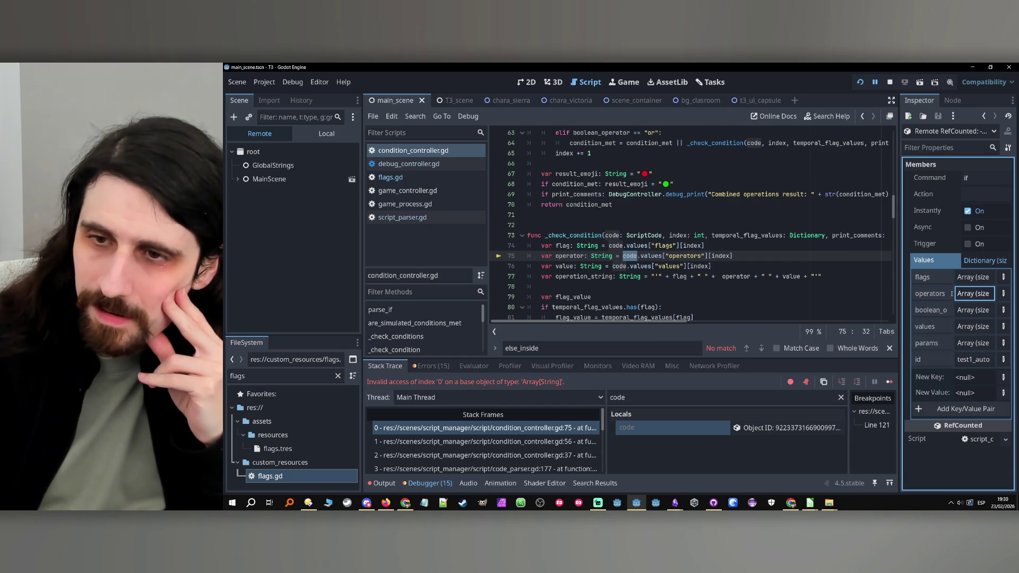
{"action": "left_click_drag", "start_coordinate": [898, 311], "coordinate": [839, 310]}
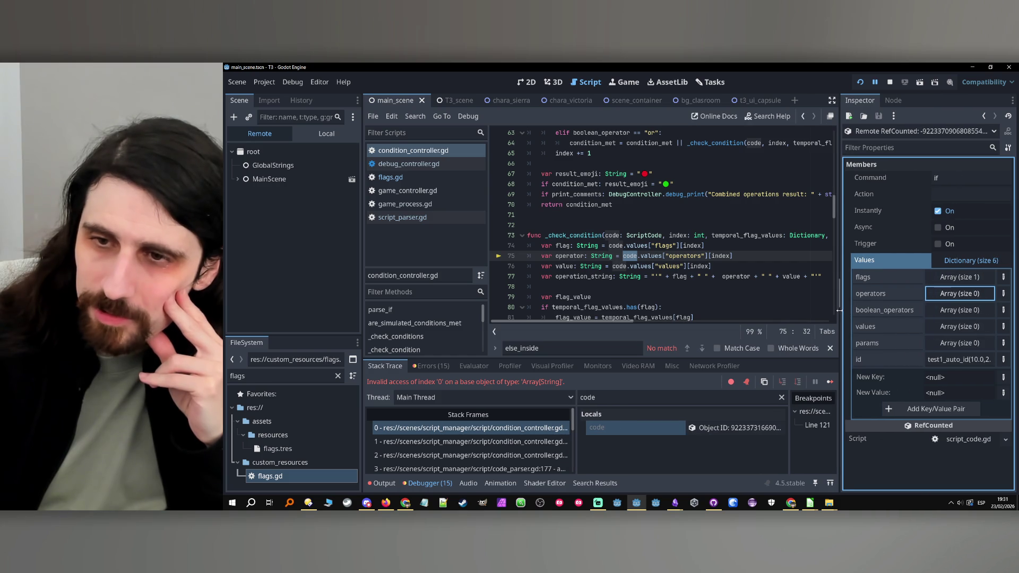
{"action": "left_click", "coordinate": [959, 294]}
{"action": "left_click", "coordinate": [960, 294]}
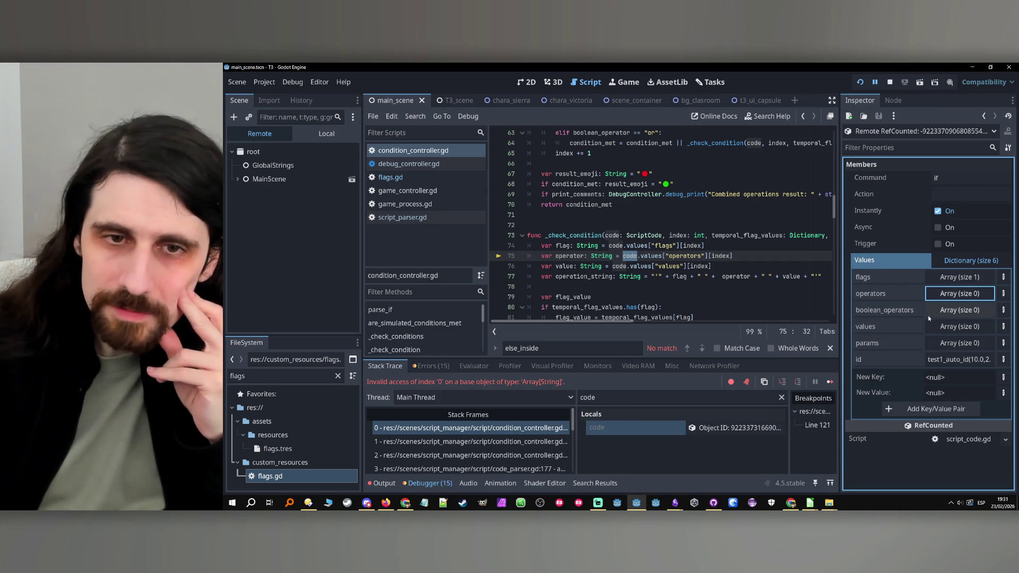
Step: Recheck the flags array under Values, then resume the game from the breakpoint
{"action": "double_click", "coordinate": [613, 235]}
{"action": "left_click", "coordinate": [711, 428]}
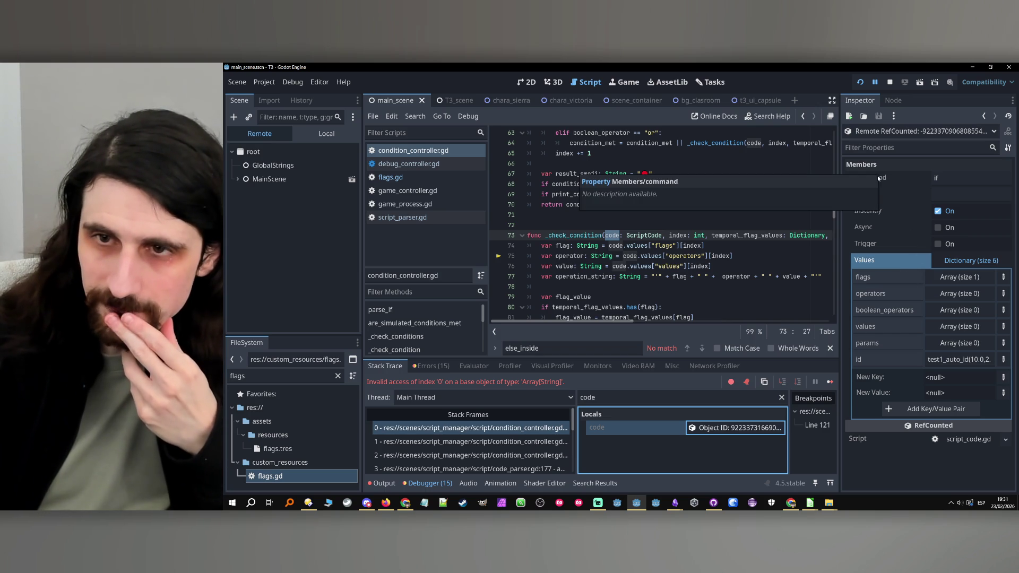
{"action": "left_click", "coordinate": [907, 181]}
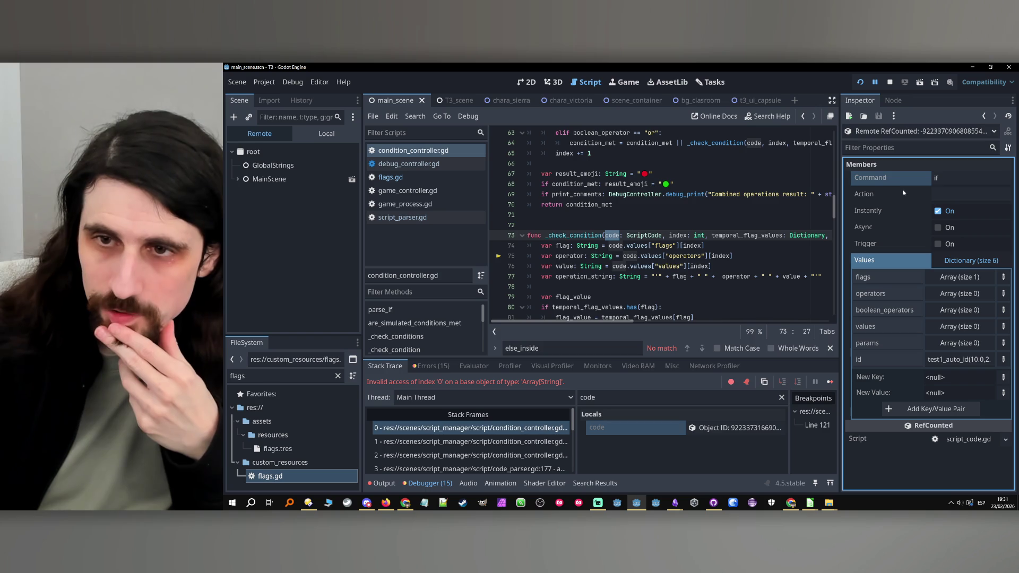
{"action": "left_click", "coordinate": [953, 262]}
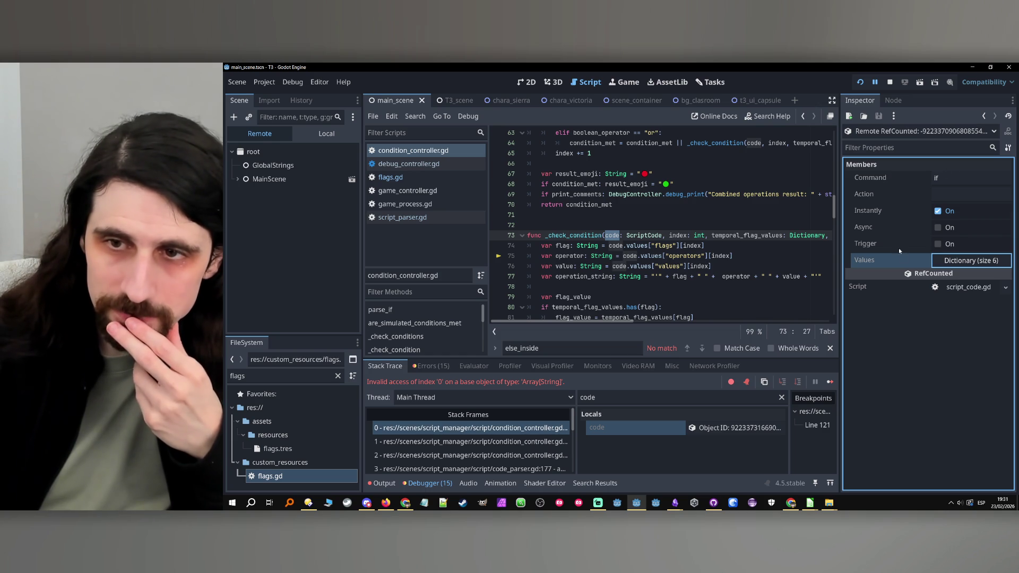
{"action": "left_click", "coordinate": [963, 264]}
{"action": "left_click", "coordinate": [948, 276]}
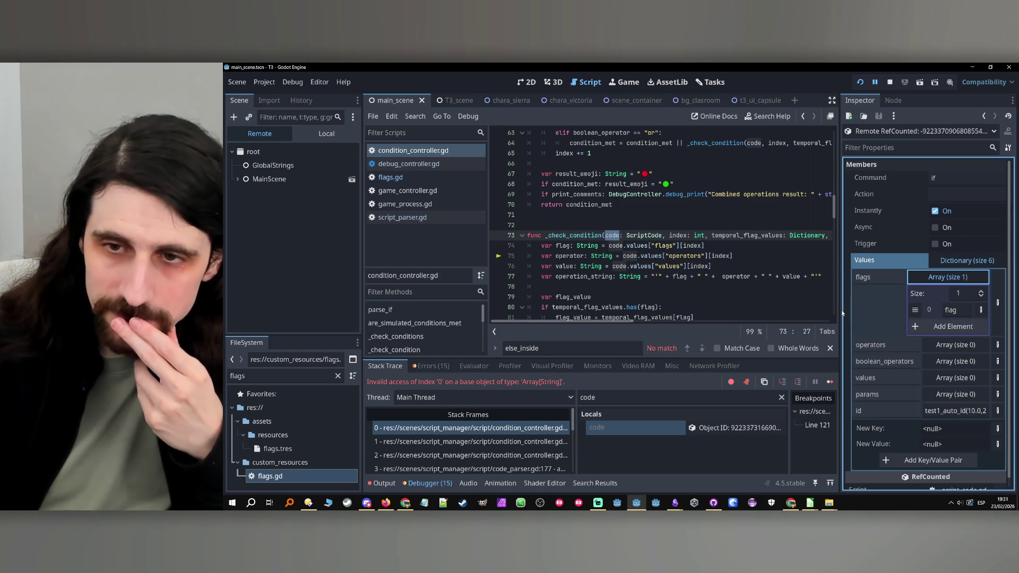
{"action": "left_click_drag", "start_coordinate": [840, 311], "coordinate": [832, 310]}
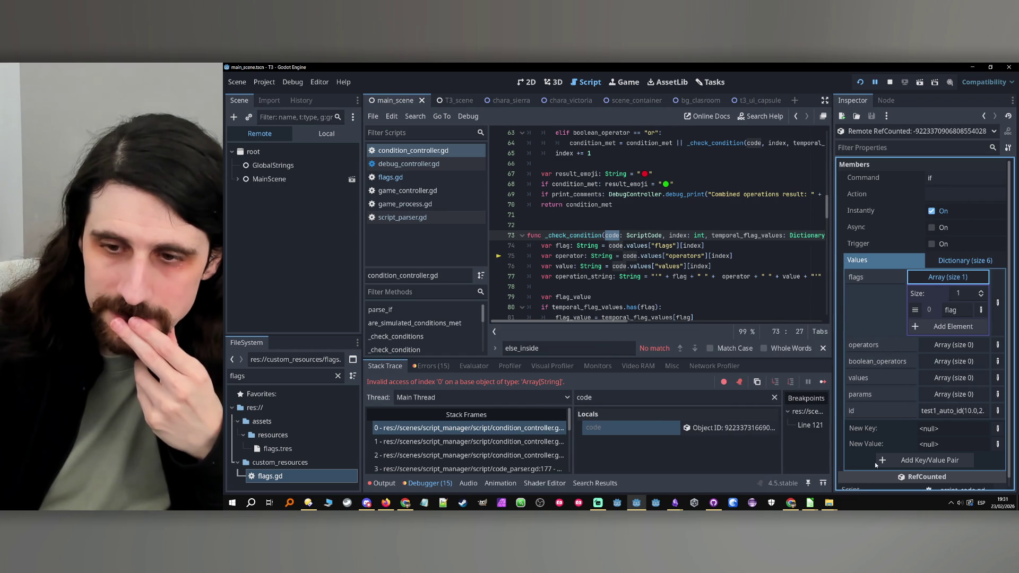
{"action": "left_click", "coordinate": [874, 82]}
Step: Switch to test1.csv and shorten cell B8 to 'if test1_n == 0'
{"action": "mouse_move", "coordinate": [809, 503]}
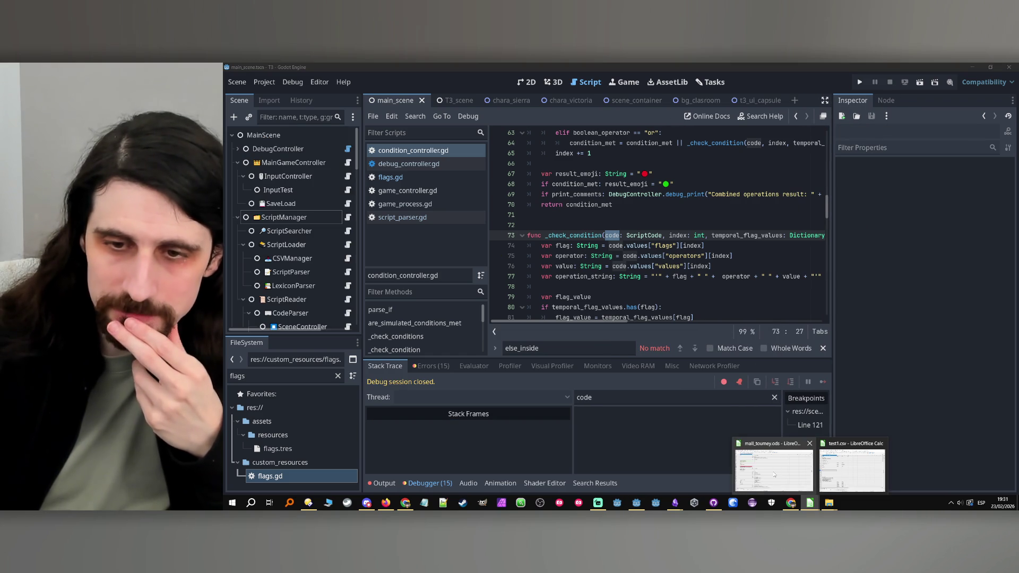
{"action": "left_click", "coordinate": [773, 472]}
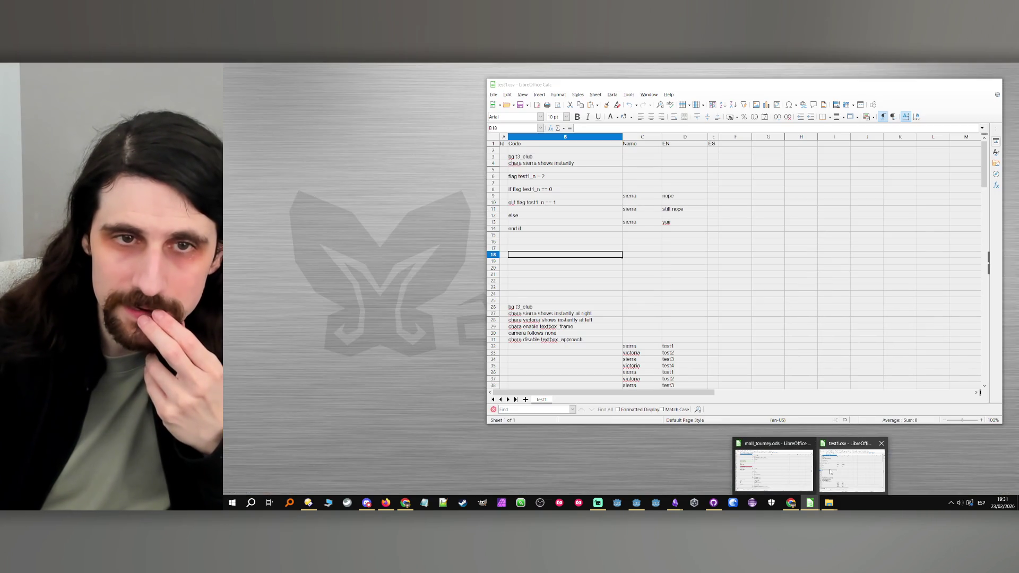
{"action": "left_click", "coordinate": [831, 471]}
{"action": "left_click", "coordinate": [531, 189]}
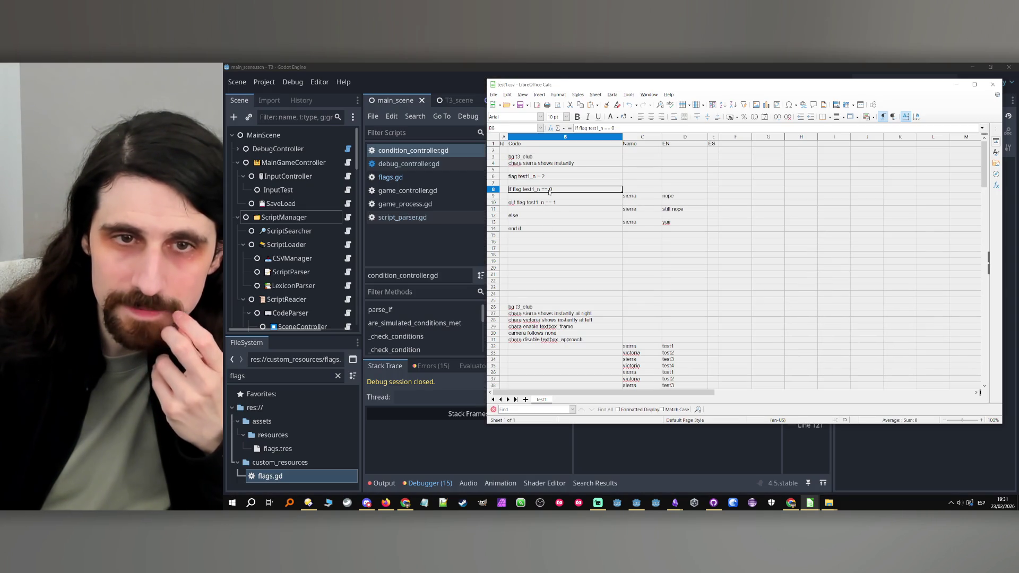
{"action": "double_click", "coordinate": [531, 189]}
{"action": "key", "text": "BackSpace"}
{"action": "key", "text": "BackSpace"}
{"action": "key", "text": "BackSpace"}
Step: Shorten cell B10 to 'elif test1_n == 1', then bring Godot and Firefox forward
{"action": "double_click", "coordinate": [530, 202]}
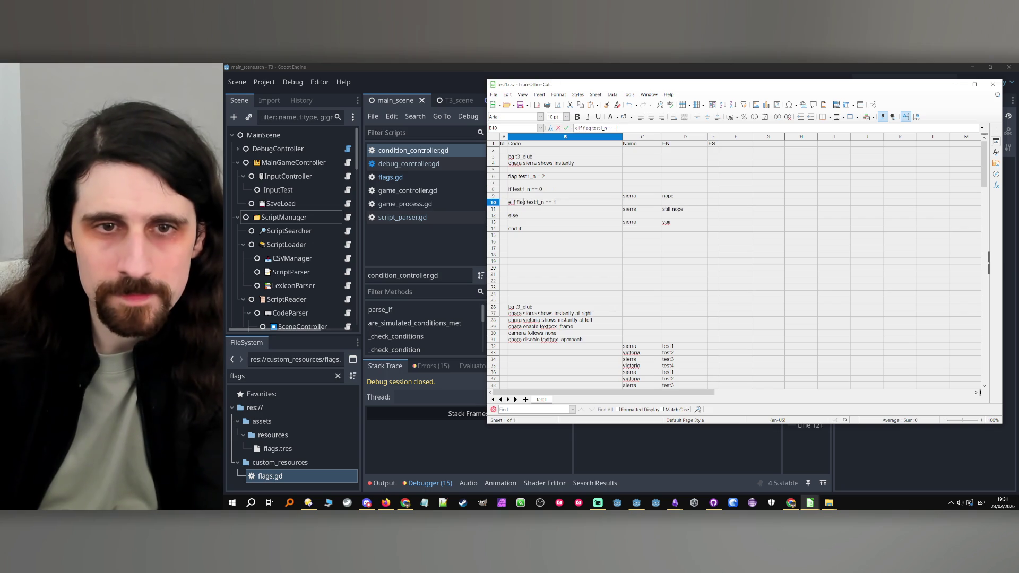
{"action": "key", "text": "BackSpace"}
{"action": "key", "text": "BackSpace"}
{"action": "key", "text": "BackSpace"}
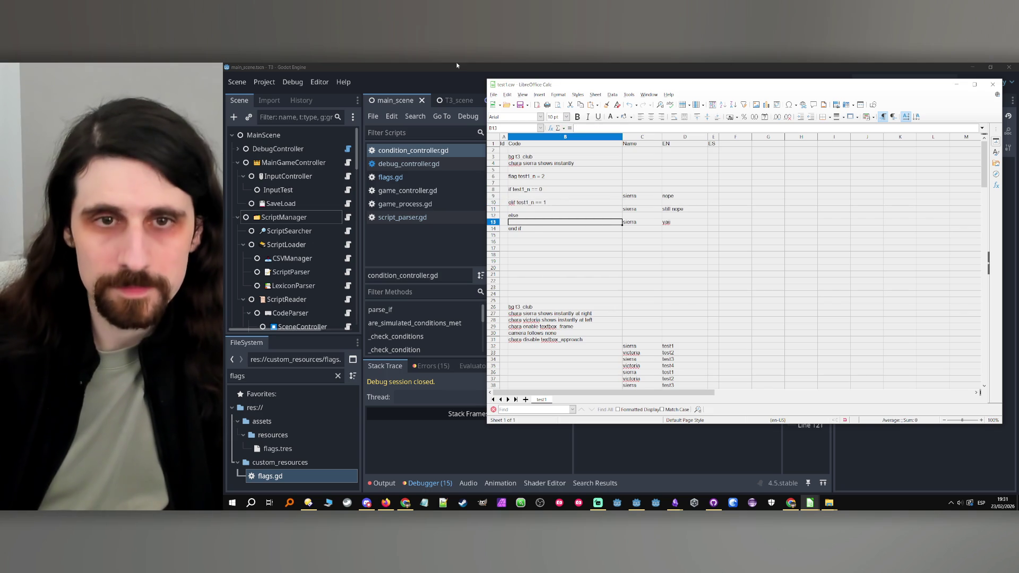
{"action": "left_click", "coordinate": [461, 232]}
{"action": "left_click", "coordinate": [386, 503]}
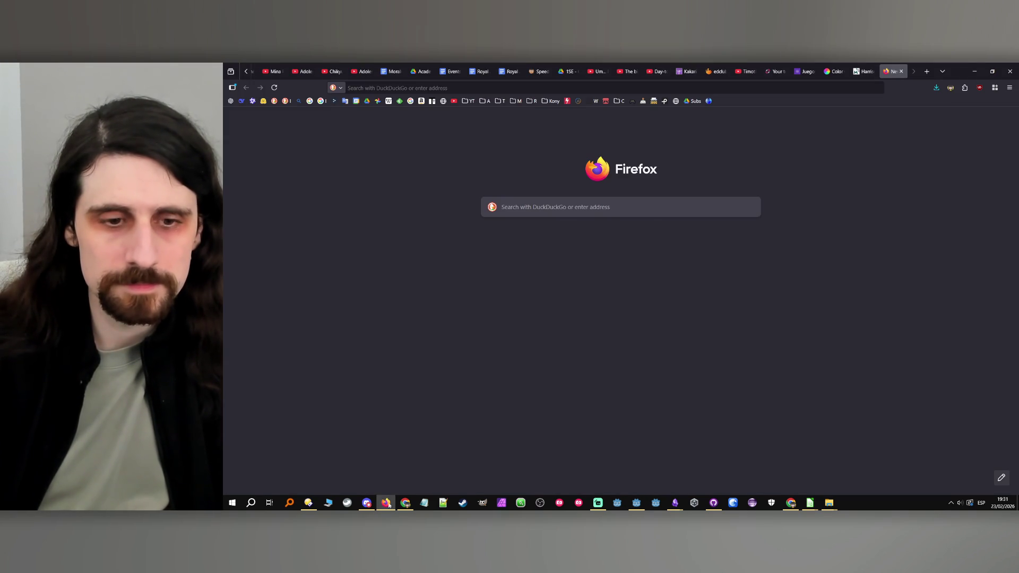
Step: Minimise Firefox and re-run the Godot project so sierra says 'still nope'
{"action": "left_click", "coordinate": [386, 504]}
{"action": "left_click", "coordinate": [861, 83]}
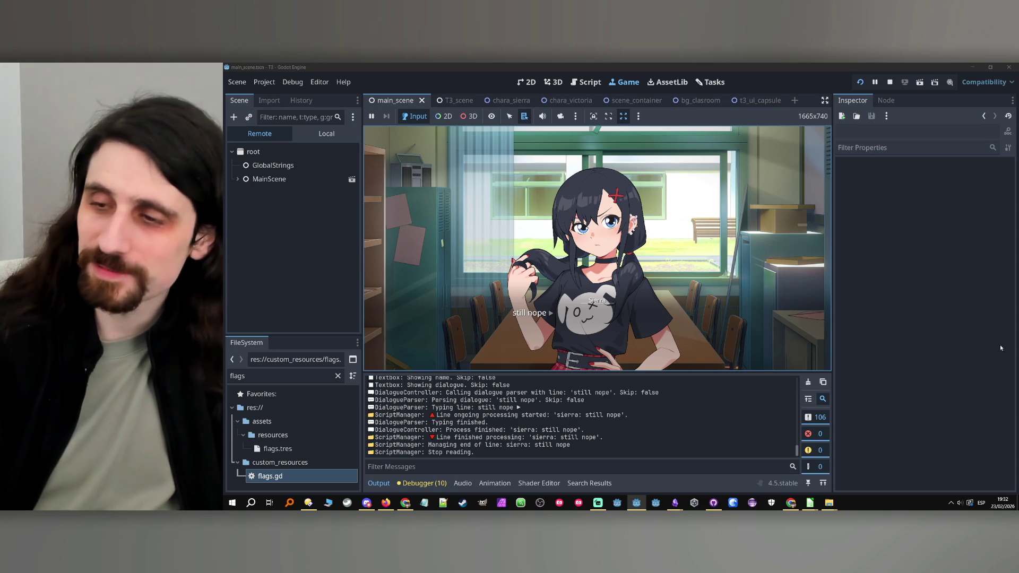
Step: Advance the game dialogue, stop the game, and clear the Output log
{"action": "left_click", "coordinate": [651, 277]}
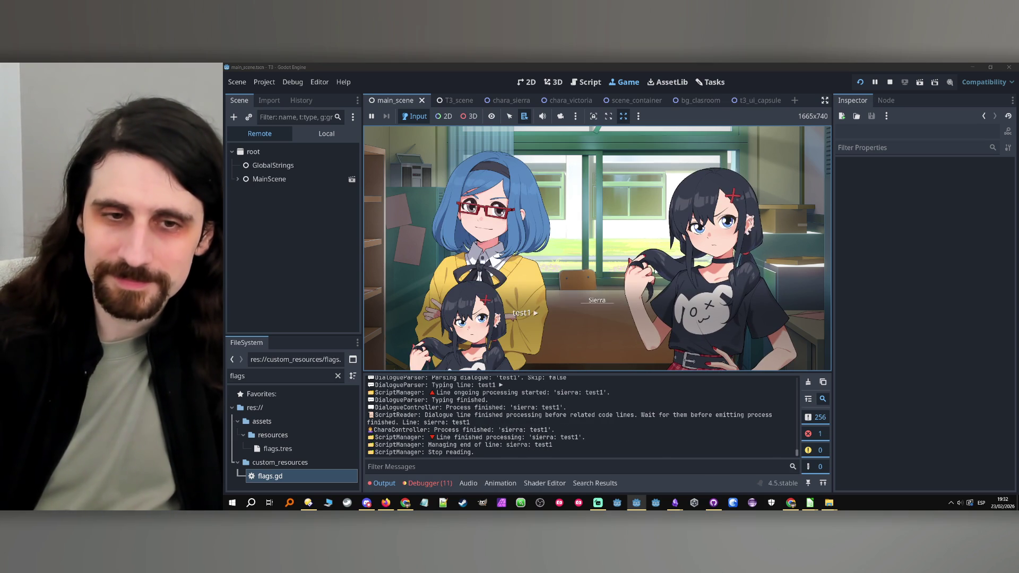
{"action": "left_click", "coordinate": [889, 82]}
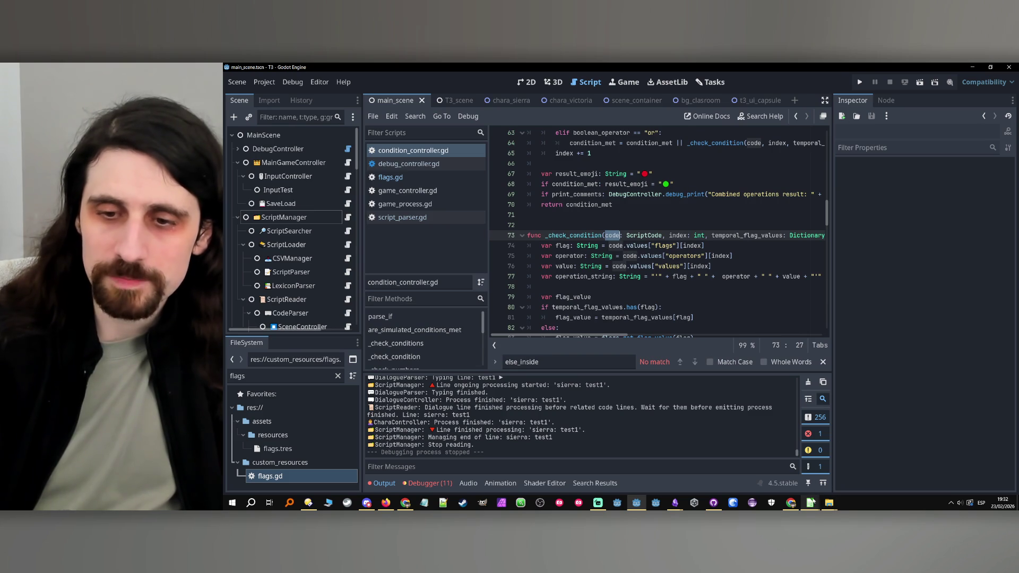
{"action": "mouse_move", "coordinate": [810, 502]}
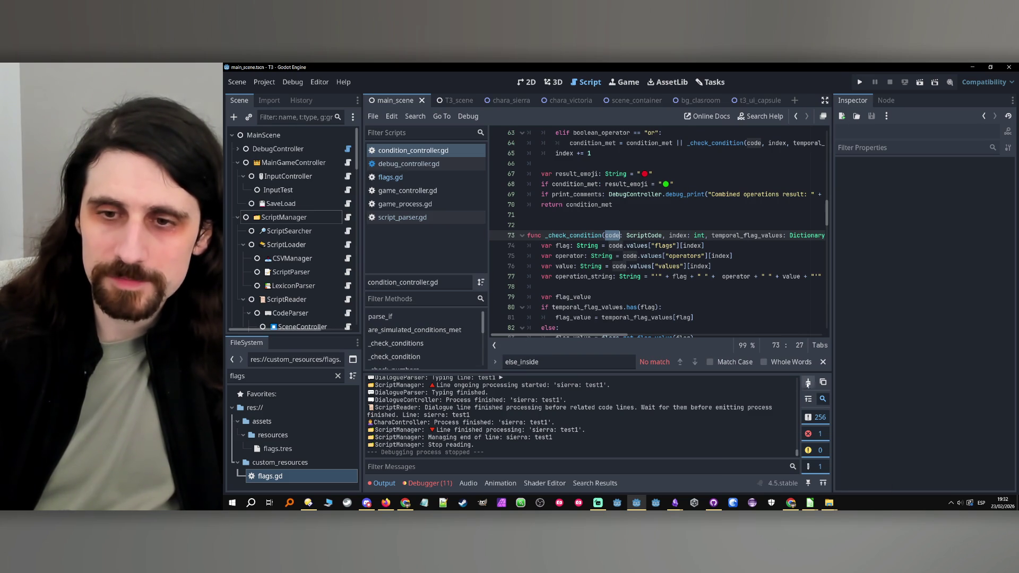
{"action": "left_click", "coordinate": [808, 382]}
Step: Re-run and stop the game, finding the log line showing test1_n == 0 false with flag value 2
{"action": "left_click", "coordinate": [860, 82]}
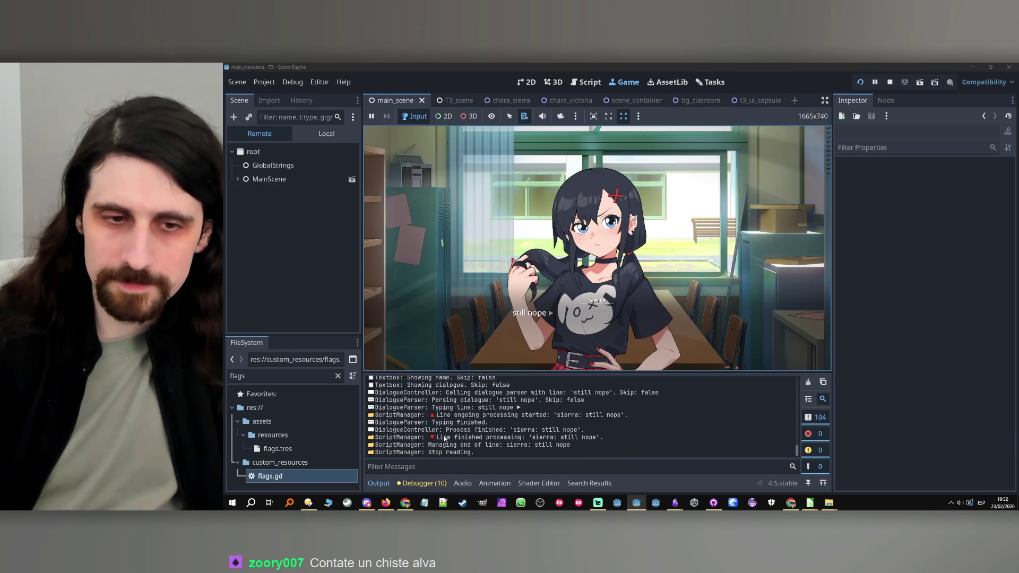
{"action": "scroll", "coordinate": [467, 410], "scroll_direction": "up", "scroll_amount": 5}
{"action": "scroll", "coordinate": [467, 410], "scroll_direction": "up", "scroll_amount": 5}
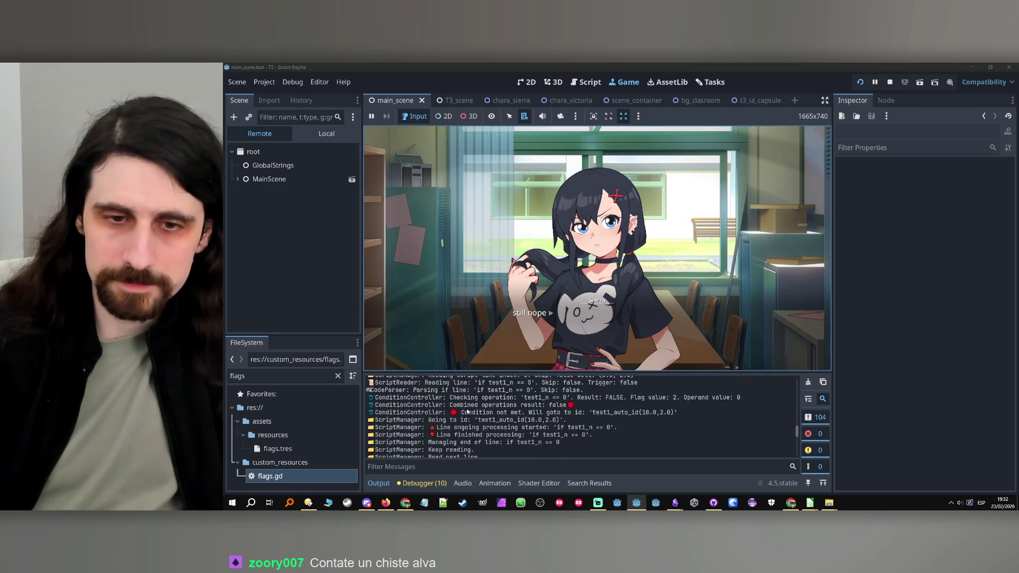
{"action": "left_click", "coordinate": [889, 83]}
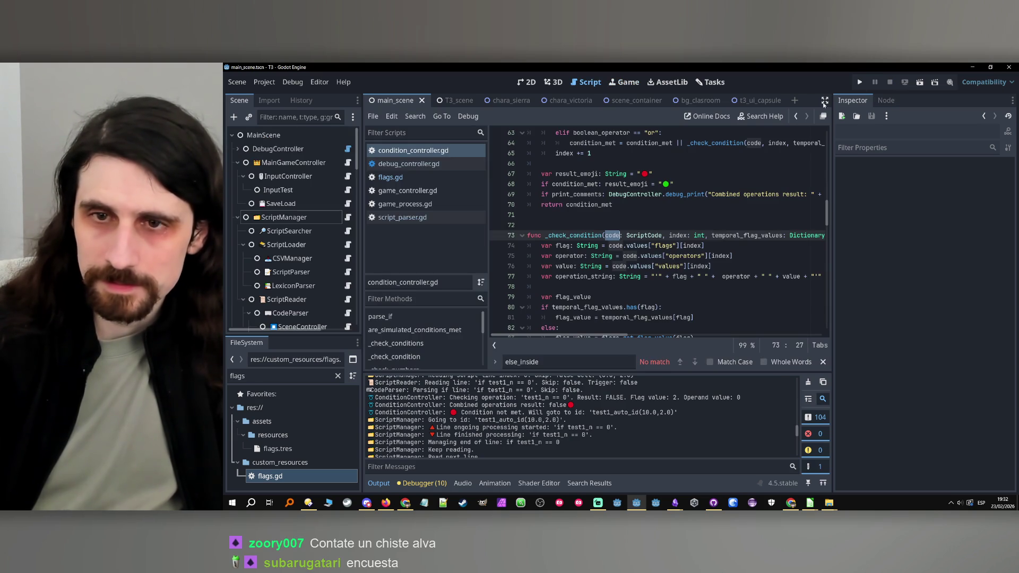
{"action": "left_click", "coordinate": [631, 237]}
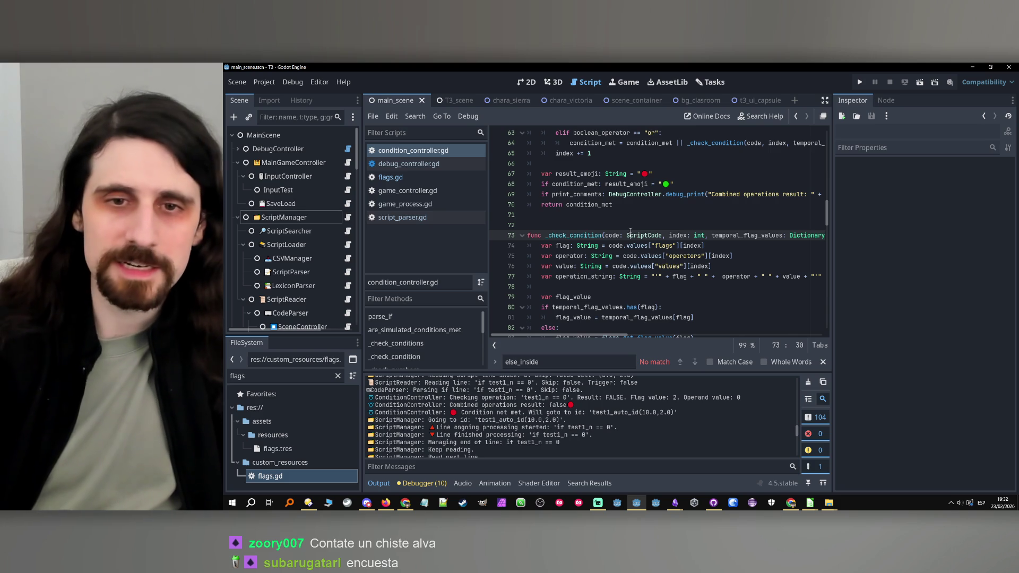
{"action": "key", "text": "Up"}
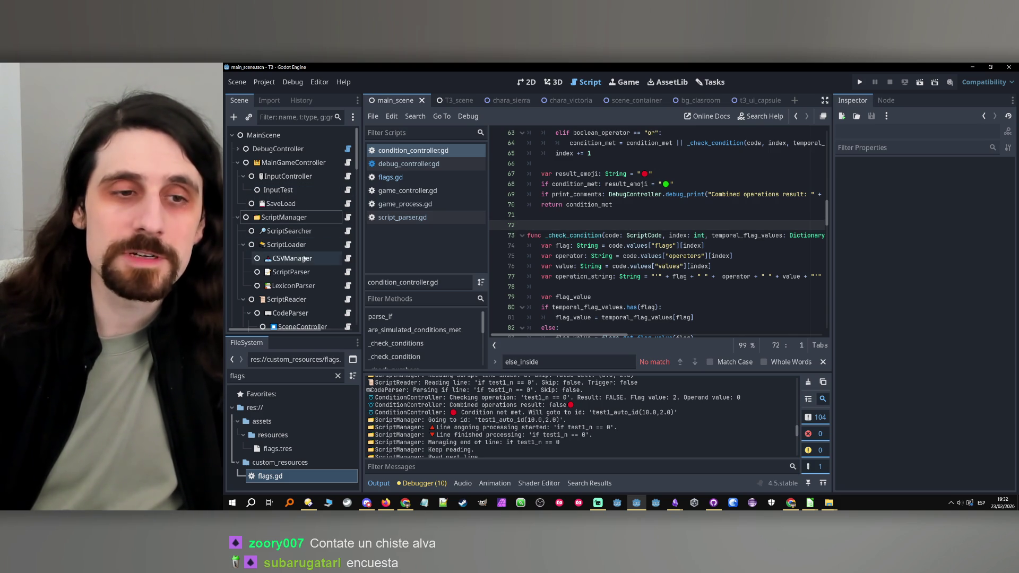
Step: Open script_parser.gd with a narrower Inspector and review the elif and else_inside handlers near line 333
{"action": "left_click", "coordinate": [292, 272]}
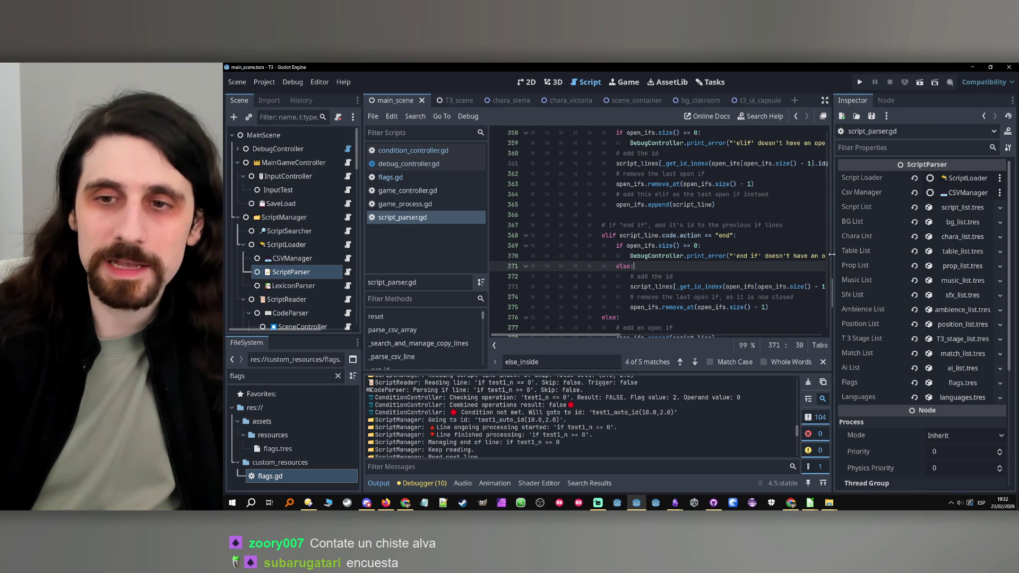
{"action": "left_click_drag", "start_coordinate": [831, 254], "coordinate": [913, 255]}
{"action": "scroll", "coordinate": [712, 233], "scroll_direction": "up", "scroll_amount": 4}
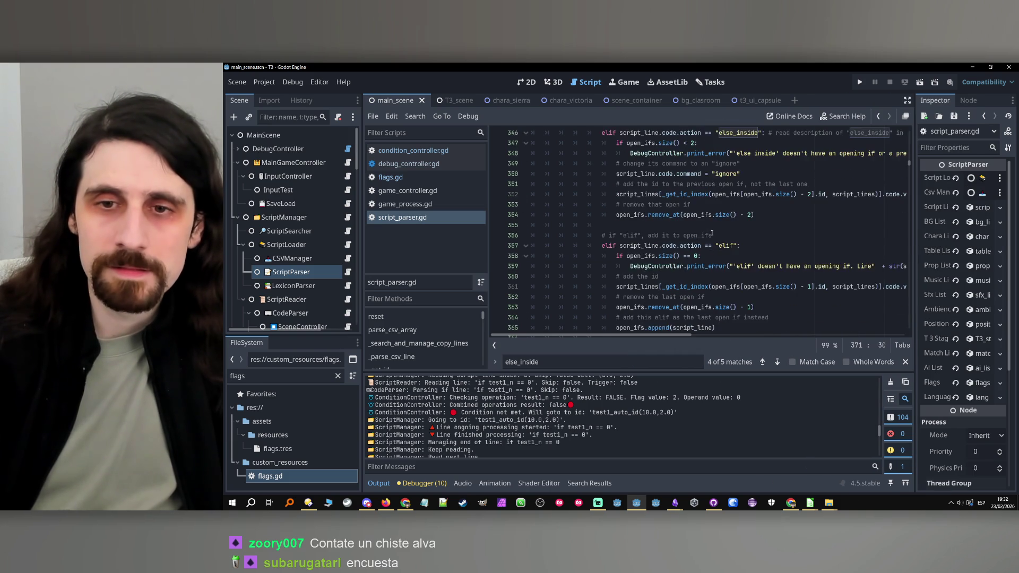
{"action": "scroll", "coordinate": [712, 234], "scroll_direction": "down", "scroll_amount": 2}
{"action": "left_click", "coordinate": [694, 195]}
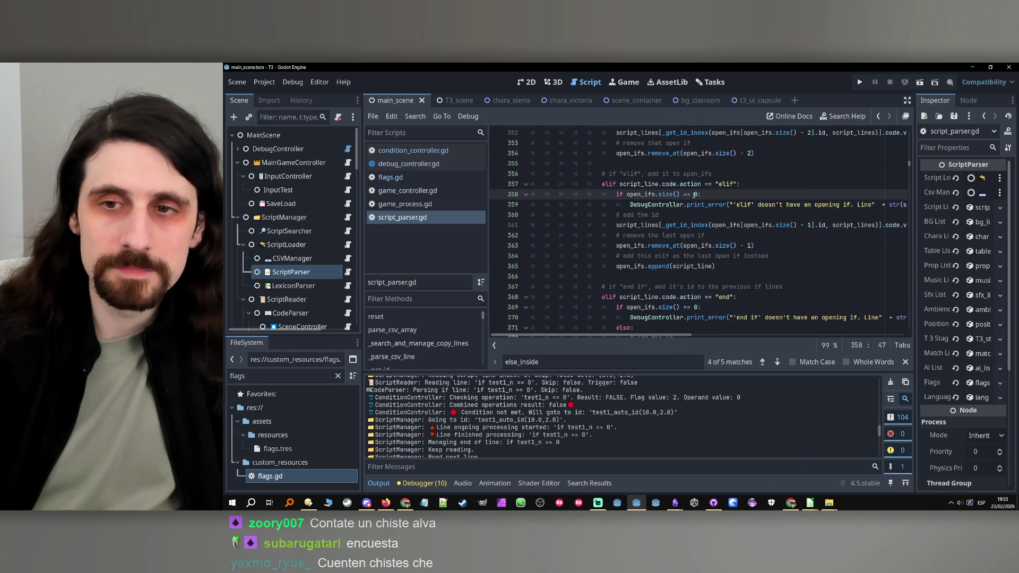
{"action": "left_click", "coordinate": [713, 266]}
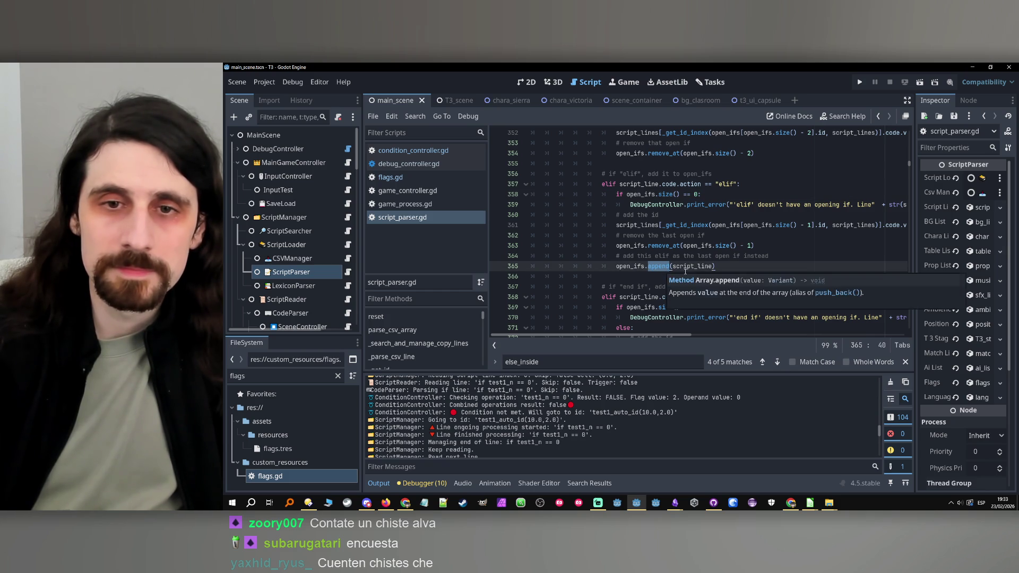
{"action": "double_click", "coordinate": [685, 267]}
{"action": "scroll", "coordinate": [696, 266], "scroll_direction": "up", "scroll_amount": 8}
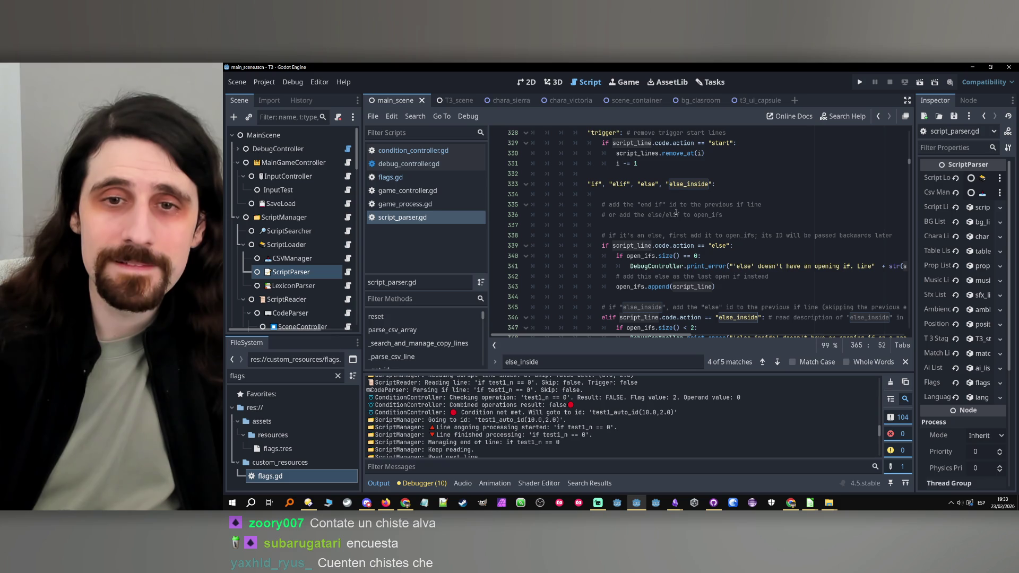
{"action": "double_click", "coordinate": [646, 205]}
{"action": "scroll", "coordinate": [656, 205], "scroll_direction": "up", "scroll_amount": 2}
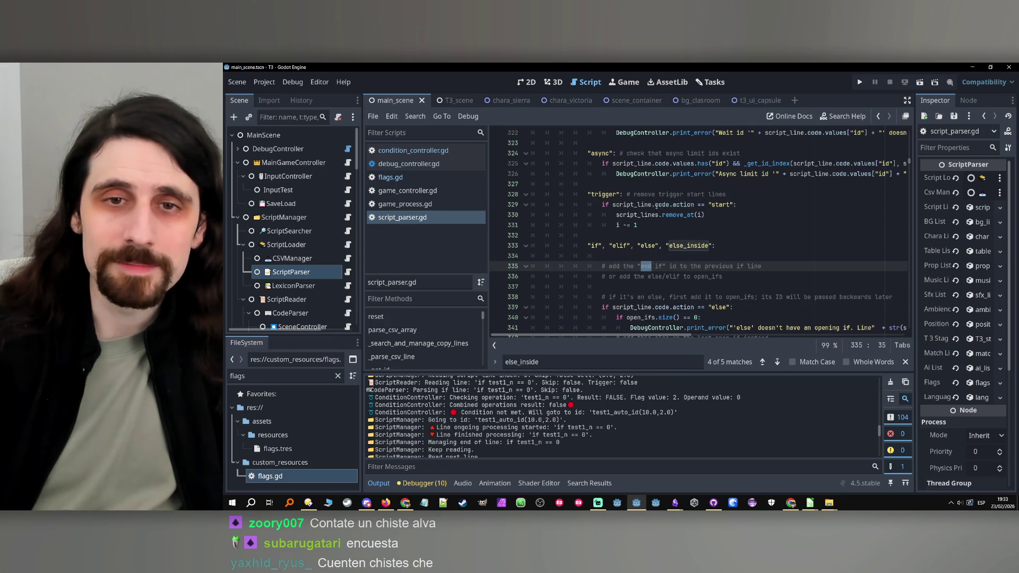
Step: Add a two-line comment: add the id to the previous open if line, unless it's an end if
{"action": "key", "text": "Home"}
{"action": "key", "text": "Return"}
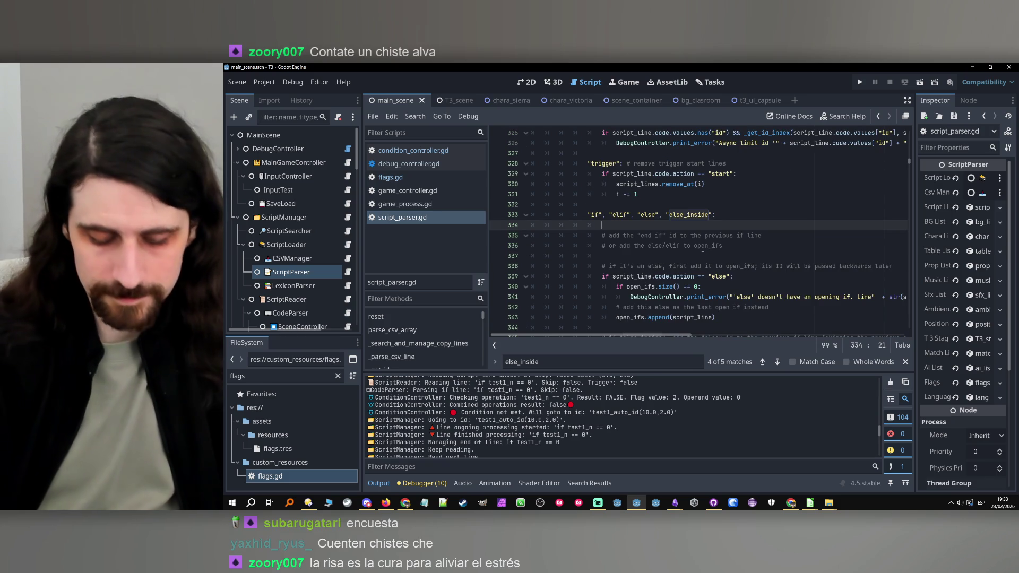
{"action": "key", "text": "Up"}
{"action": "type", "text": "# add the "}
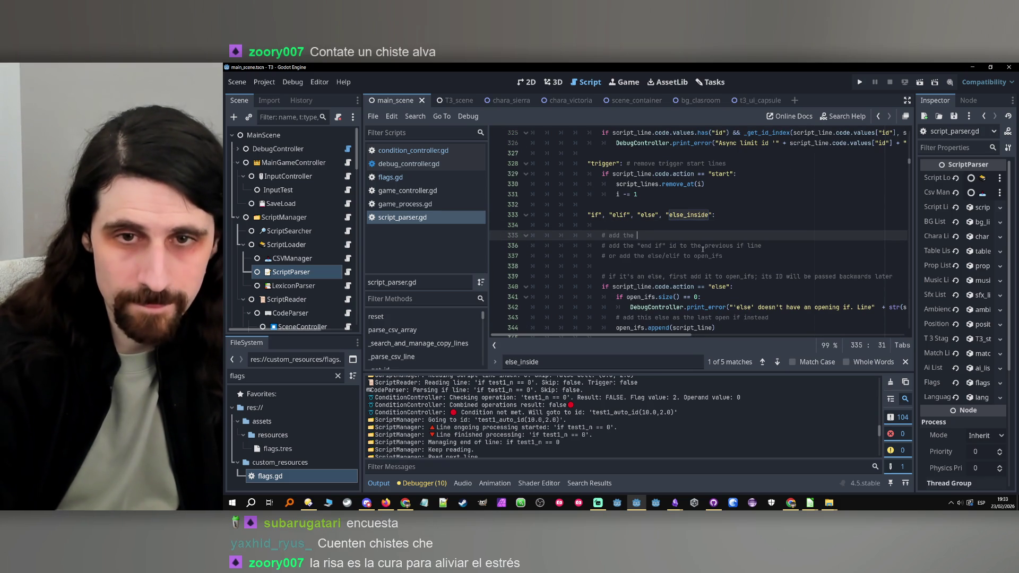
{"action": "type", "text": "id to the previoyus"}
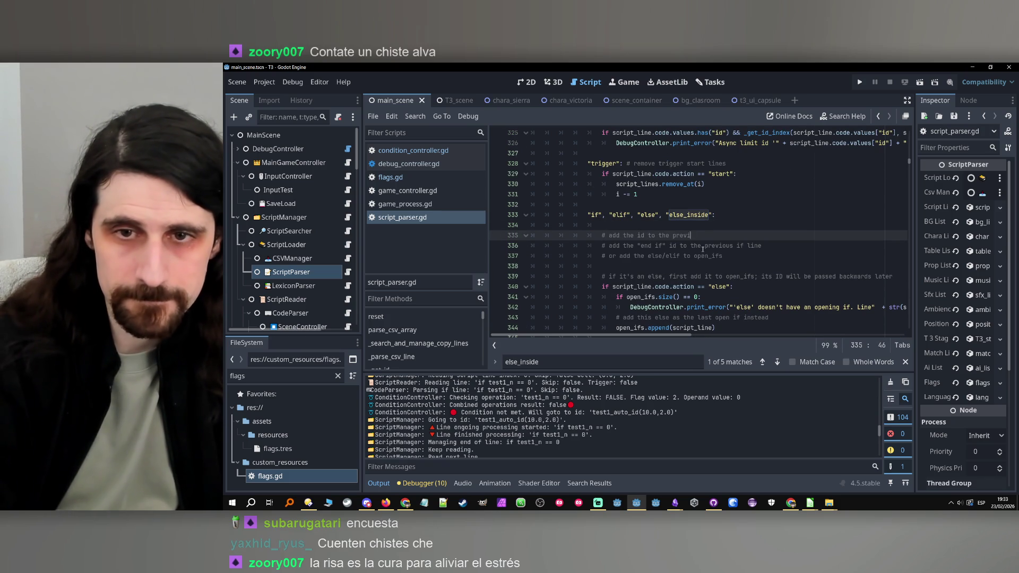
{"action": "key", "text": "BackSpace"}
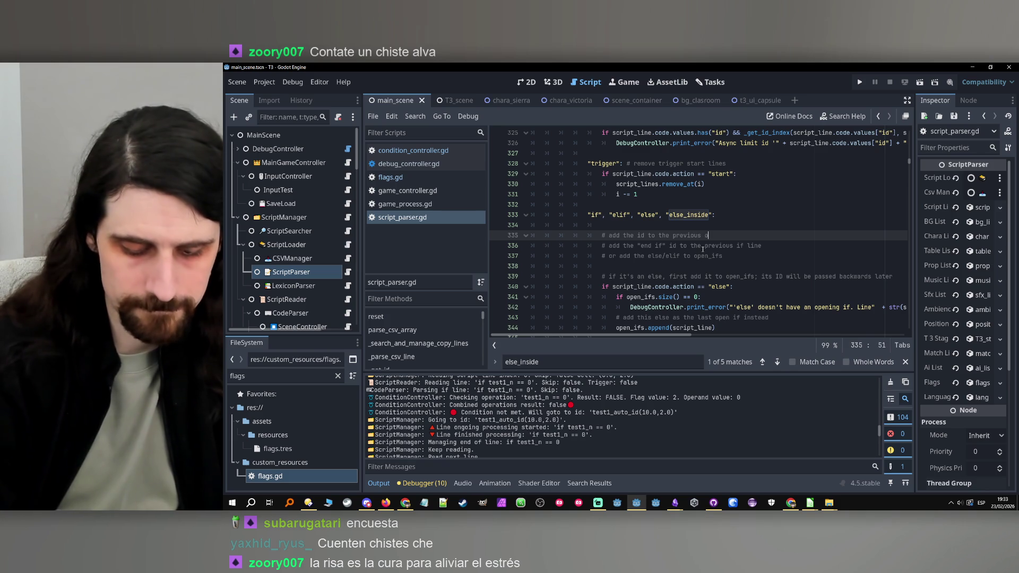
{"action": "type", "text": "pen i"}
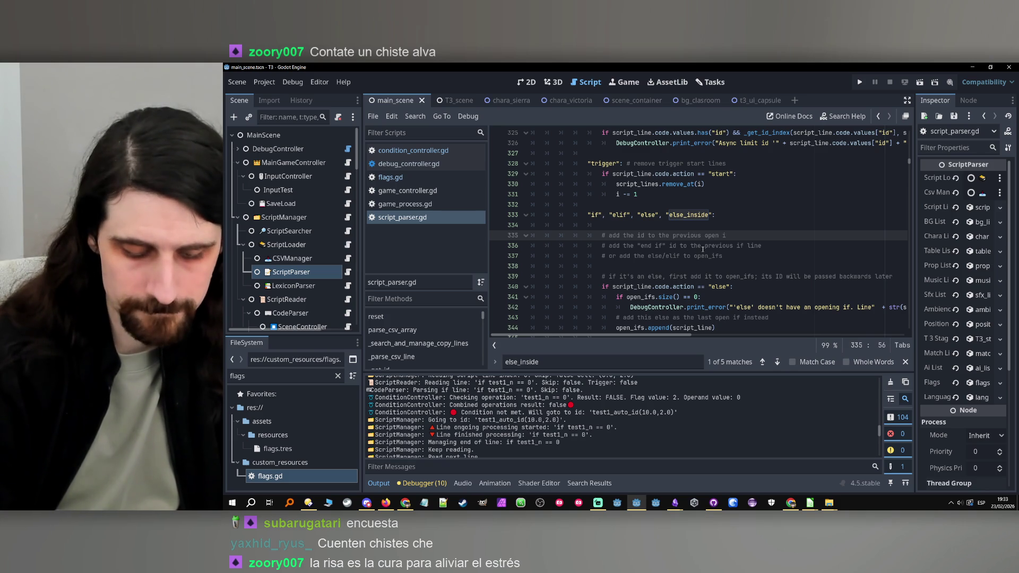
{"action": "type", "text": "f line"}
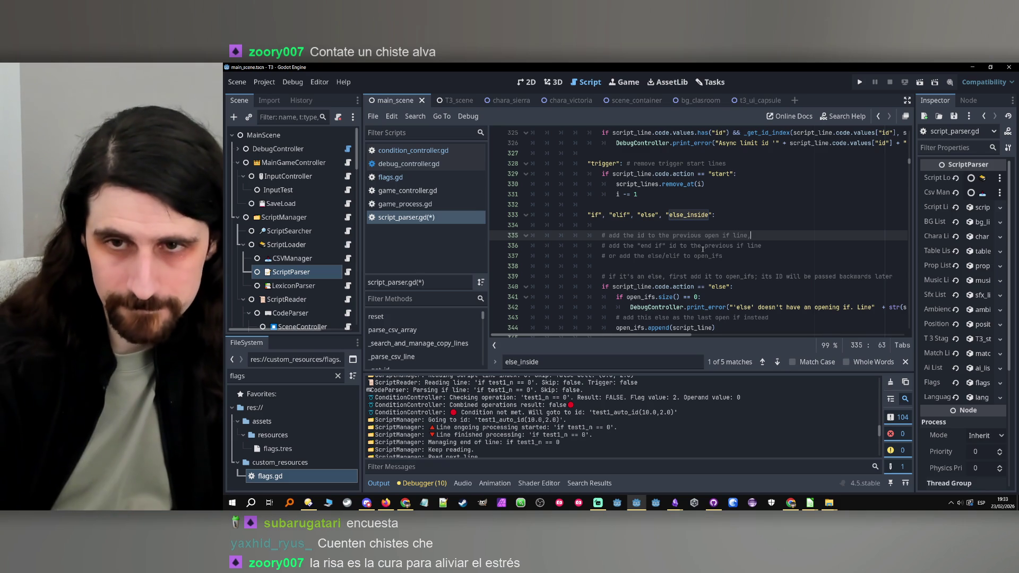
{"action": "type", "text": ","}
{"action": "key", "text": "Return"}
{"action": "type", "text": "# o"}
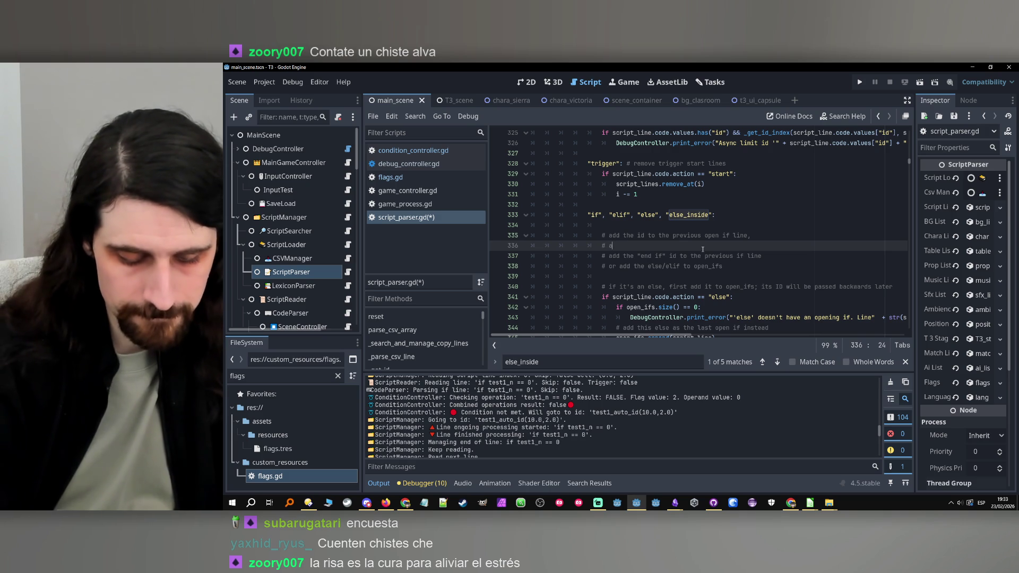
{"action": "type", "text": "this line as an open"}
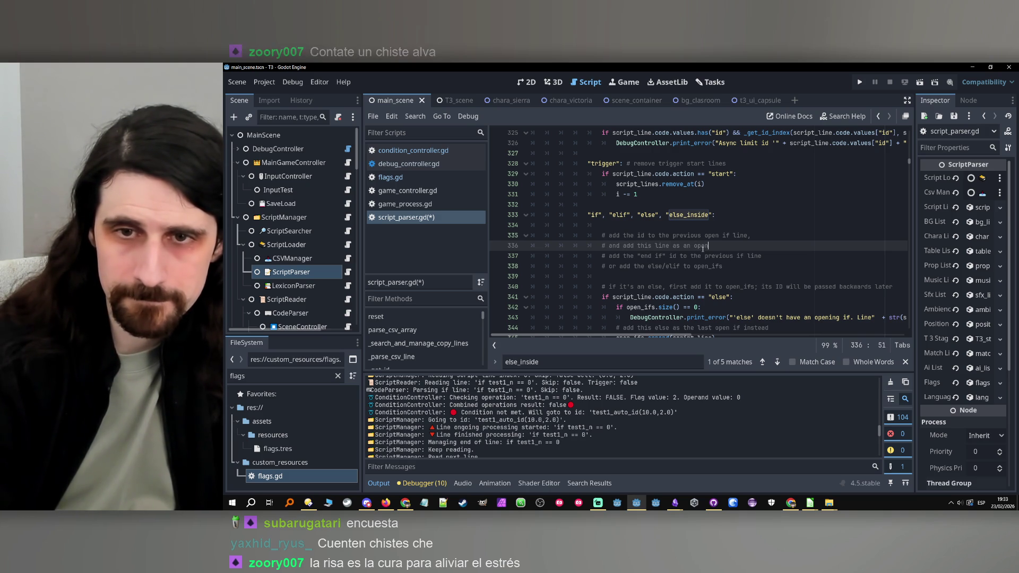
{"action": "type", "text": " if"}
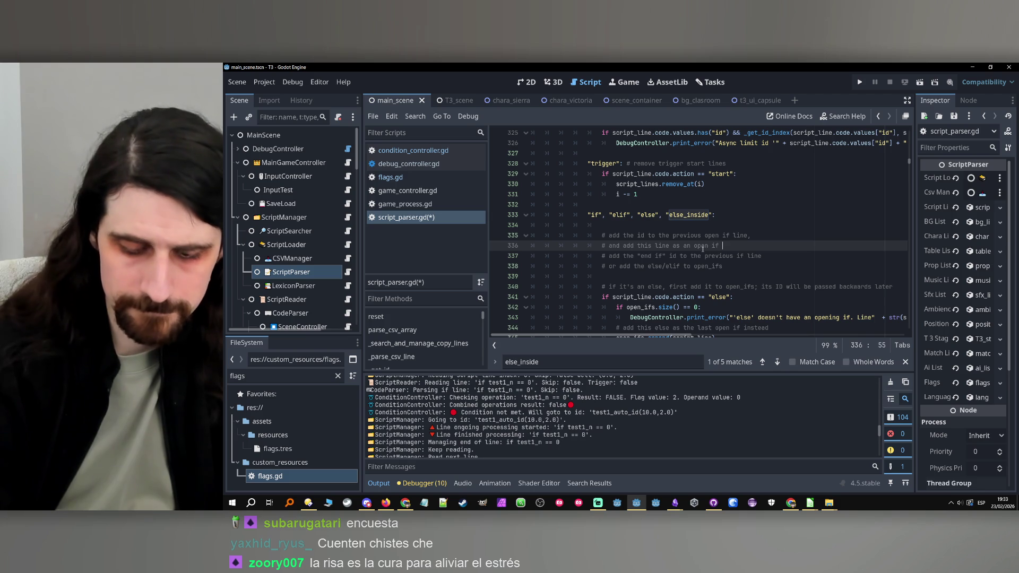
{"action": "type", "text": " (unless i"}
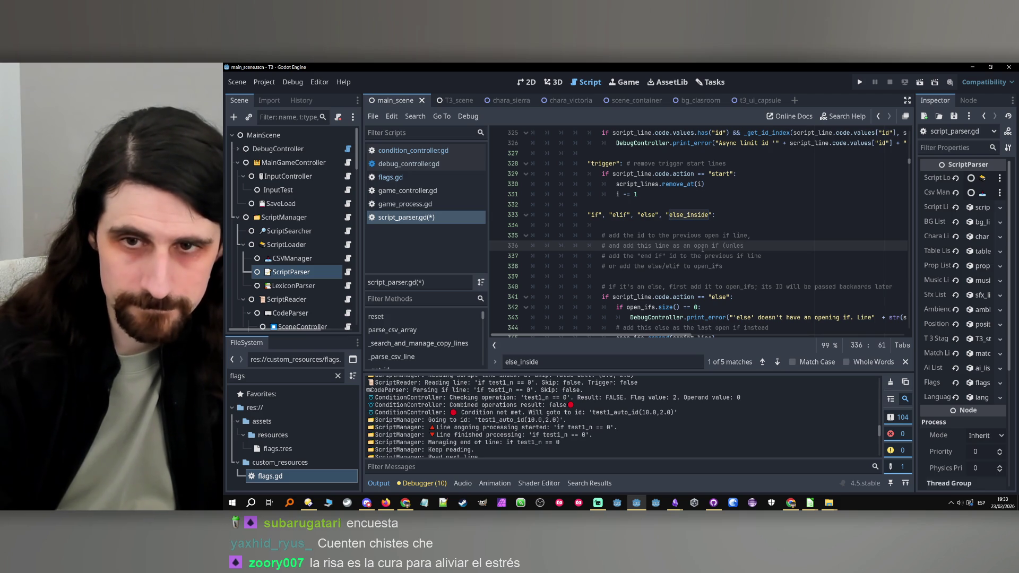
{"action": "type", "text": "t's an "}
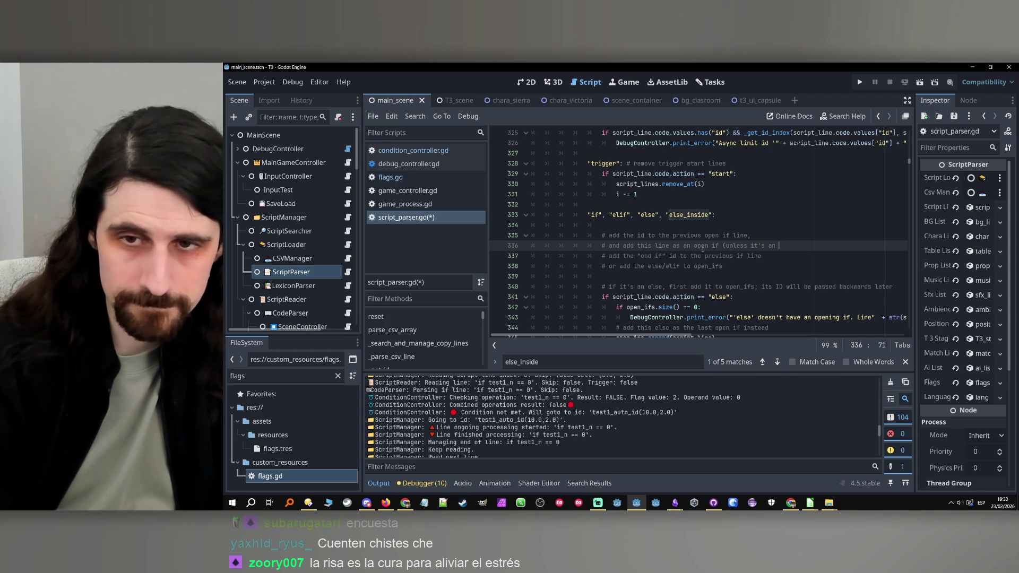
{"action": "type", "text": "end if)"}
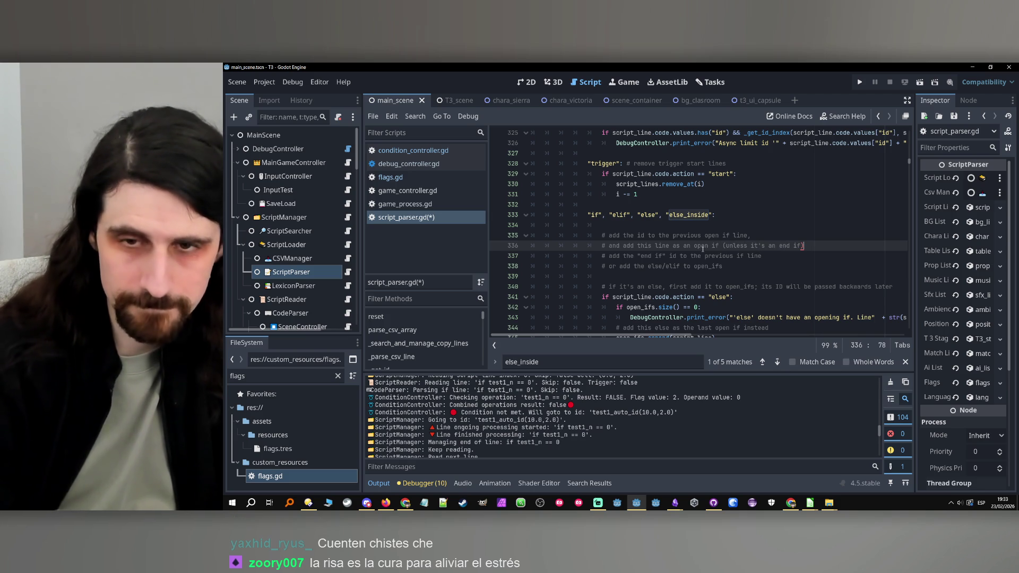
Step: Delete the two old comment lines and shorten the else comment to '# if it's an else, add it to open_ifs'
{"action": "key", "text": "shift+Down"}
{"action": "key", "text": "shift+Down"}
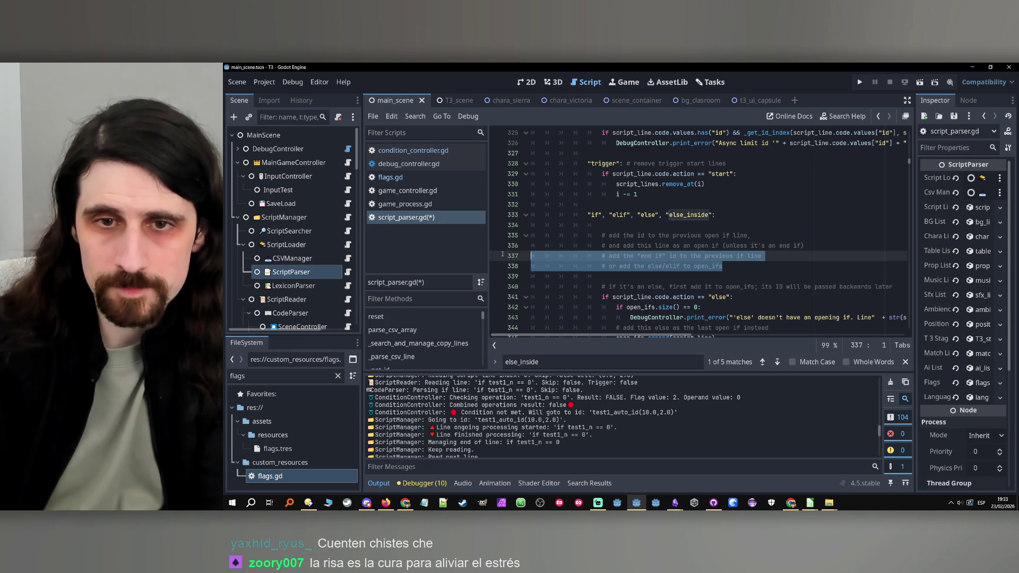
{"action": "key", "text": "BackSpace"}
{"action": "left_click", "coordinate": [722, 261]}
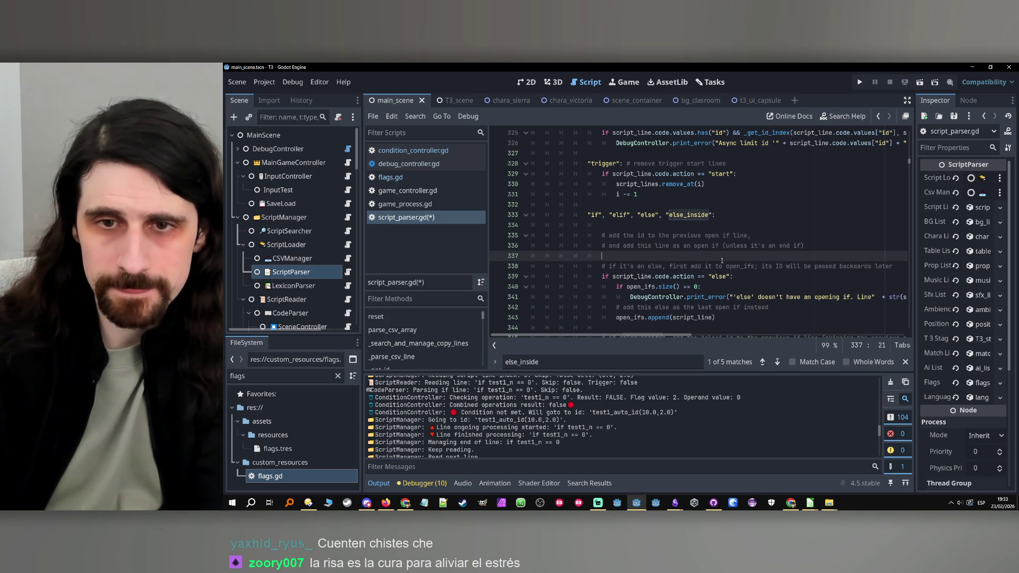
{"action": "left_click_drag", "start_coordinate": [692, 267], "coordinate": [669, 266]}
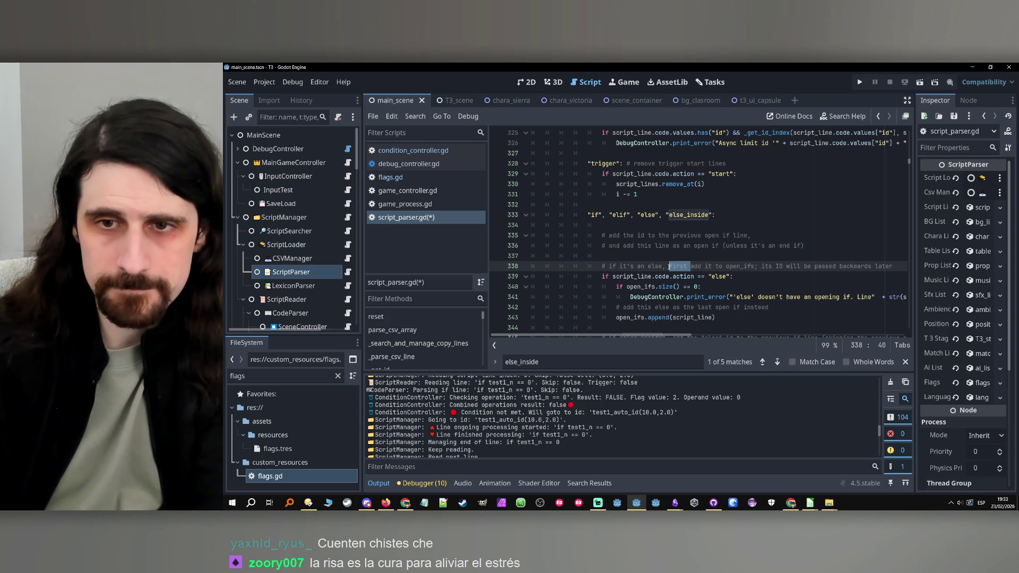
{"action": "key", "text": "BackSpace"}
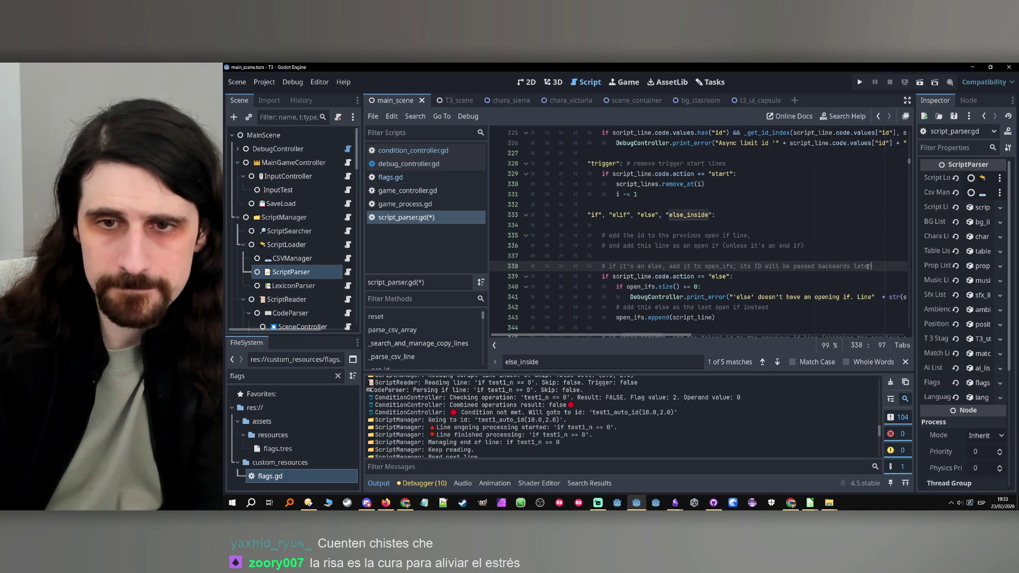
{"action": "left_click_drag", "start_coordinate": [868, 266], "coordinate": [741, 269]}
{"action": "key", "text": "BackSpace"}
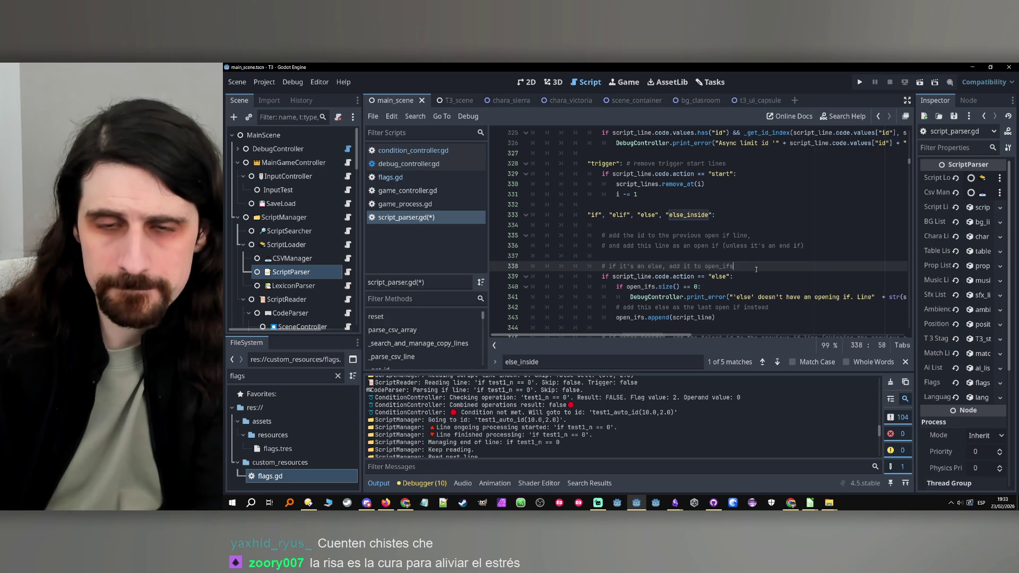
{"action": "scroll", "coordinate": [753, 266], "scroll_direction": "down", "scroll_amount": 2}
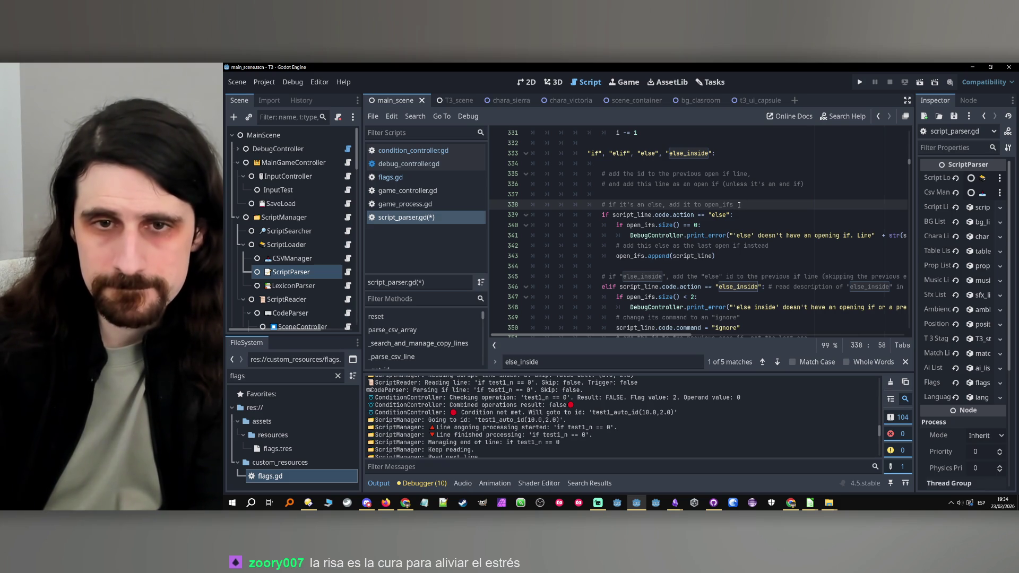
Step: Review the shortened else comment and the elif branch's remove and append lines
{"action": "left_click_drag", "start_coordinate": [739, 206], "coordinate": [601, 207]}
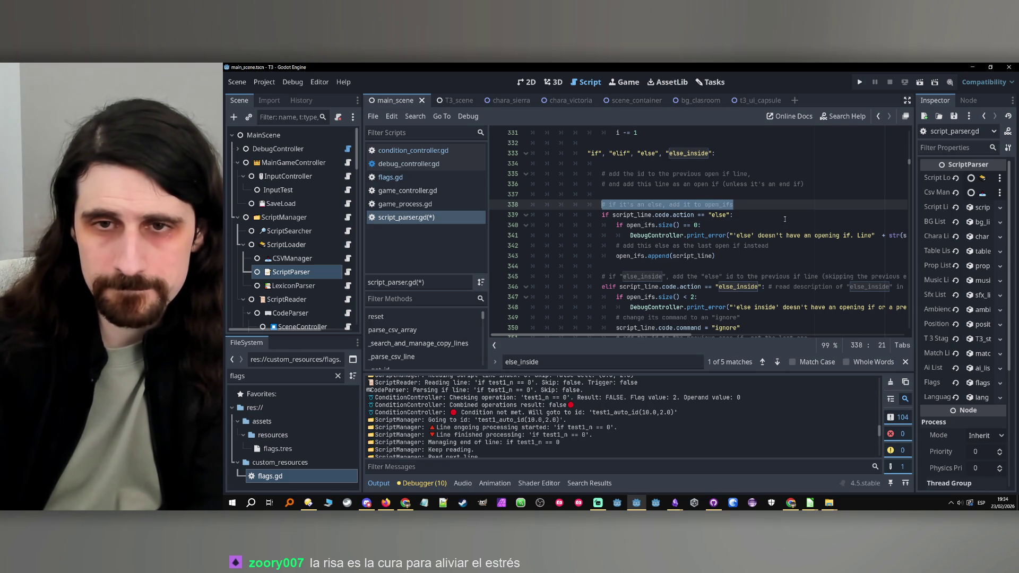
{"action": "left_click", "coordinate": [740, 205]}
{"action": "scroll", "coordinate": [662, 266], "scroll_direction": "down", "scroll_amount": 7}
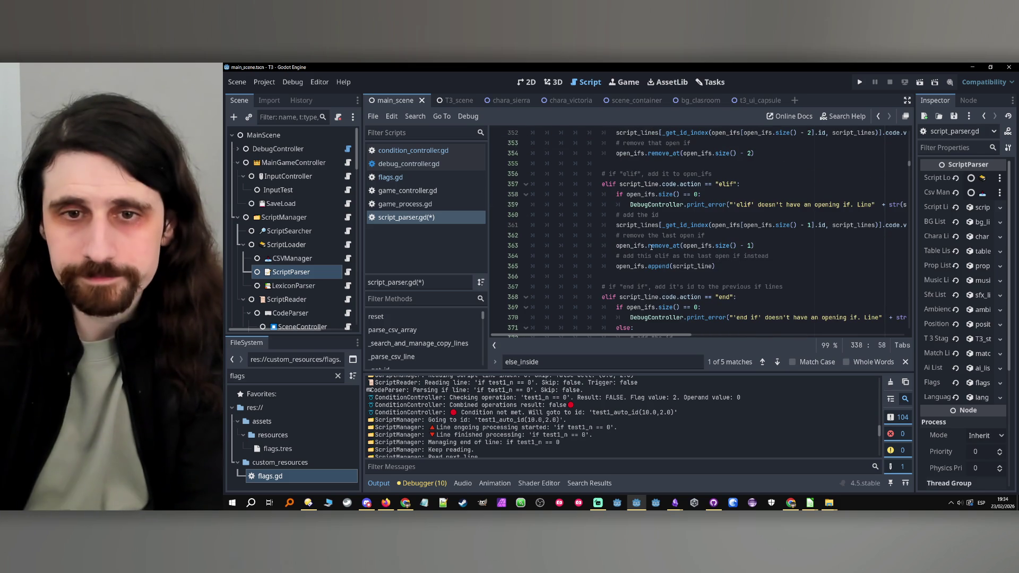
{"action": "mouse_move", "coordinate": [616, 235]}
{"action": "left_mouse_down"}
{"action": "mouse_move", "coordinate": [722, 239]}
{"action": "mouse_move", "coordinate": [780, 264]}
{"action": "left_mouse_up"}
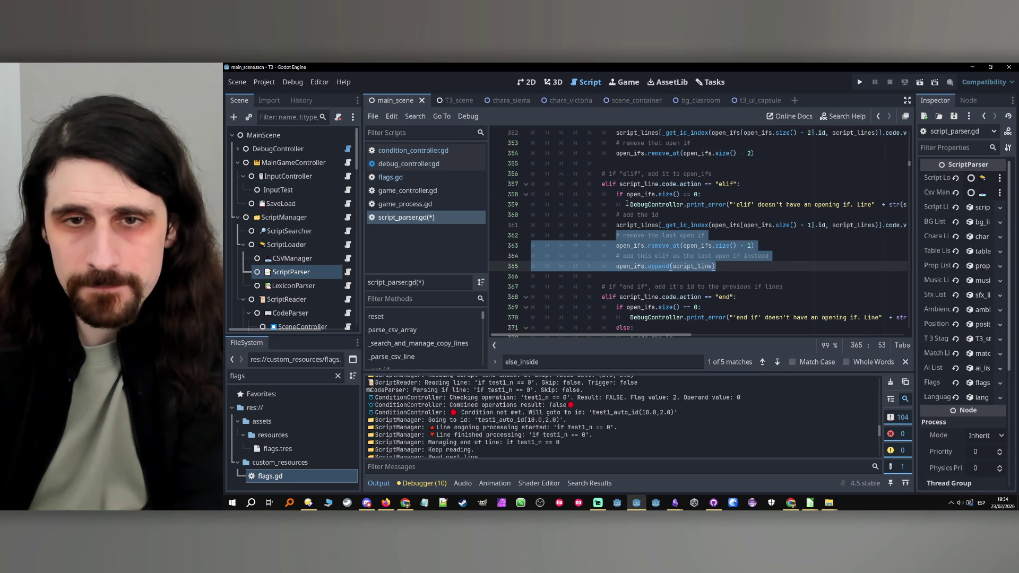
{"action": "left_click", "coordinate": [614, 215]}
{"action": "scroll", "coordinate": [653, 216], "scroll_direction": "up", "scroll_amount": 3}
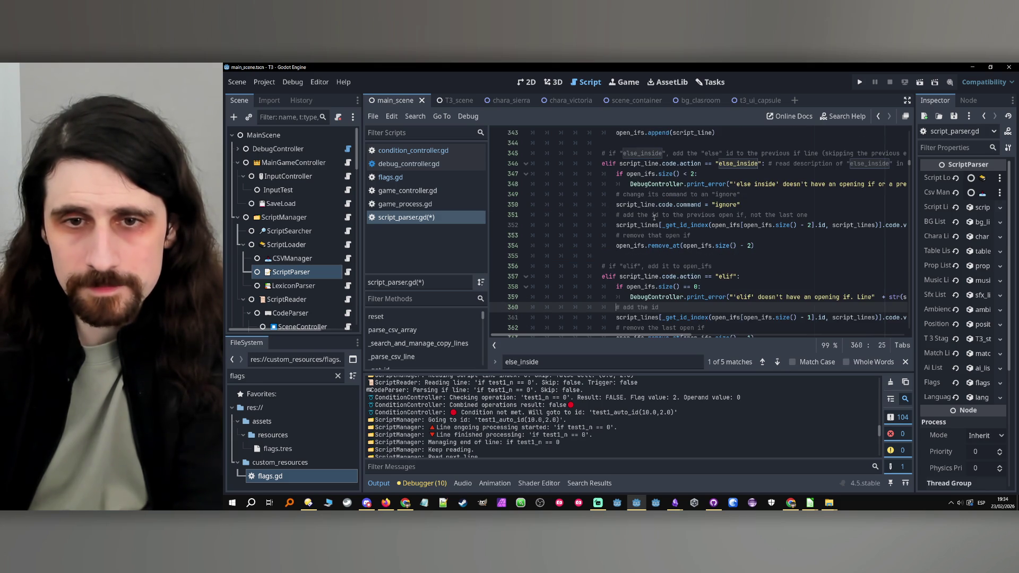
{"action": "scroll", "coordinate": [720, 282], "scroll_direction": "up", "scroll_amount": 2}
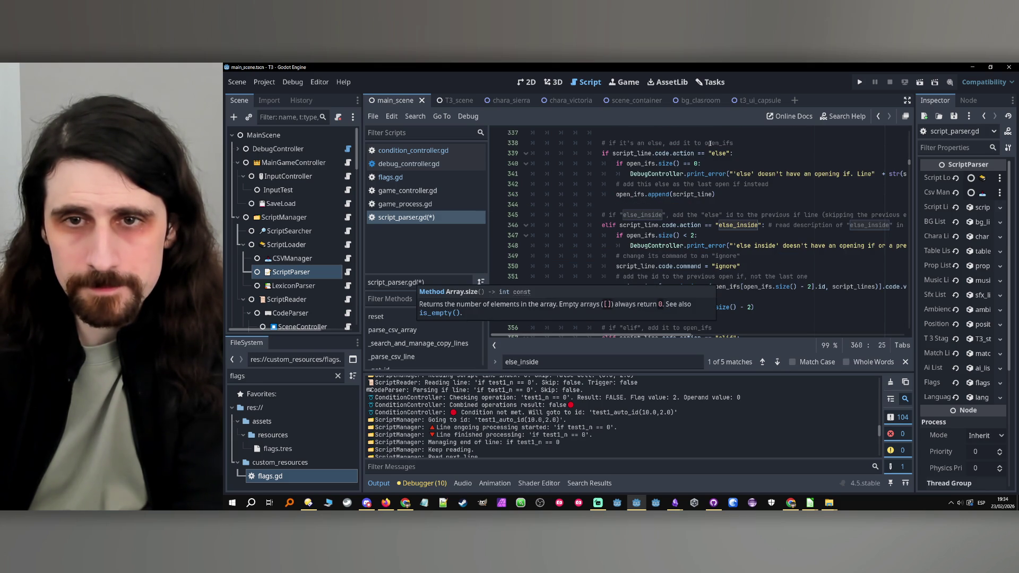
{"action": "left_click", "coordinate": [726, 153]}
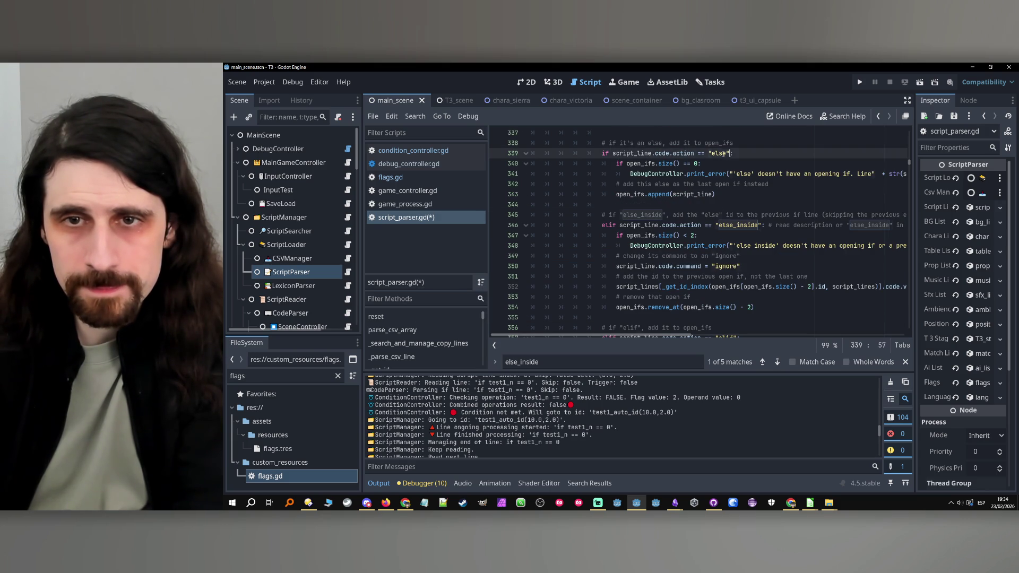
{"action": "scroll", "coordinate": [719, 218], "scroll_direction": "down", "scroll_amount": 3}
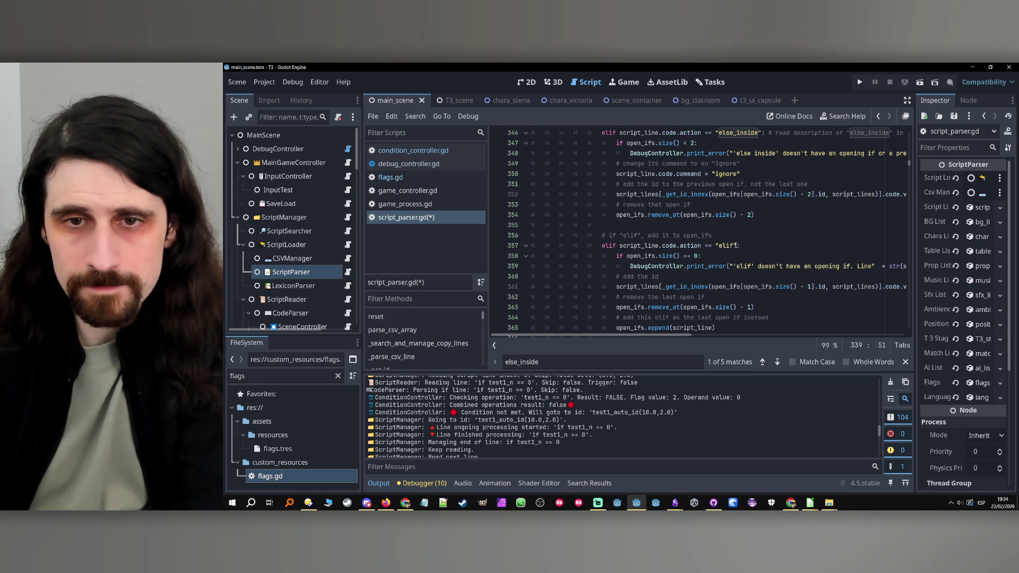
Step: Change line 357's condition from == "elif" to in ["else", "elif"]
{"action": "left_click", "coordinate": [735, 245]}
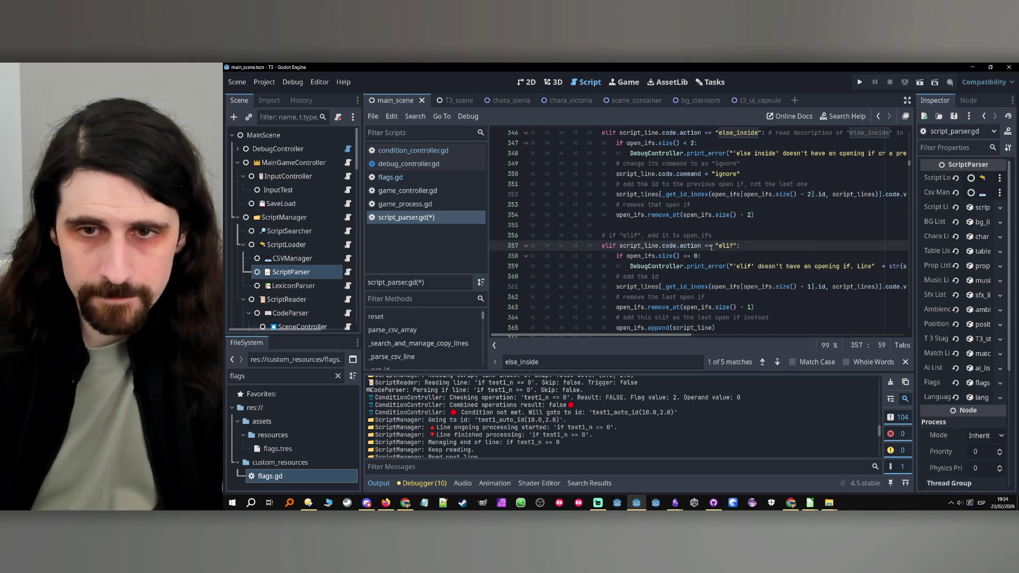
{"action": "double_click", "coordinate": [709, 245]}
{"action": "type", "text": "in"}
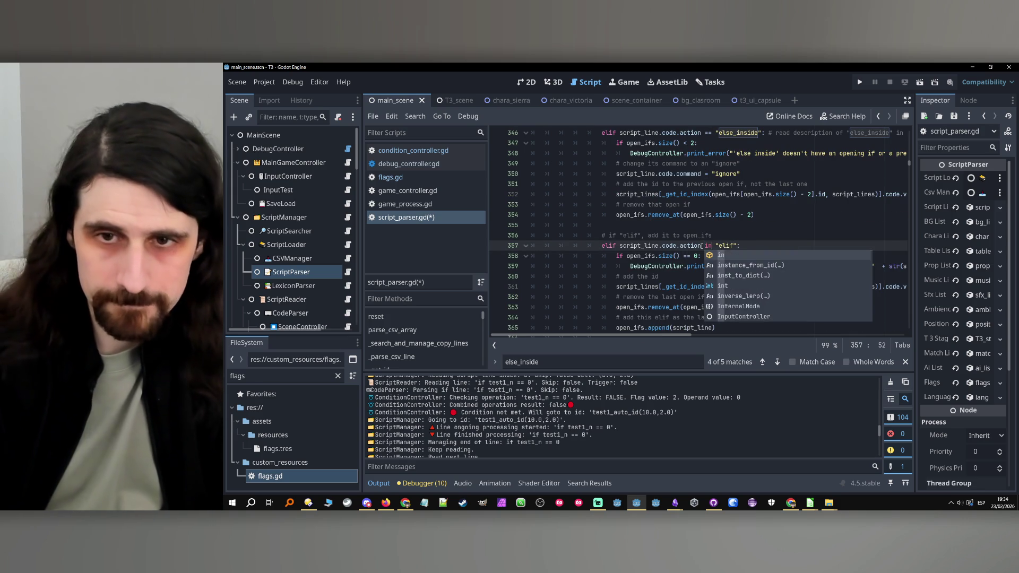
{"action": "key", "text": "Right"}
{"action": "type", "text": "["}
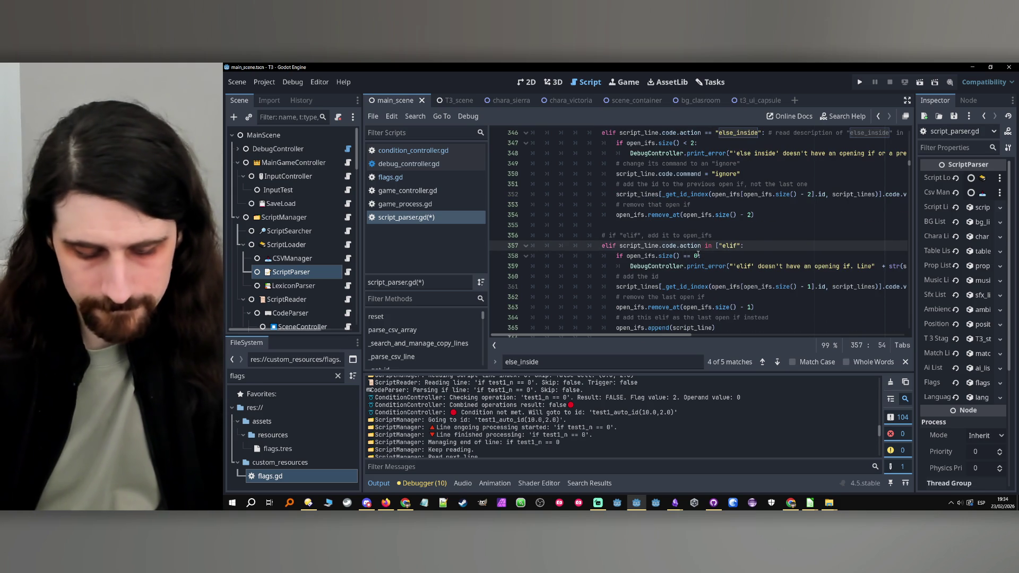
{"action": "type", "text": "\"else\","}
{"action": "key", "text": "Right"}
{"action": "key", "text": "Right"}
{"action": "key", "text": "Right"}
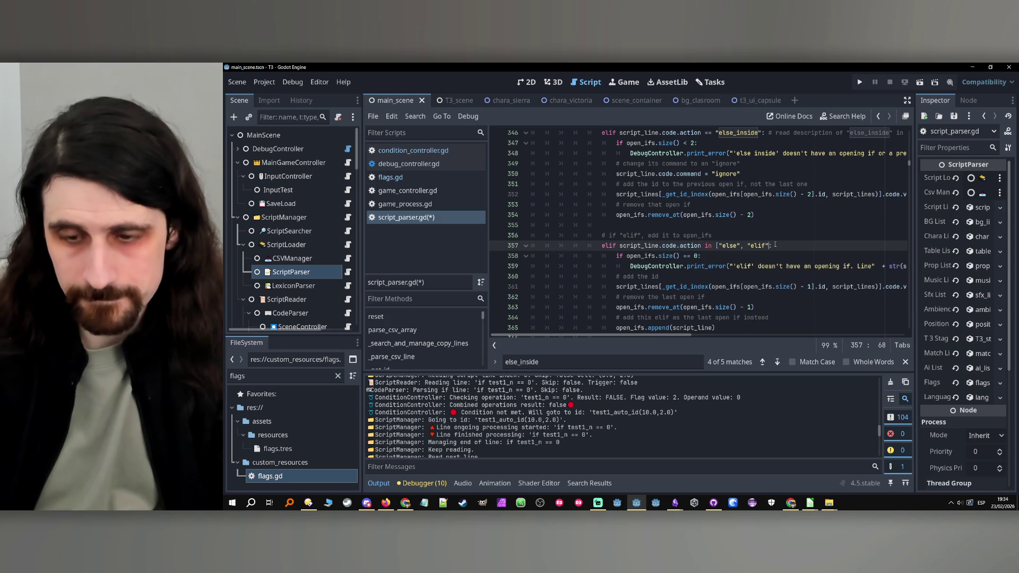
{"action": "type", "text": "]"}
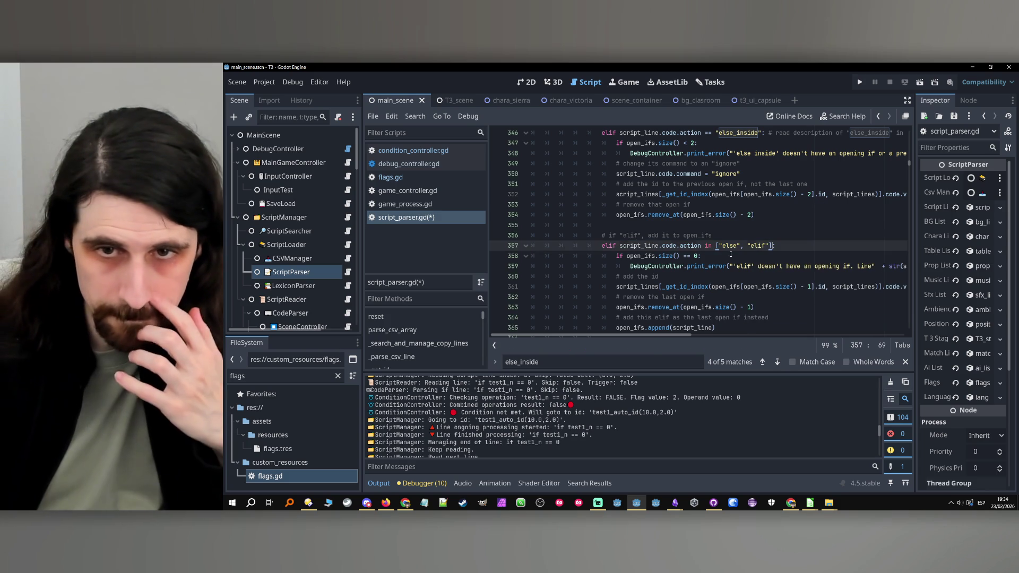
Step: Replace the hardcoded elif in the print_error message with " + script_line.code.action + "
{"action": "left_click", "coordinate": [731, 255]}
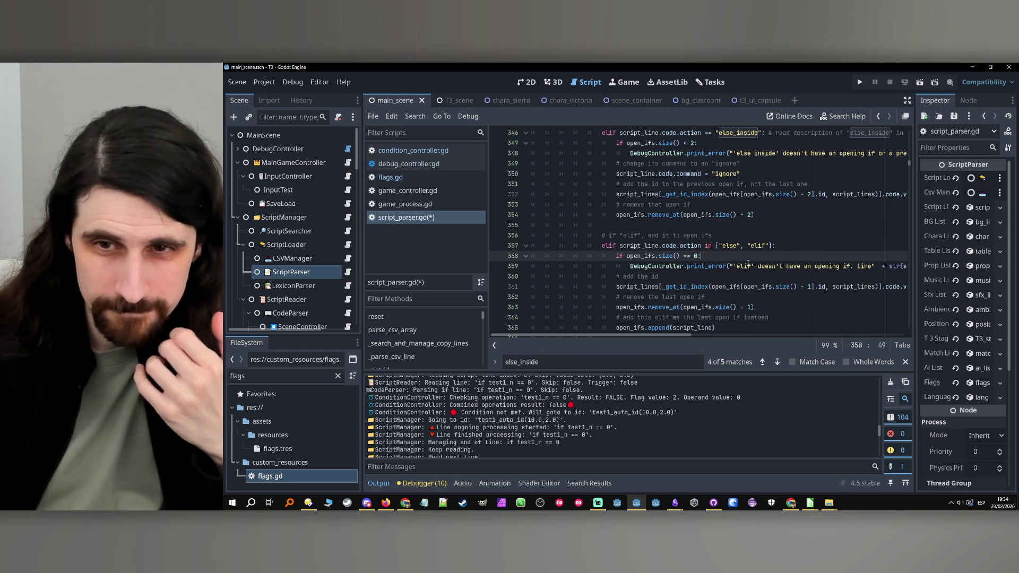
{"action": "left_click", "coordinate": [751, 265]}
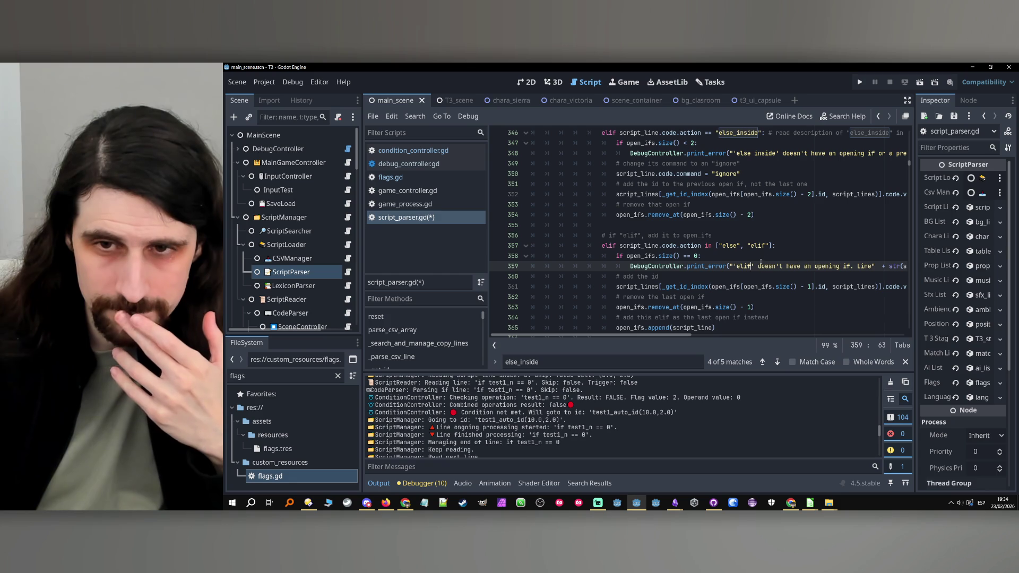
{"action": "left_click", "coordinate": [750, 259]}
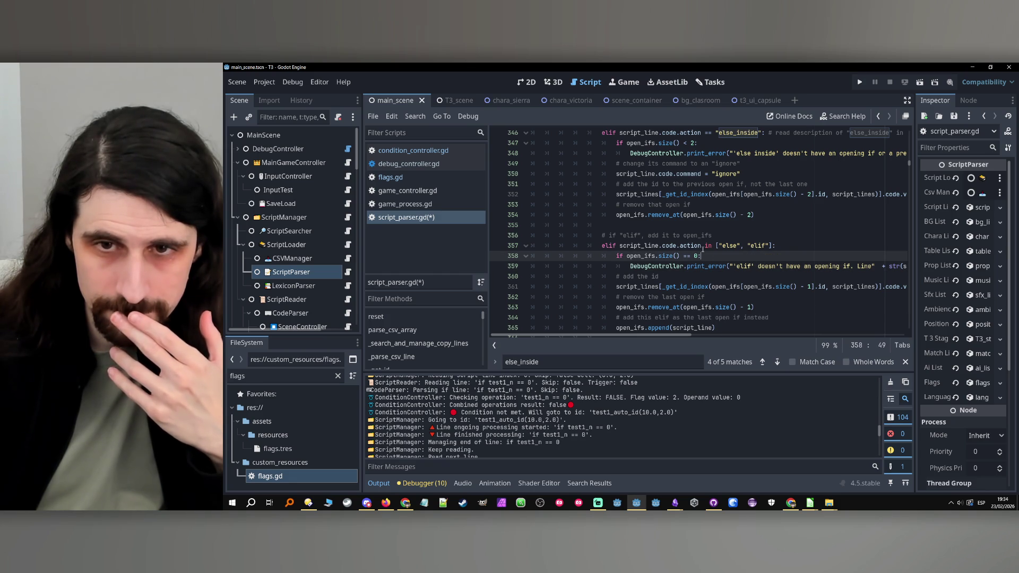
{"action": "left_click_drag", "start_coordinate": [701, 246], "coordinate": [619, 245]}
{"action": "key", "text": "ctrl+c"}
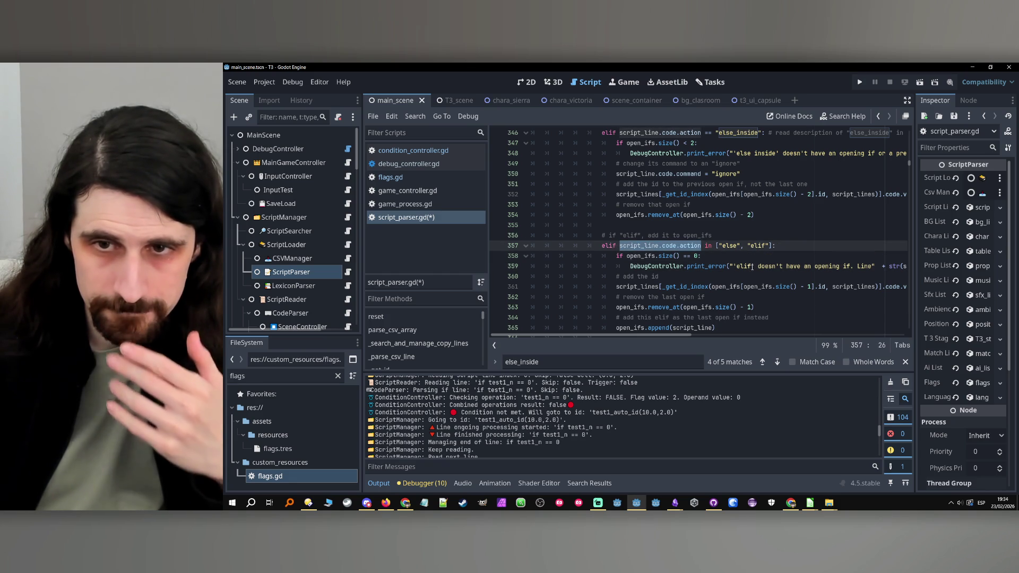
{"action": "double_click", "coordinate": [742, 266]}
{"action": "type", "text": "\" + +"}
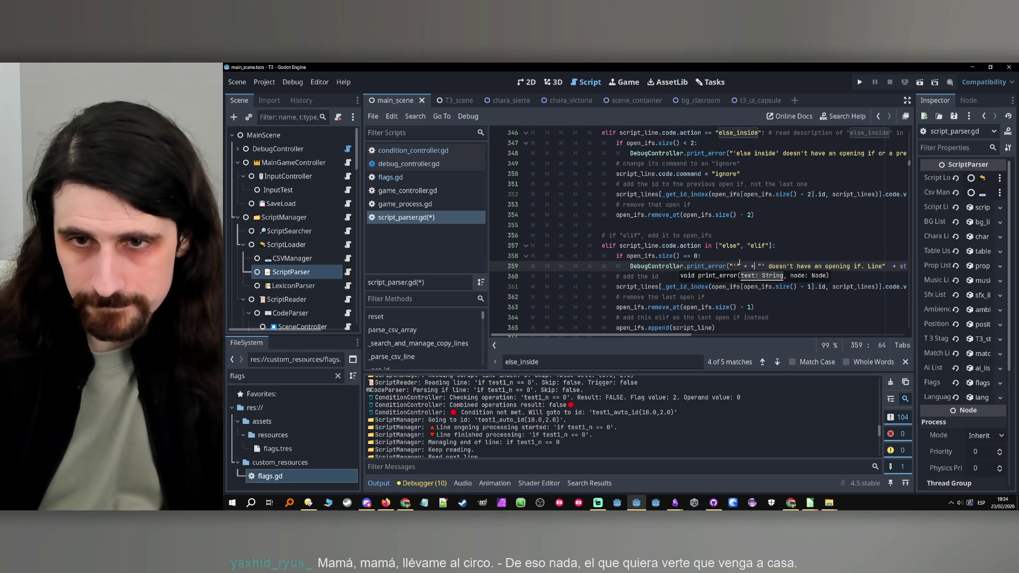
{"action": "key", "text": "ctrl+v"}
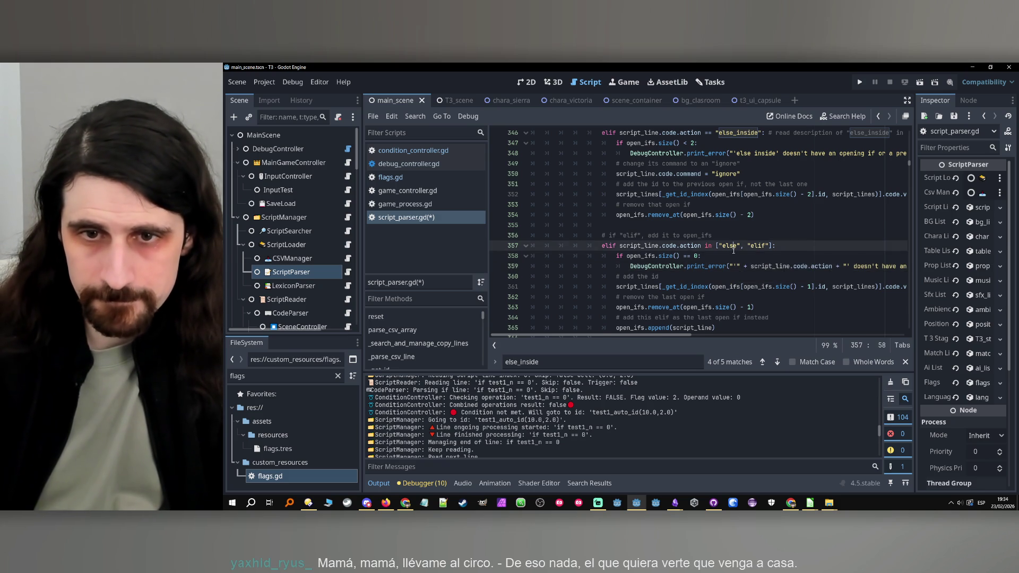
{"action": "scroll", "coordinate": [733, 251], "scroll_direction": "down", "scroll_amount": 1}
{"action": "left_click", "coordinate": [729, 287]}
{"action": "left_click", "coordinate": [726, 296]}
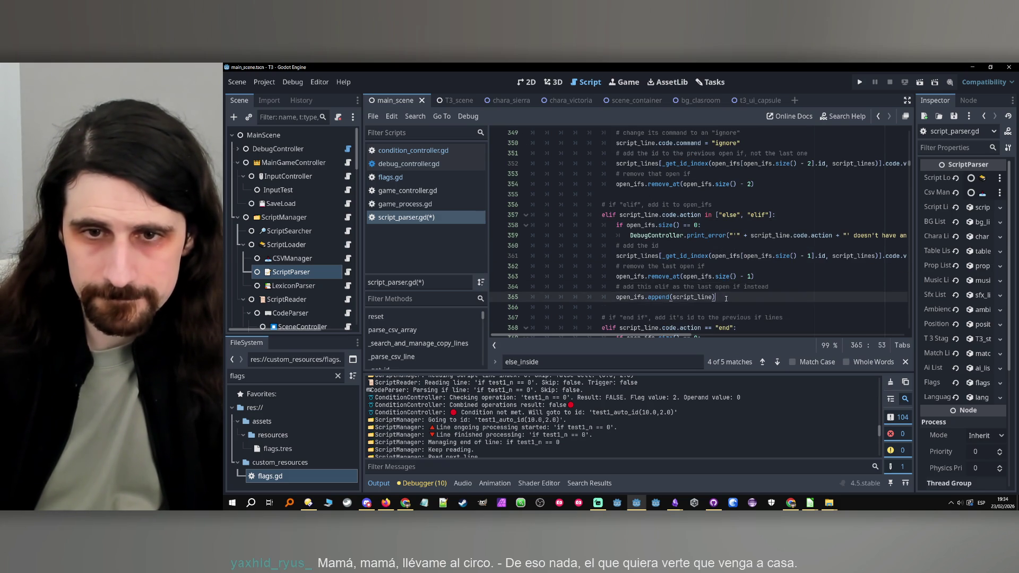
{"action": "scroll", "coordinate": [726, 295], "scroll_direction": "up", "scroll_amount": 3}
Step: Delete the standalone else block so the else_inside branch starts the if chain
{"action": "scroll", "coordinate": [647, 269], "scroll_direction": "up", "scroll_amount": 2}
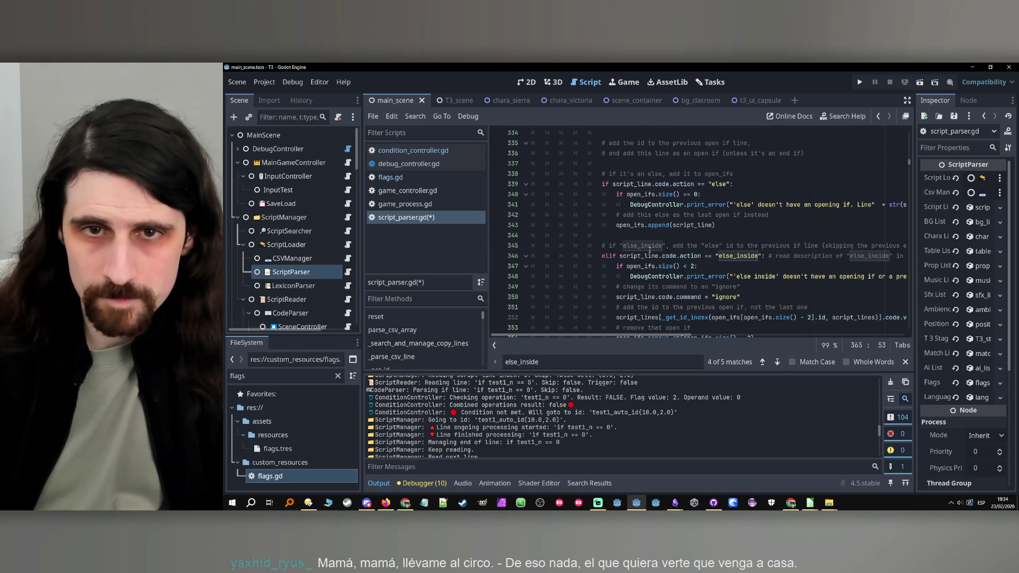
{"action": "left_click_drag", "start_coordinate": [605, 256], "coordinate": [603, 173]}
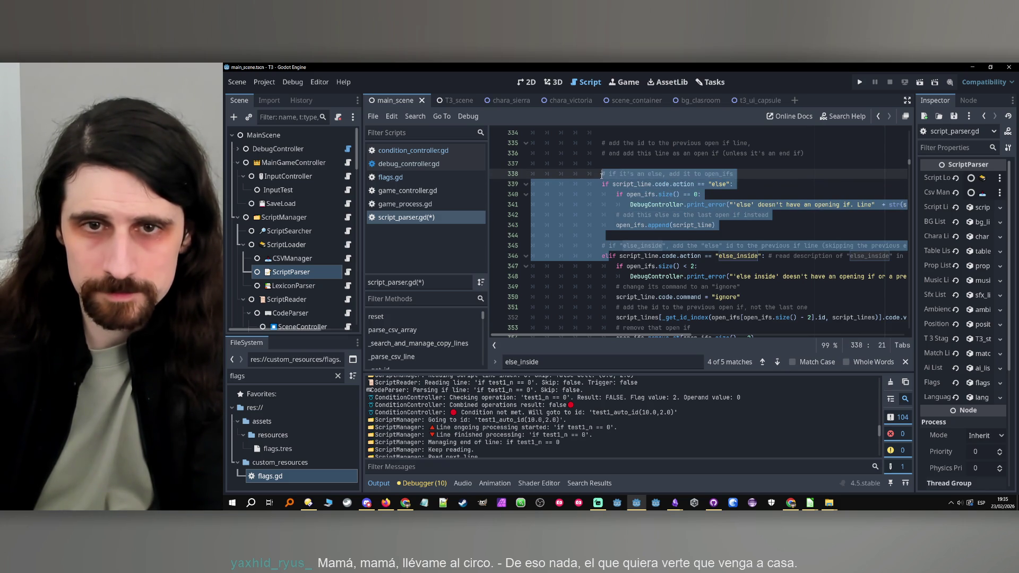
{"action": "key", "text": "BackSpace"}
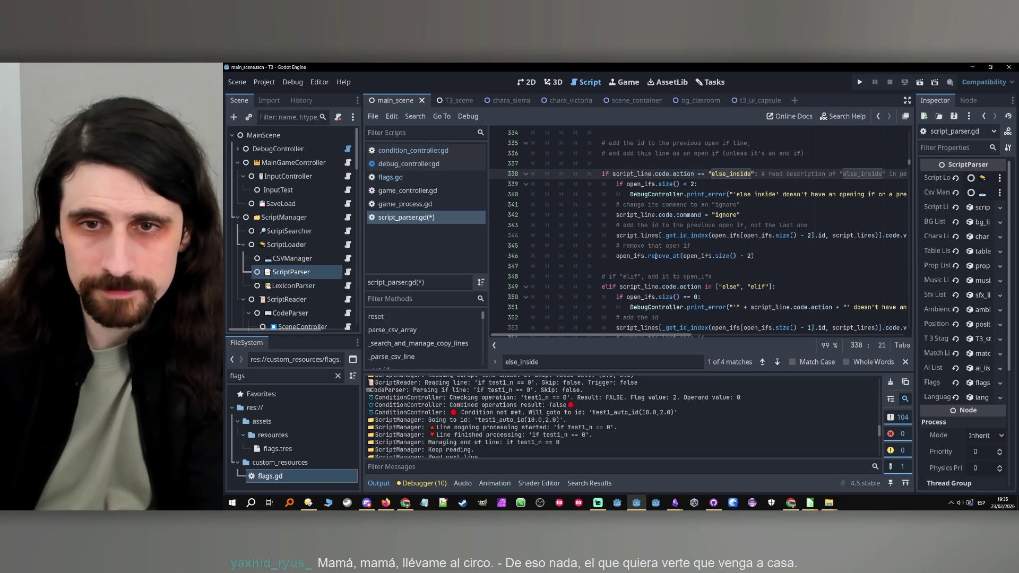
{"action": "left_click", "coordinate": [818, 225]}
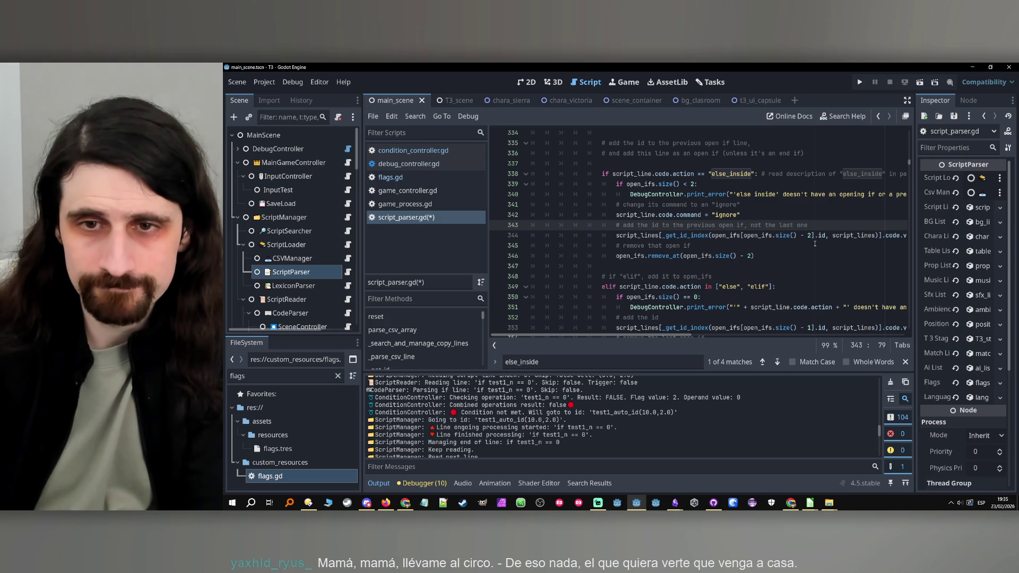
{"action": "left_click", "coordinate": [796, 245]}
{"action": "key", "text": "Down"}
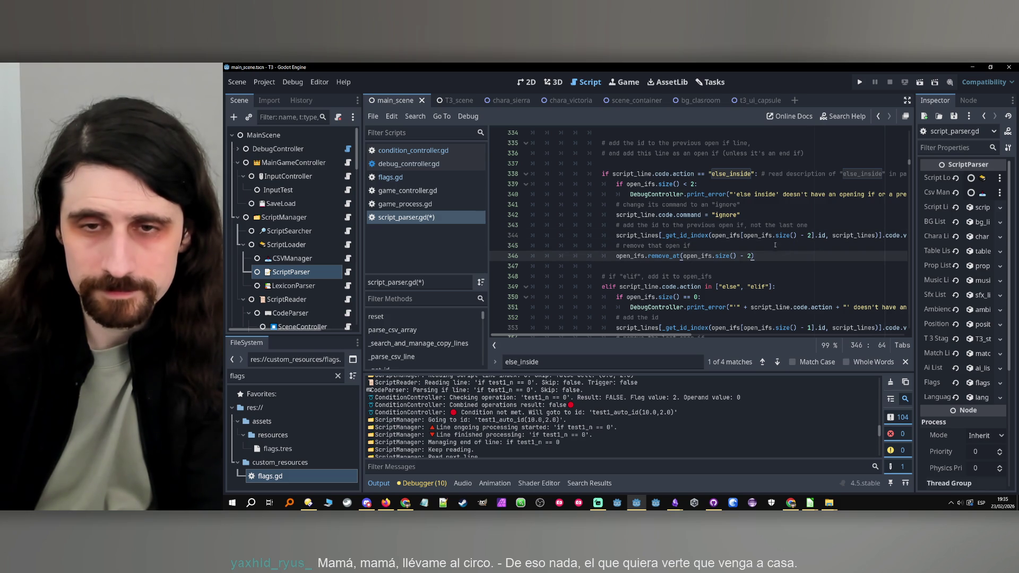
{"action": "key", "text": "Up"}
{"action": "left_click", "coordinate": [771, 255]}
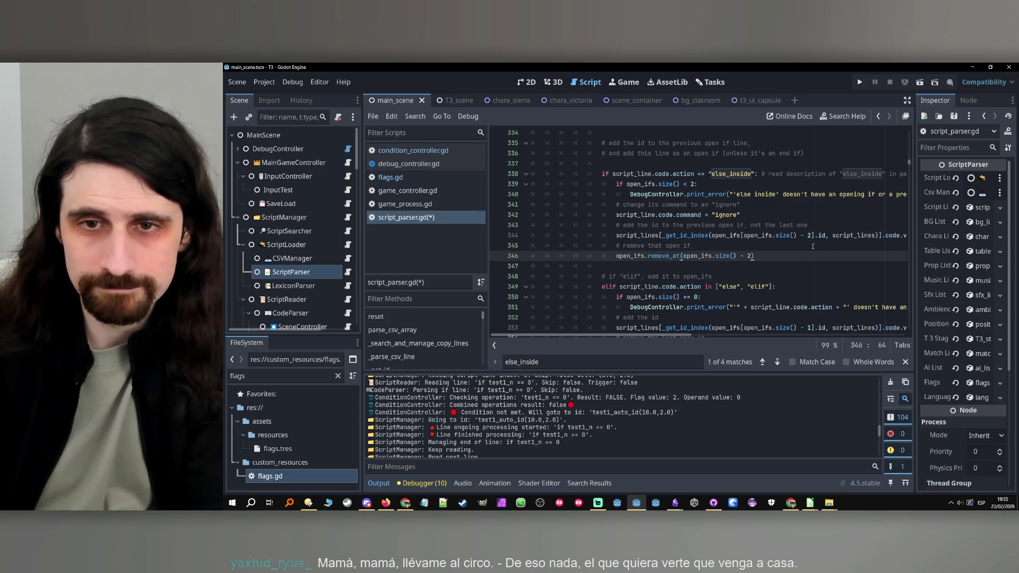
{"action": "left_click", "coordinate": [637, 267]}
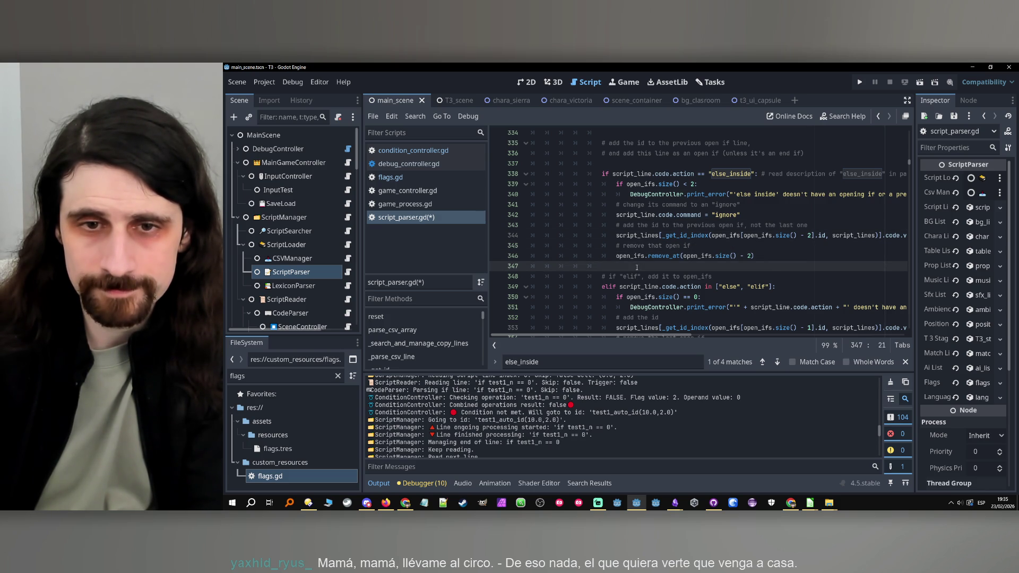
Step: Delete the outdated elif and end if comment lines and save script_parser.gd
{"action": "scroll", "coordinate": [637, 267], "scroll_direction": "down", "scroll_amount": 2}
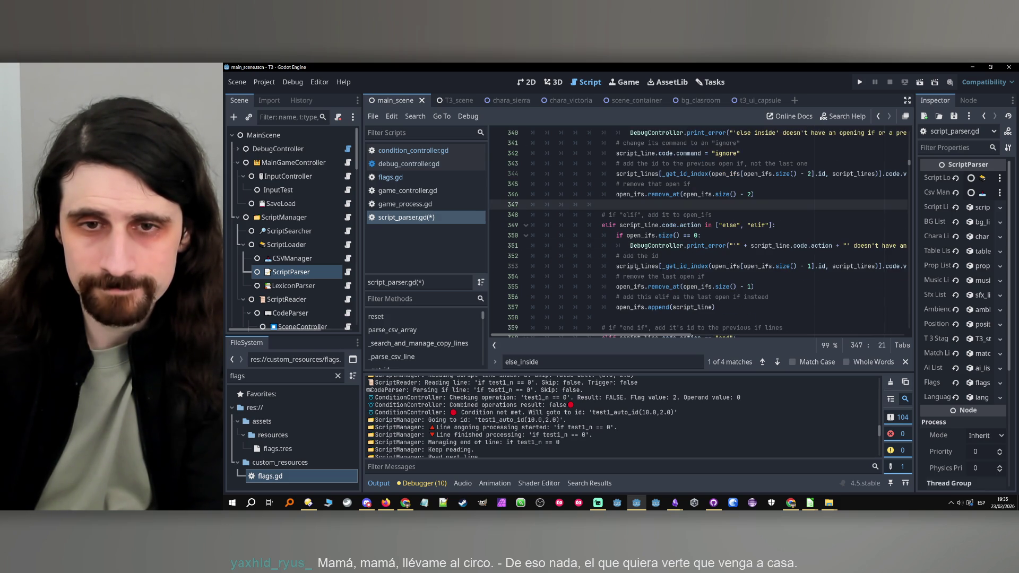
{"action": "left_click", "coordinate": [728, 211], "text": "shift"}
{"action": "key", "text": "Delete"}
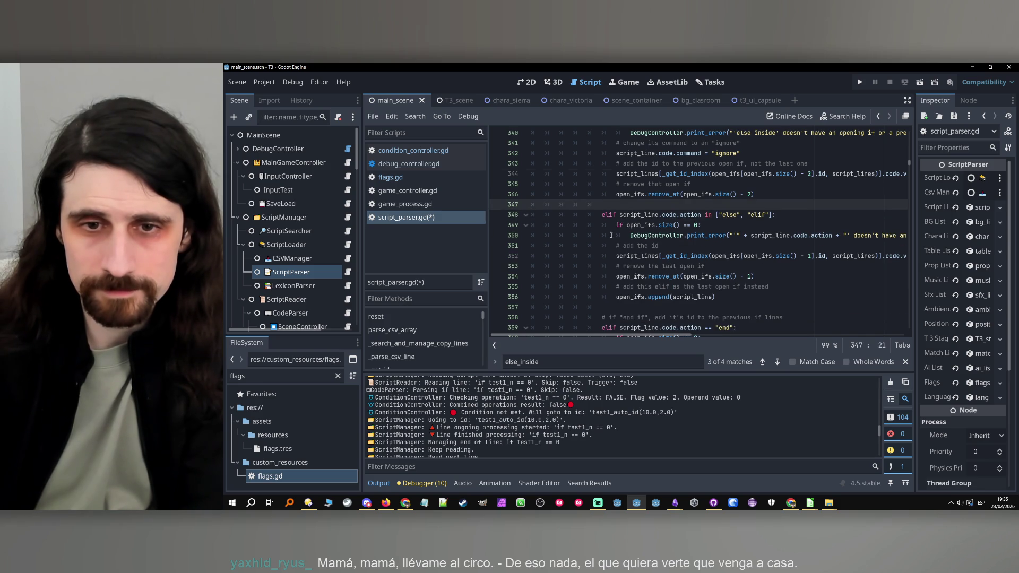
{"action": "scroll", "coordinate": [611, 235], "scroll_direction": "down", "scroll_amount": 2}
{"action": "left_click", "coordinate": [654, 256]}
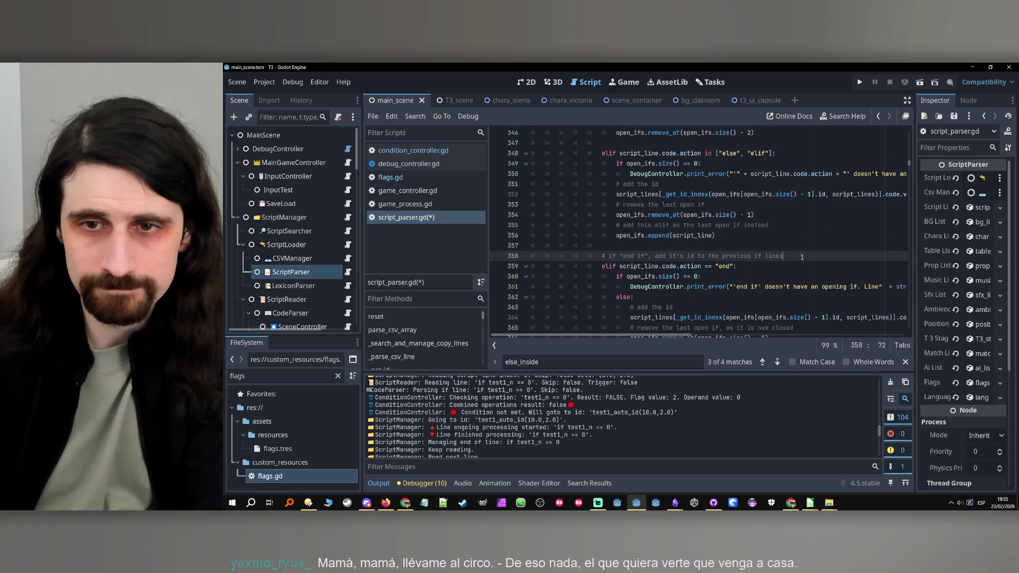
{"action": "key", "text": "shift+Home"}
{"action": "key", "text": "shift+Home"}
{"action": "key", "text": "BackSpace"}
{"action": "key", "text": "BackSpace"}
{"action": "scroll", "coordinate": [721, 263], "scroll_direction": "down", "scroll_amount": 3}
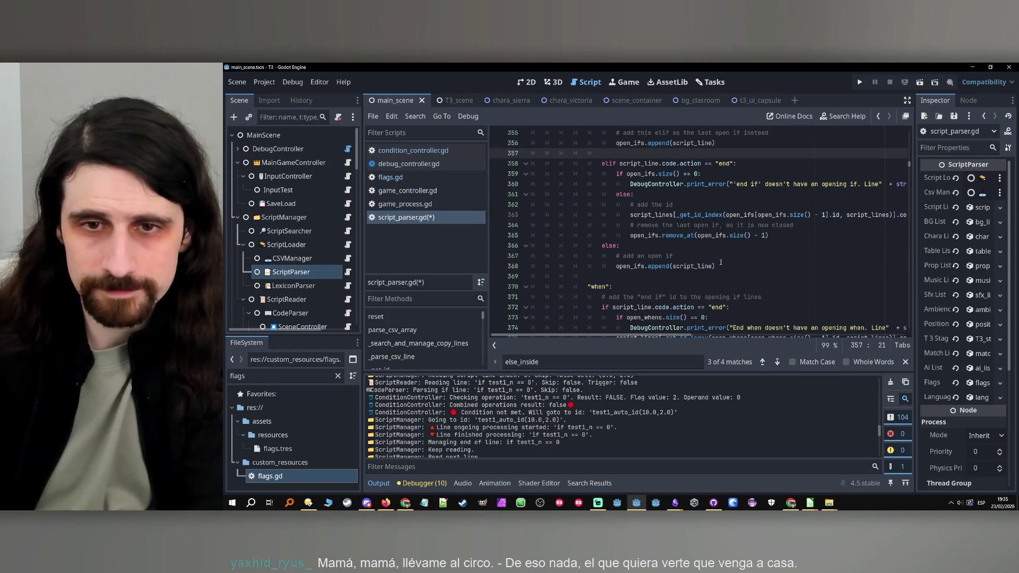
{"action": "left_click", "coordinate": [730, 258]}
{"action": "key", "text": "ctrl+s"}
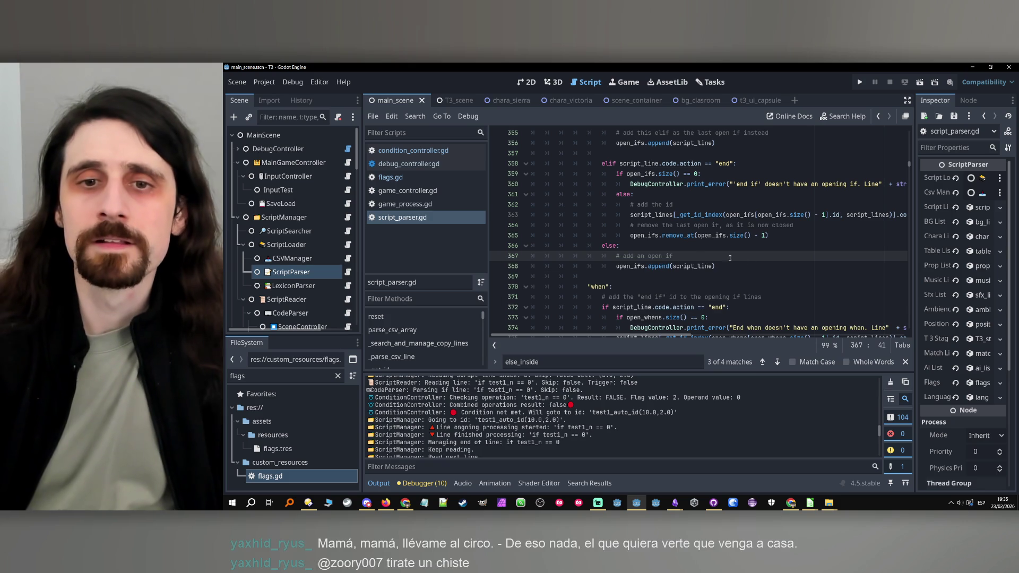
Step: Comment the end-branch's final else as '# initial if' and save
{"action": "left_click", "coordinate": [639, 248]}
{"action": "type", "text": "# (initial if"}
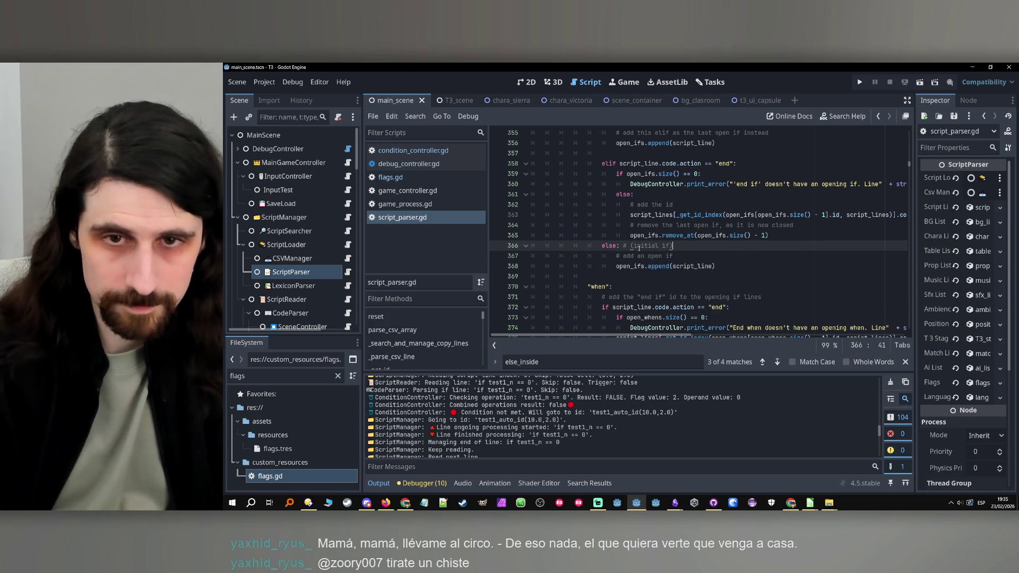
{"action": "left_click", "coordinate": [631, 245]}
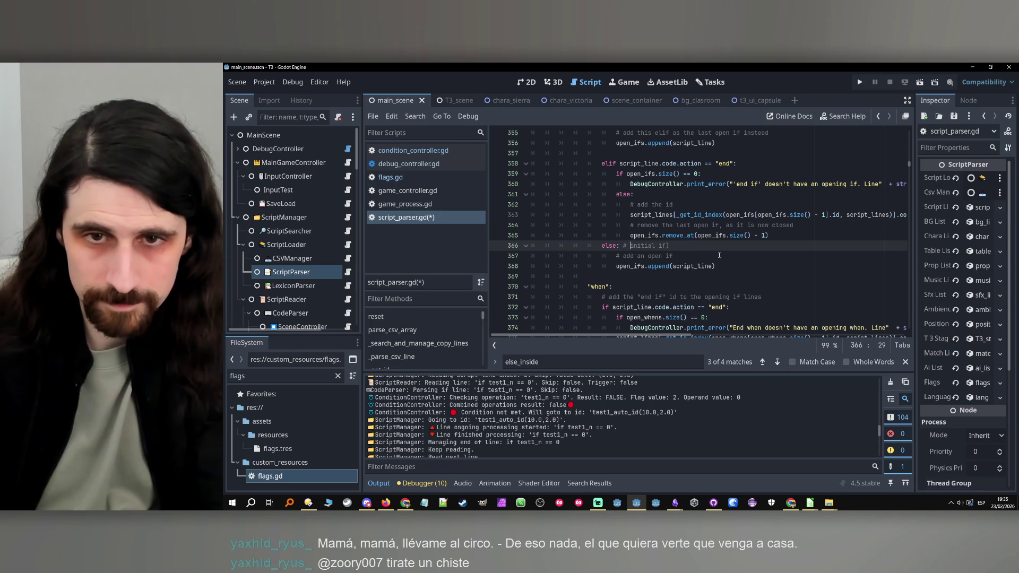
{"action": "left_click", "coordinate": [712, 257]}
{"action": "key", "text": "ctrl+s"}
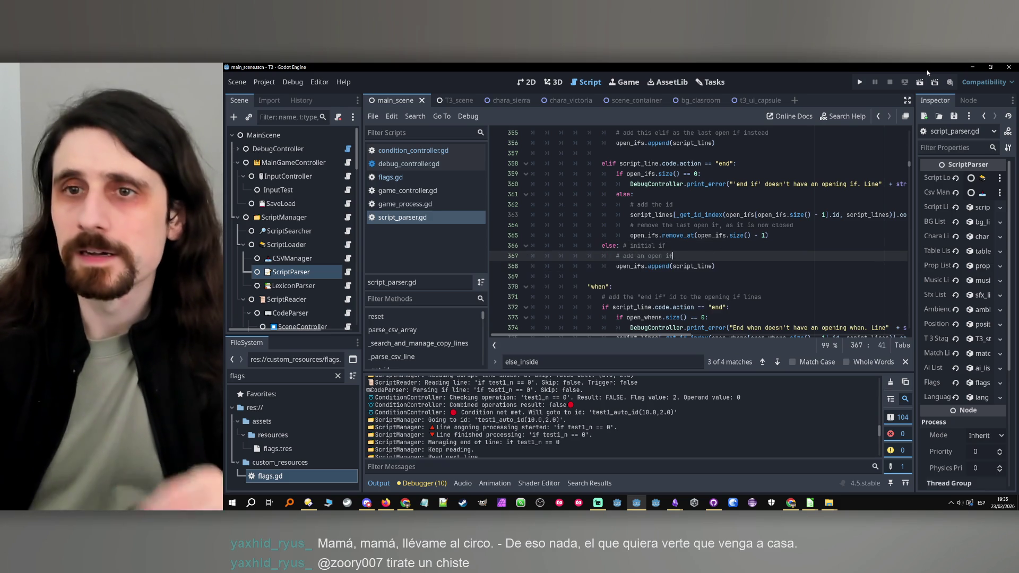
Step: Run the game and open the ScriptParser 'else inside' error from the Debugger's Errors list
{"action": "left_click", "coordinate": [860, 81]}
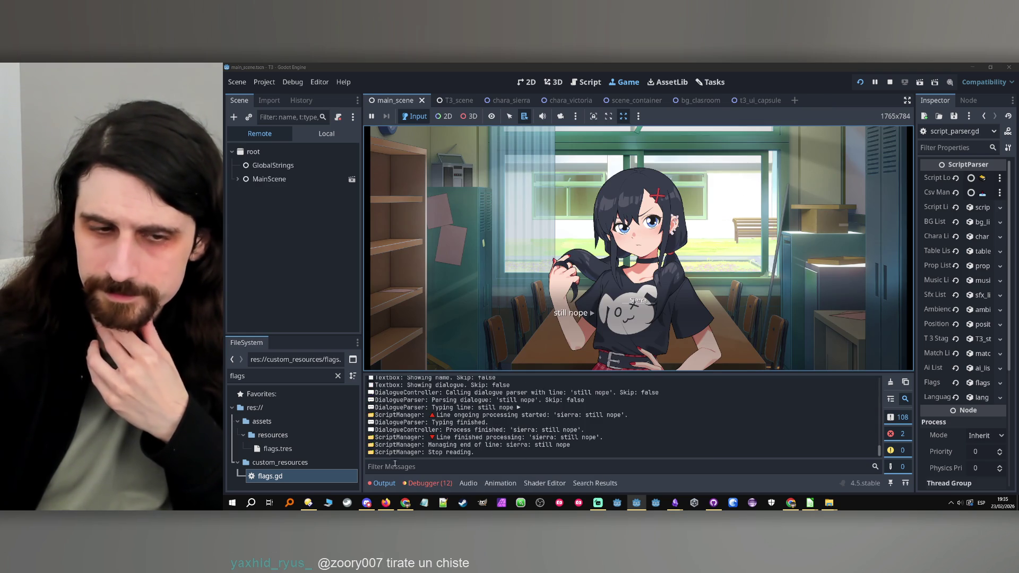
{"action": "left_click", "coordinate": [429, 483]}
{"action": "left_click", "coordinate": [431, 366]}
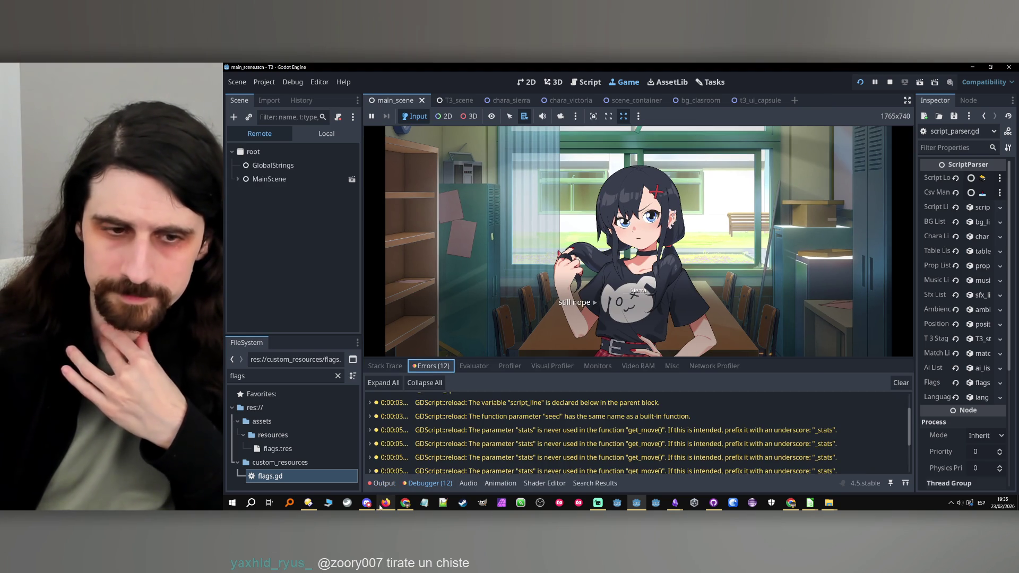
{"action": "scroll", "coordinate": [471, 408], "scroll_direction": "down", "scroll_amount": 5}
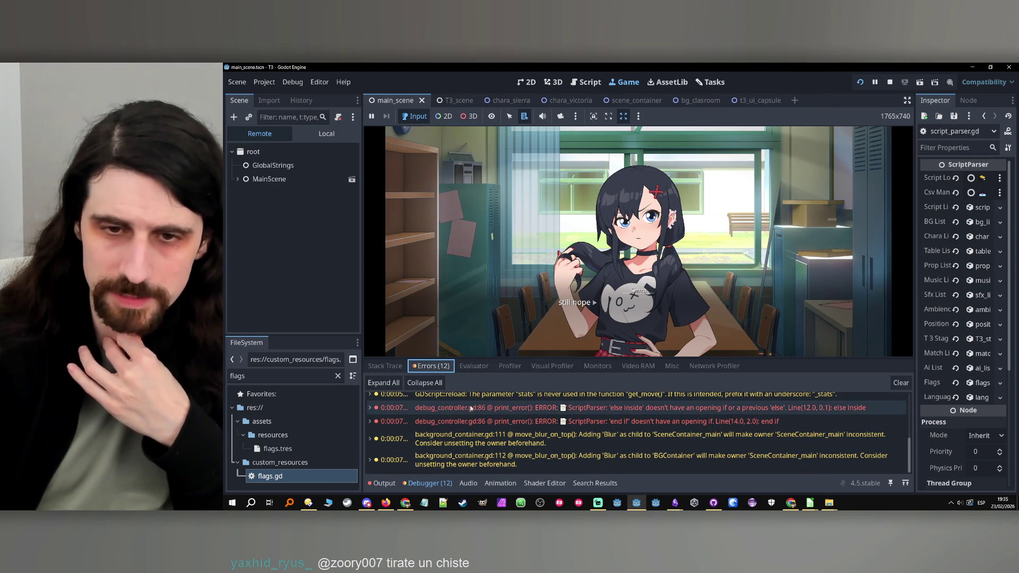
{"action": "double_click", "coordinate": [471, 408]}
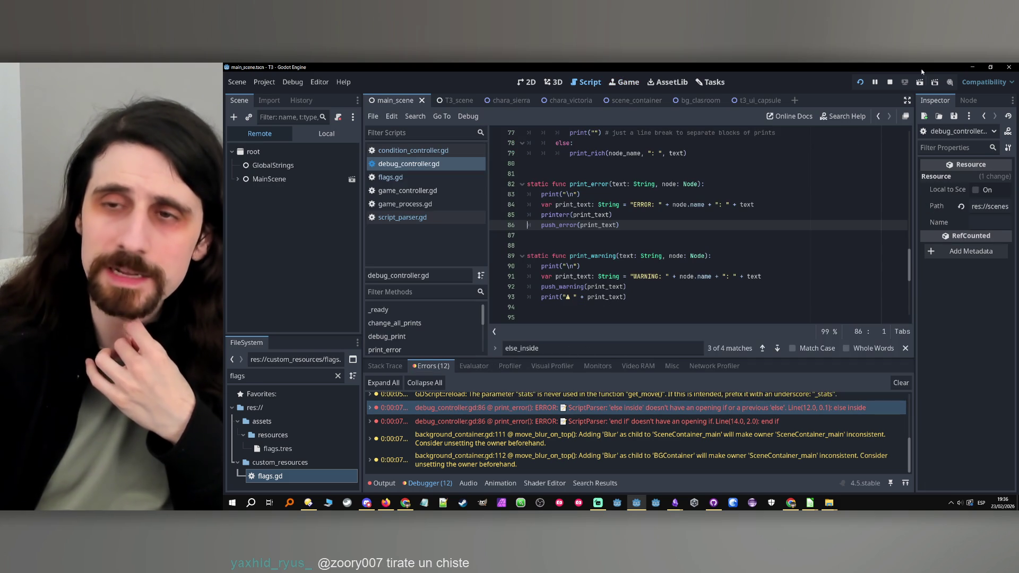
Step: Stop the game and find line 339's open_ifs size check in script_parser.gd for the breakpoint
{"action": "left_click", "coordinate": [890, 83]}
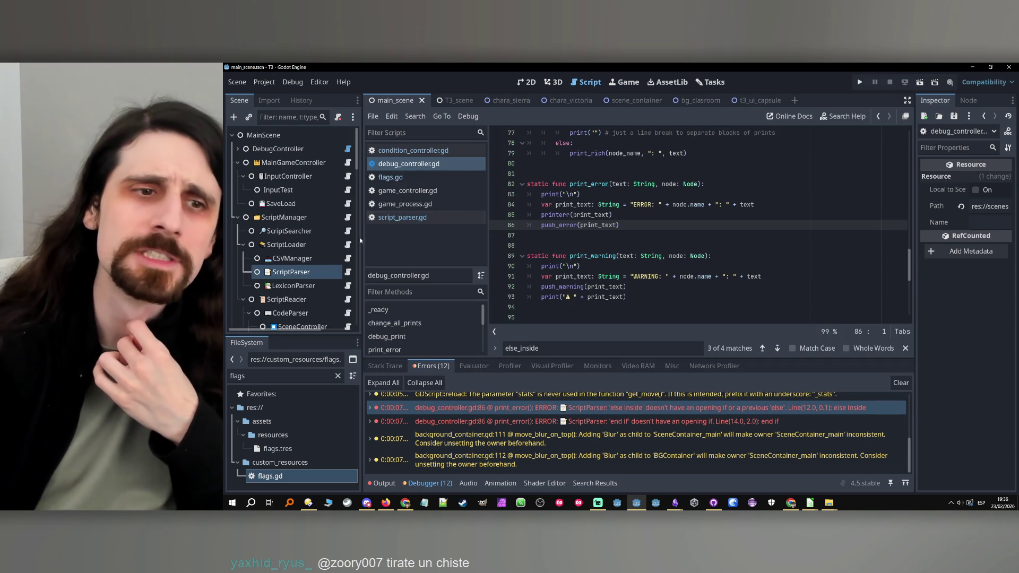
{"action": "left_click", "coordinate": [348, 271]}
{"action": "scroll", "coordinate": [769, 218], "scroll_direction": "up", "scroll_amount": 7}
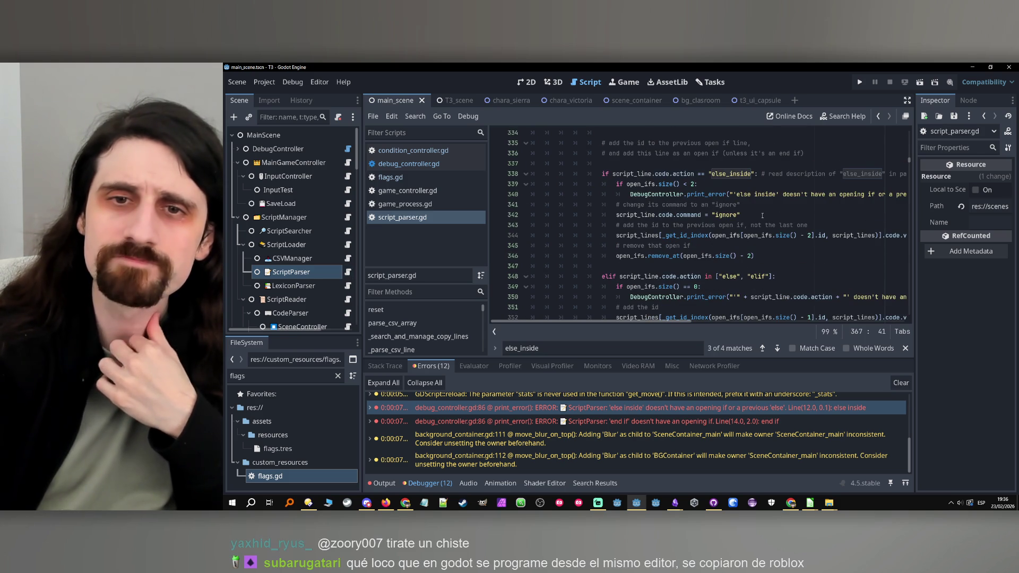
{"action": "double_click", "coordinate": [648, 183]}
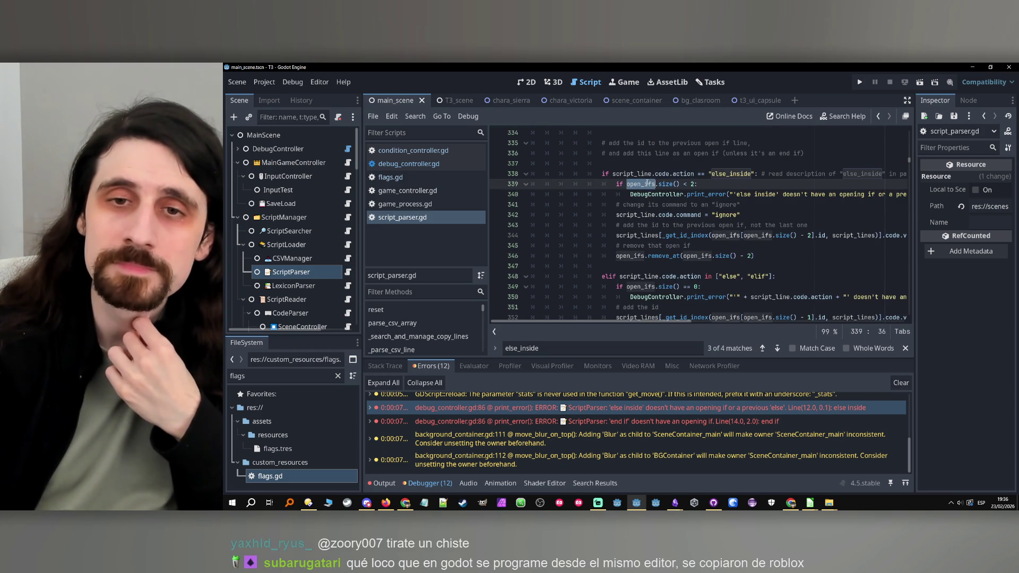
{"action": "double_click", "coordinate": [692, 184]}
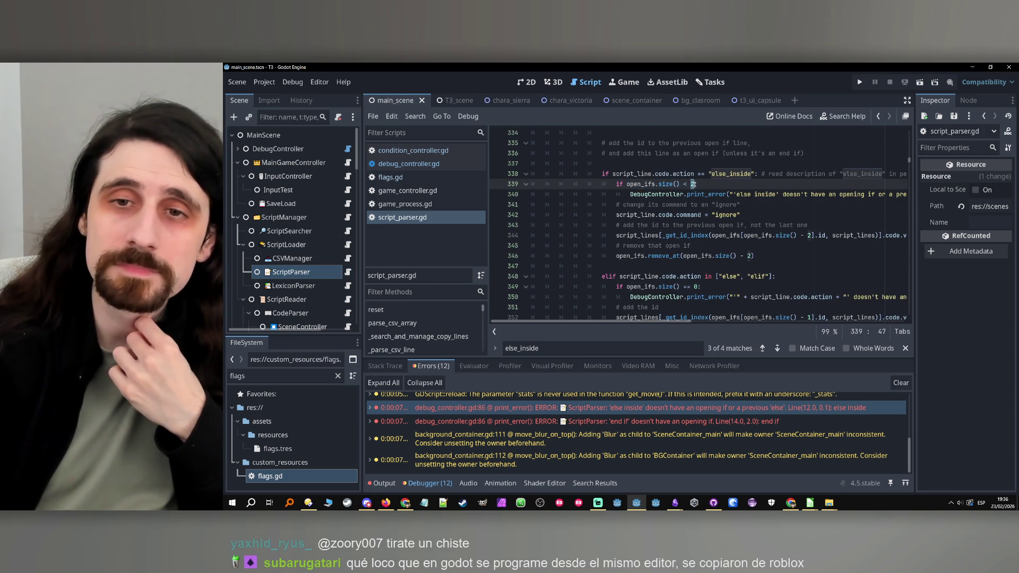
{"action": "scroll", "coordinate": [694, 186], "scroll_direction": "up", "scroll_amount": 1}
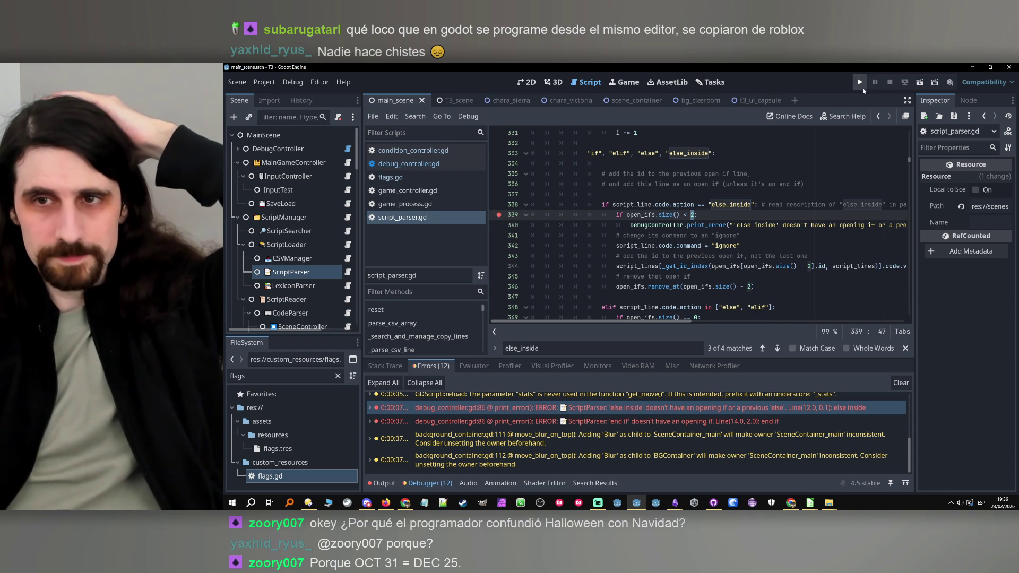
Step: Rerun the game, filter Debugger Locals by open_ifs, and inspect its single array entry
{"action": "left_click", "coordinate": [860, 84]}
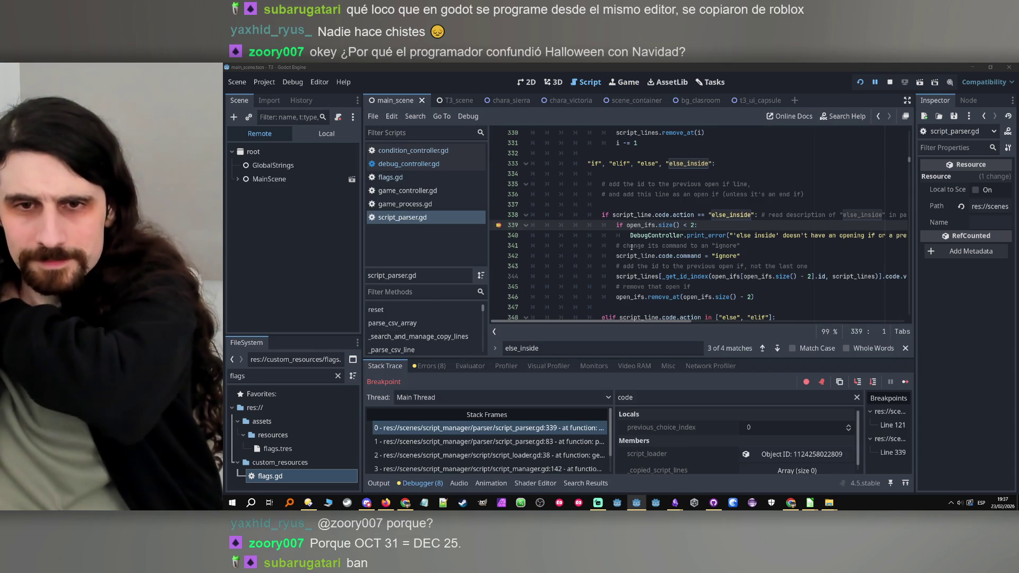
{"action": "double_click", "coordinate": [640, 225]}
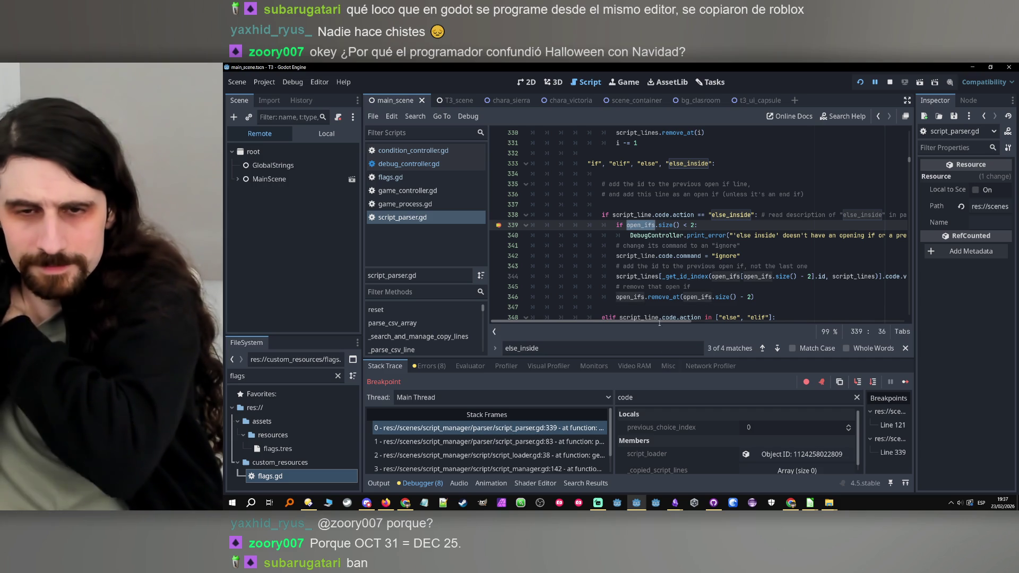
{"action": "triple_click", "coordinate": [632, 397]}
{"action": "type", "text": "open_ifs"}
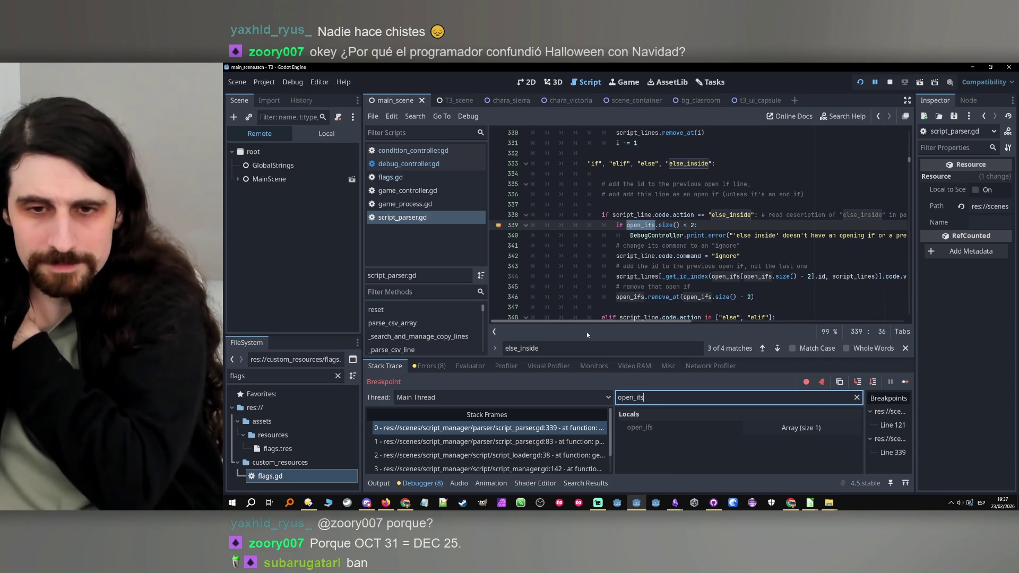
{"action": "left_click", "coordinate": [801, 427]}
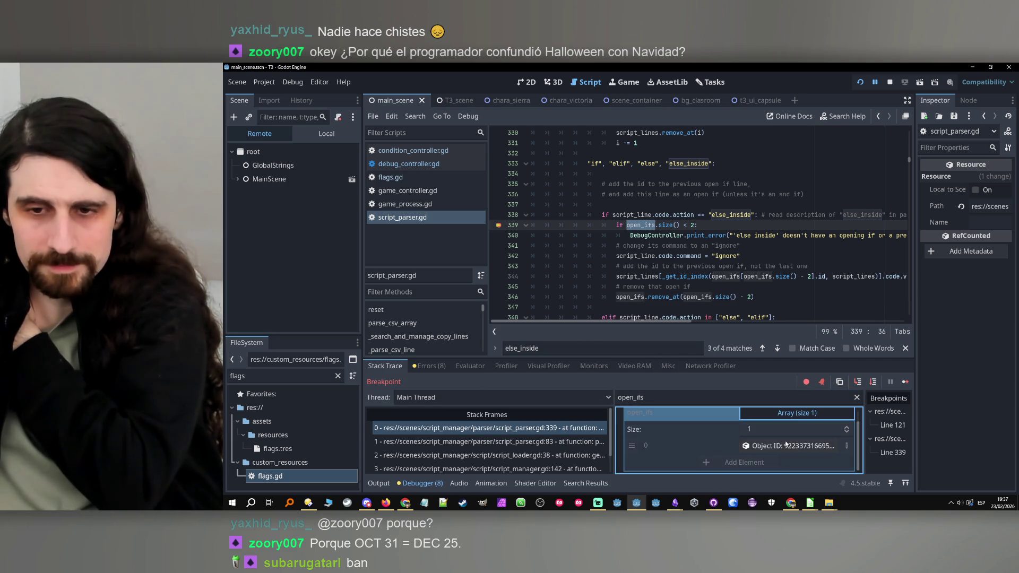
{"action": "left_click", "coordinate": [786, 446]}
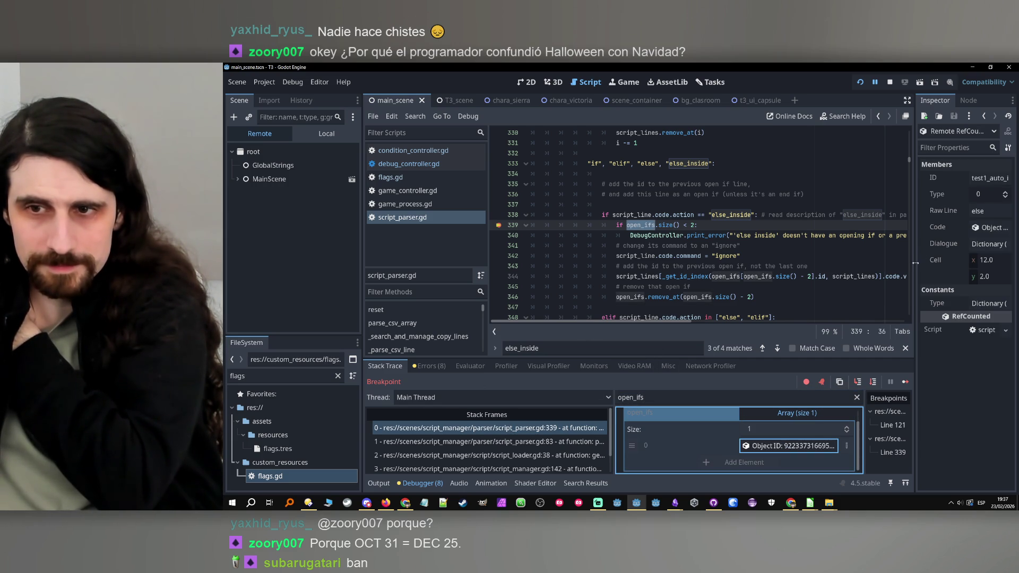
Step: Resize the Inspector to read the object's values, then review code lines 342–356
{"action": "mouse_move", "coordinate": [914, 262]}
{"action": "left_mouse_down"}
{"action": "mouse_move", "coordinate": [849, 276]}
{"action": "mouse_move", "coordinate": [880, 281]}
{"action": "mouse_move", "coordinate": [844, 286]}
{"action": "mouse_move", "coordinate": [865, 289]}
{"action": "left_mouse_up"}
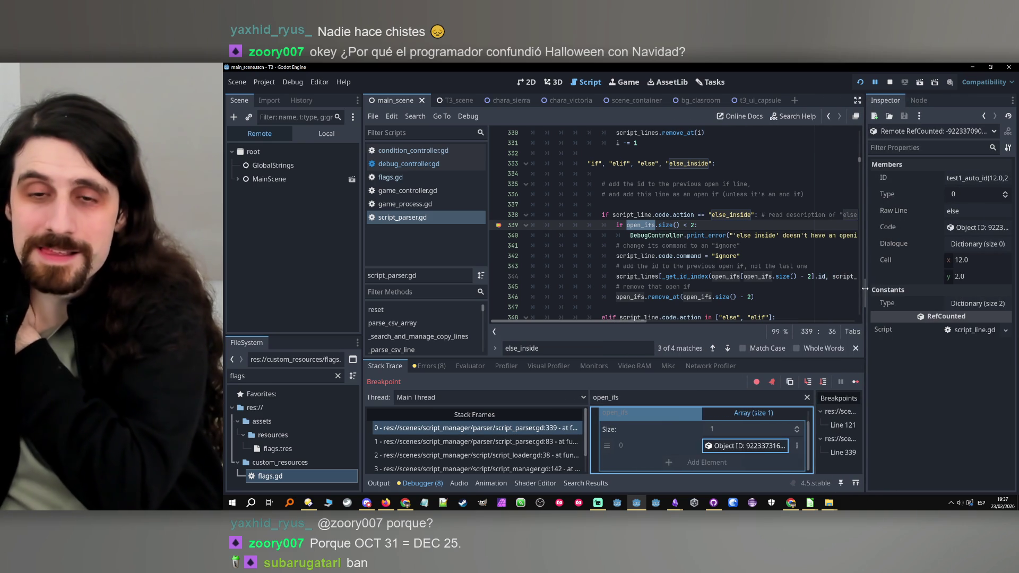
{"action": "left_click_drag", "start_coordinate": [865, 288], "coordinate": [880, 286]}
{"action": "left_click", "coordinate": [764, 256]}
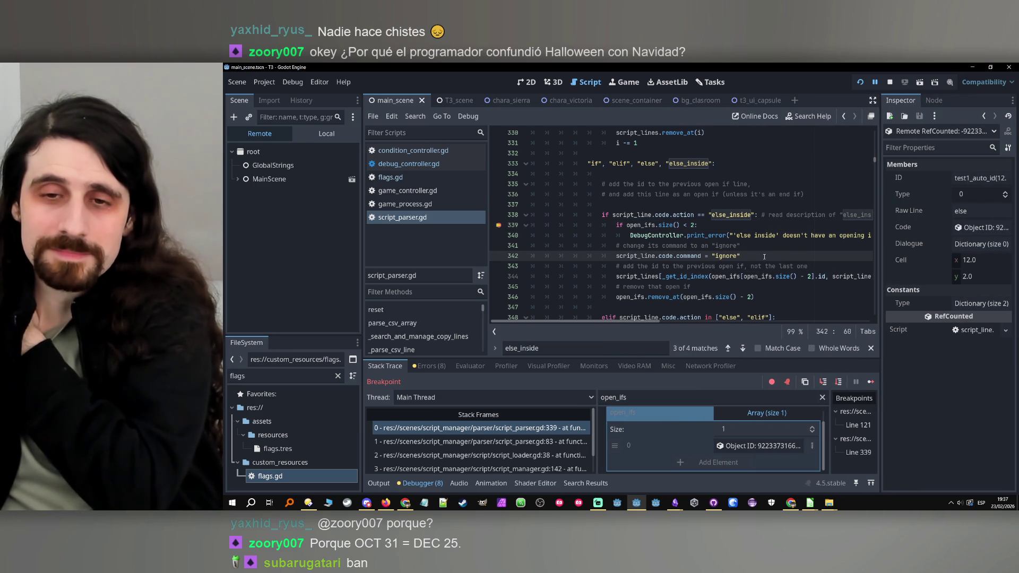
{"action": "scroll", "coordinate": [766, 257], "scroll_direction": "down", "scroll_amount": 2}
{"action": "left_click", "coordinate": [791, 257]}
{"action": "scroll", "coordinate": [791, 259], "scroll_direction": "down", "scroll_amount": 2}
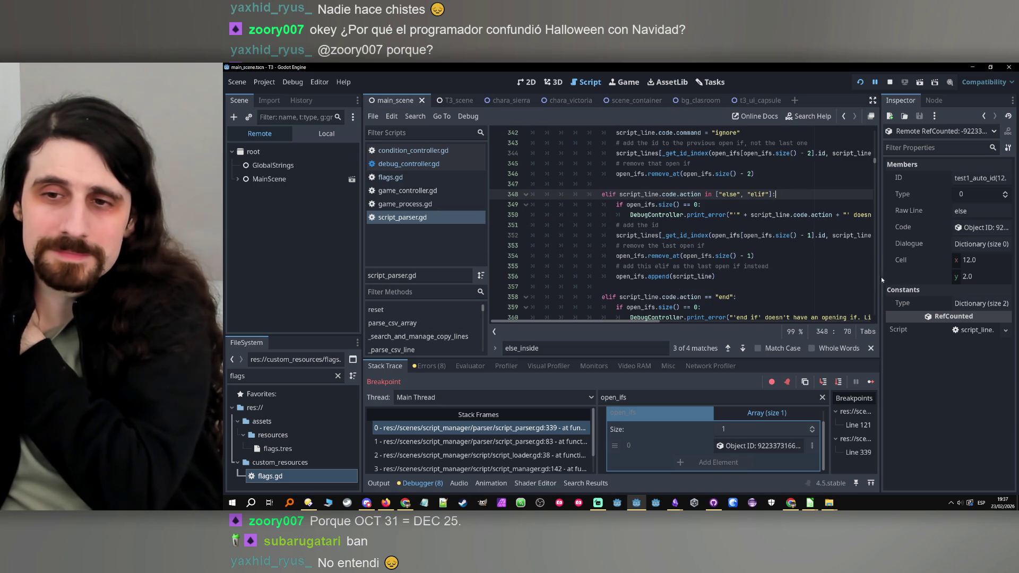
{"action": "left_click_drag", "start_coordinate": [881, 275], "coordinate": [912, 276]}
{"action": "left_click", "coordinate": [798, 275]}
{"action": "scroll", "coordinate": [798, 272], "scroll_direction": "up", "scroll_amount": 1}
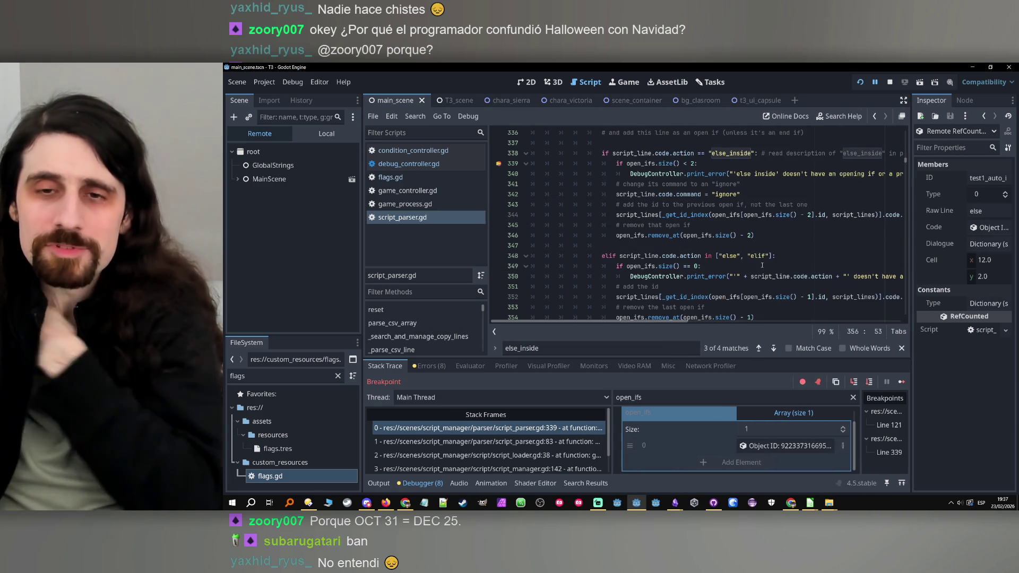
Step: Undo twice to restore the separate else branch and its comment
{"action": "left_click", "coordinate": [793, 256]}
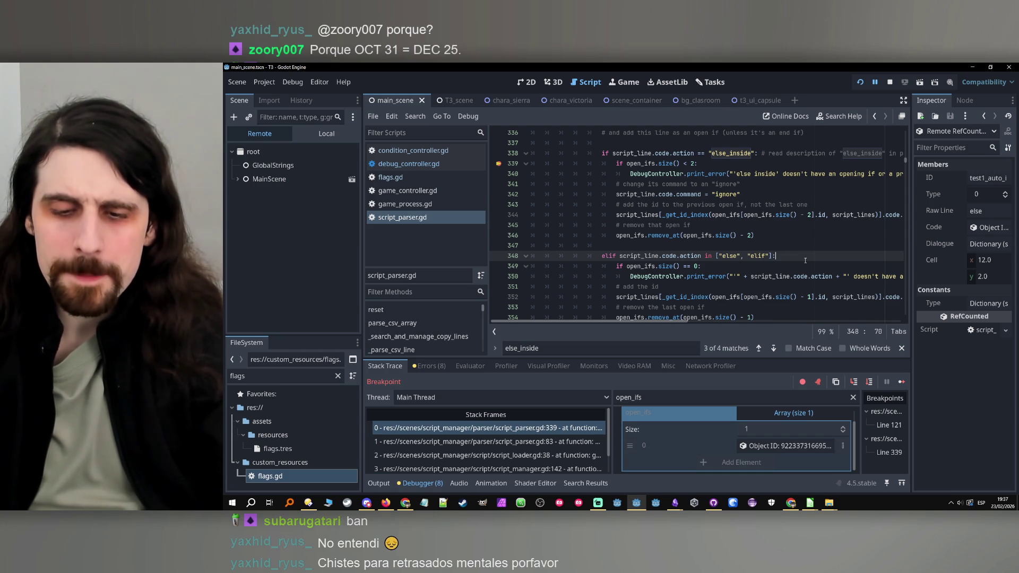
{"action": "key", "text": "ctrl+z"}
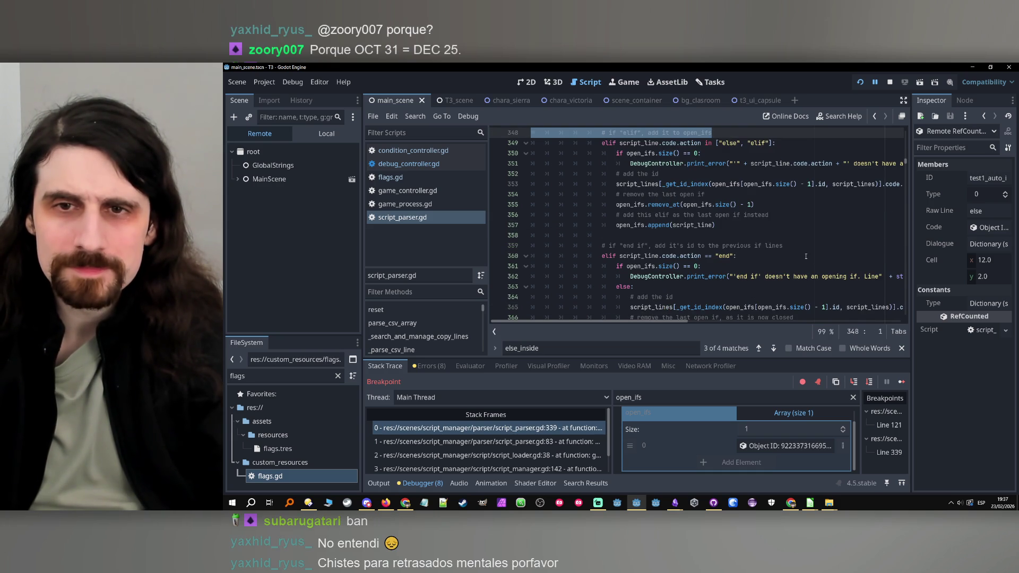
{"action": "key", "text": "ctrl+z"}
{"action": "key", "text": "ctrl+z"}
{"action": "key", "text": "ctrl+z"}
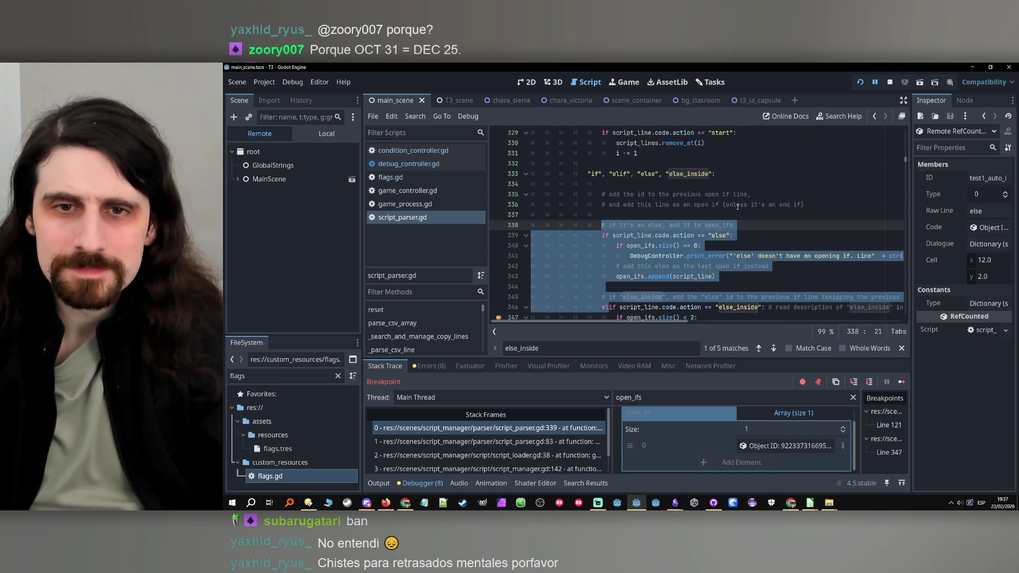
Step: Extend the line 338 else comment with ", but don't add it's id to any" and start a new line
{"action": "left_click", "coordinate": [732, 225]}
{"action": "left_click_drag", "start_coordinate": [732, 226], "coordinate": [670, 225]}
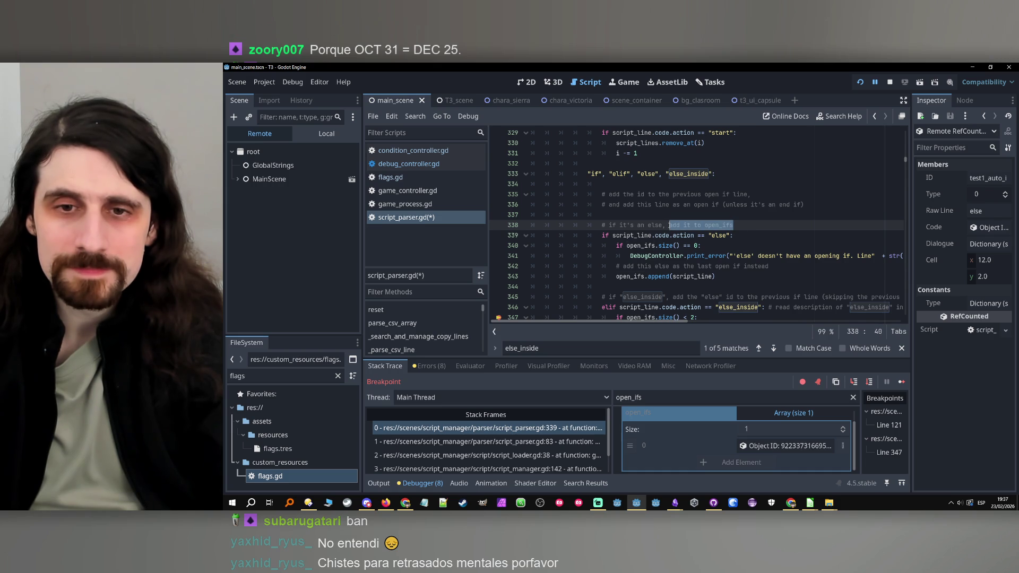
{"action": "left_click", "coordinate": [752, 226]}
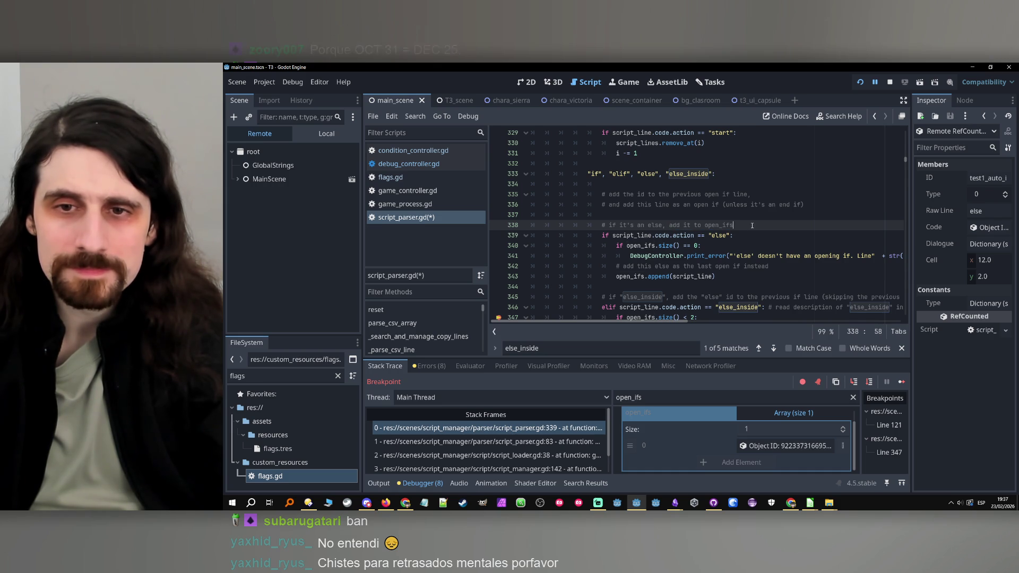
{"action": "type", "text": ", b"}
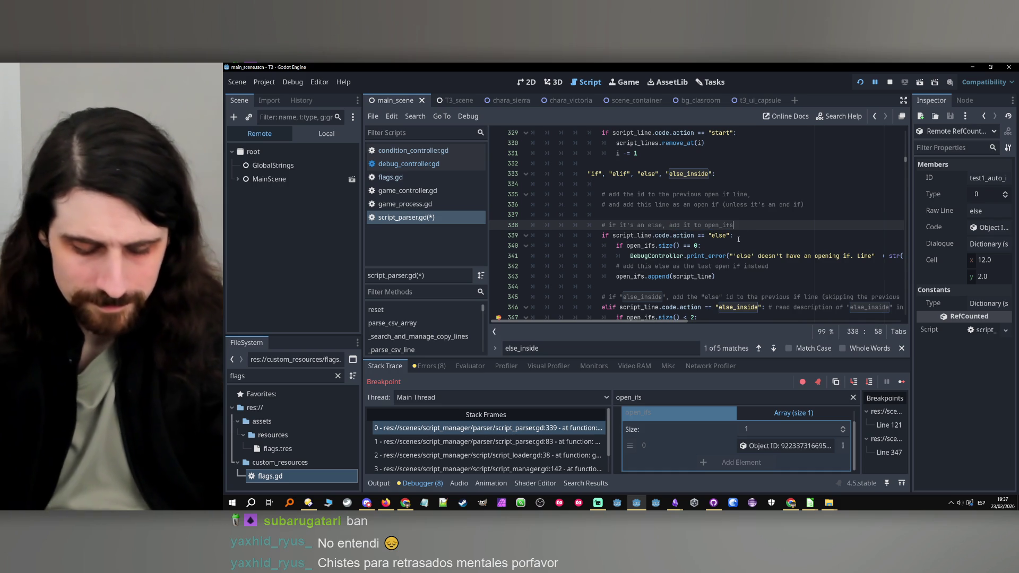
{"action": "type", "text": "ut don't add it's"}
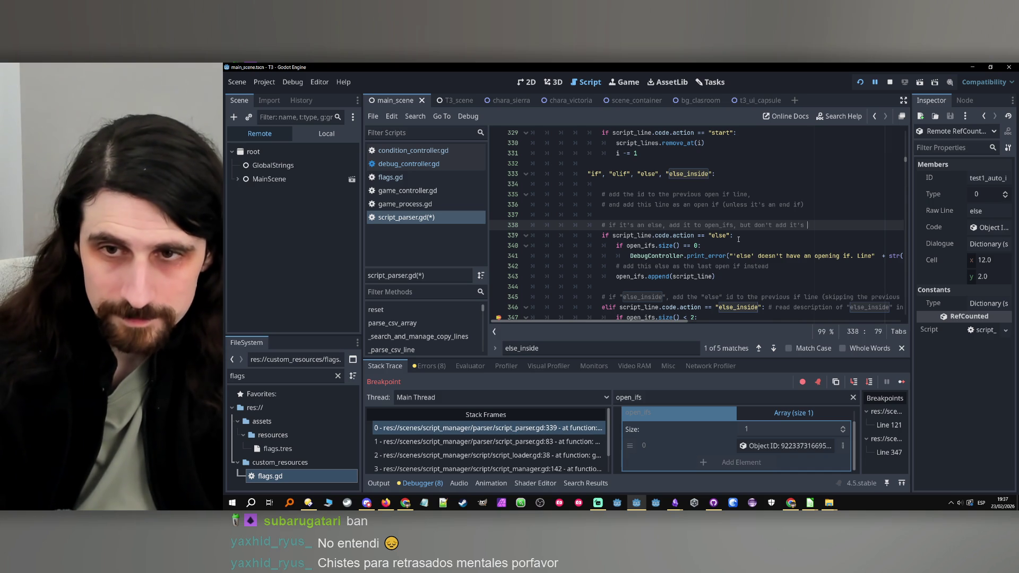
{"action": "type", "text": " id to any other;"}
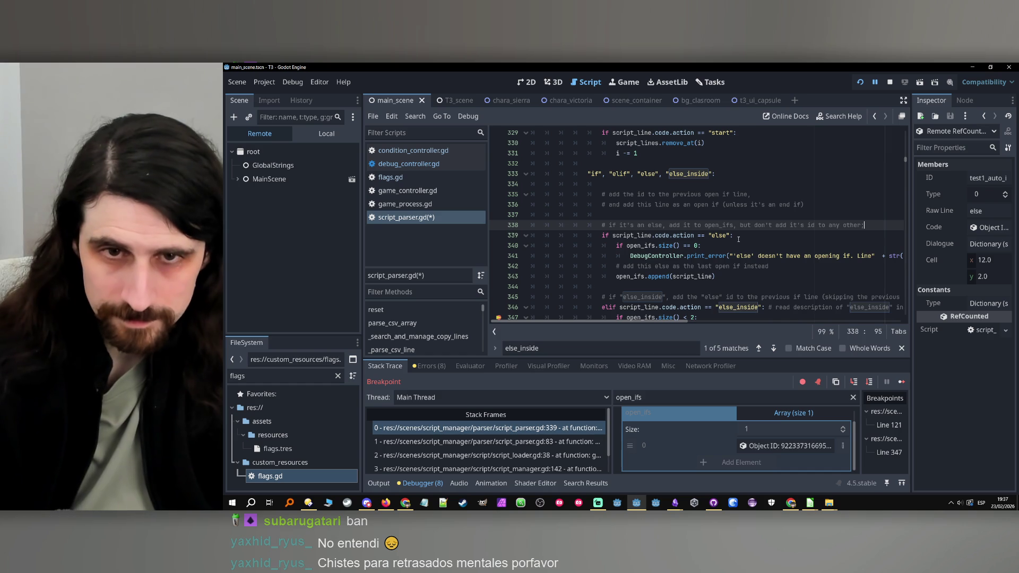
{"action": "key", "text": "Return"}
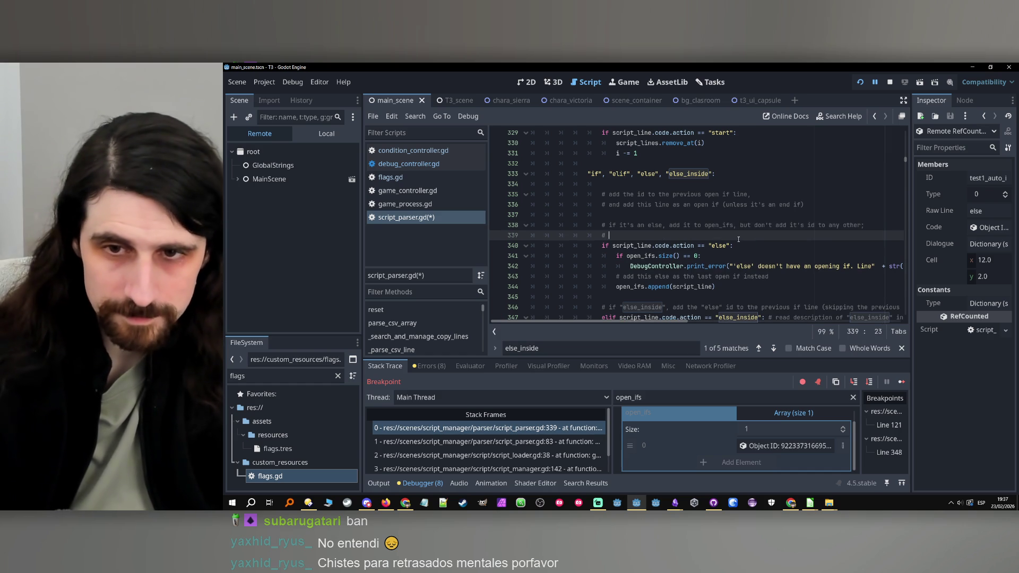
Step: Write the new comment line "# else_inside will be used instead" under the else comment
{"action": "left_click_drag", "start_coordinate": [734, 317], "coordinate": [743, 280]}
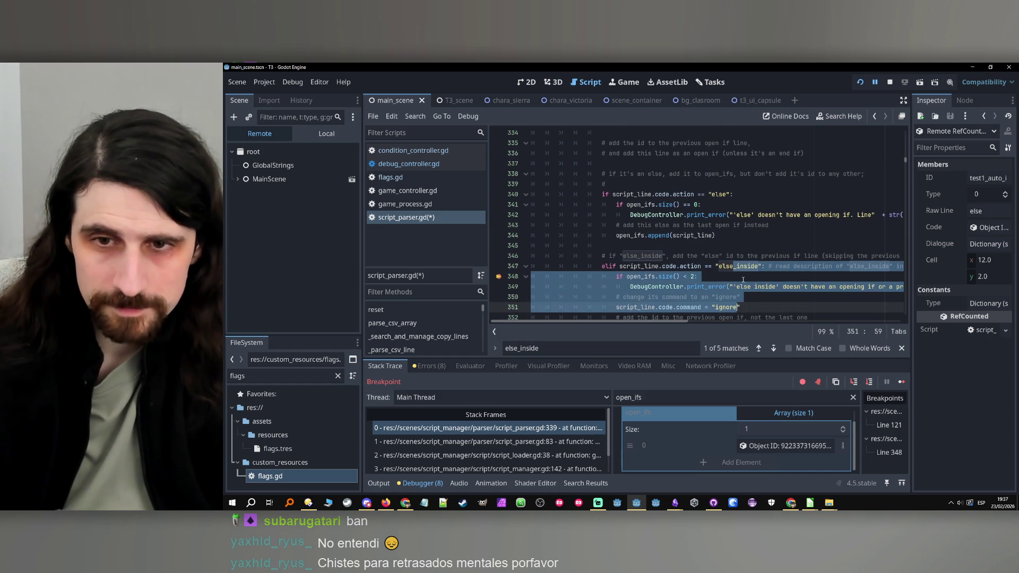
{"action": "double_click", "coordinate": [743, 267]}
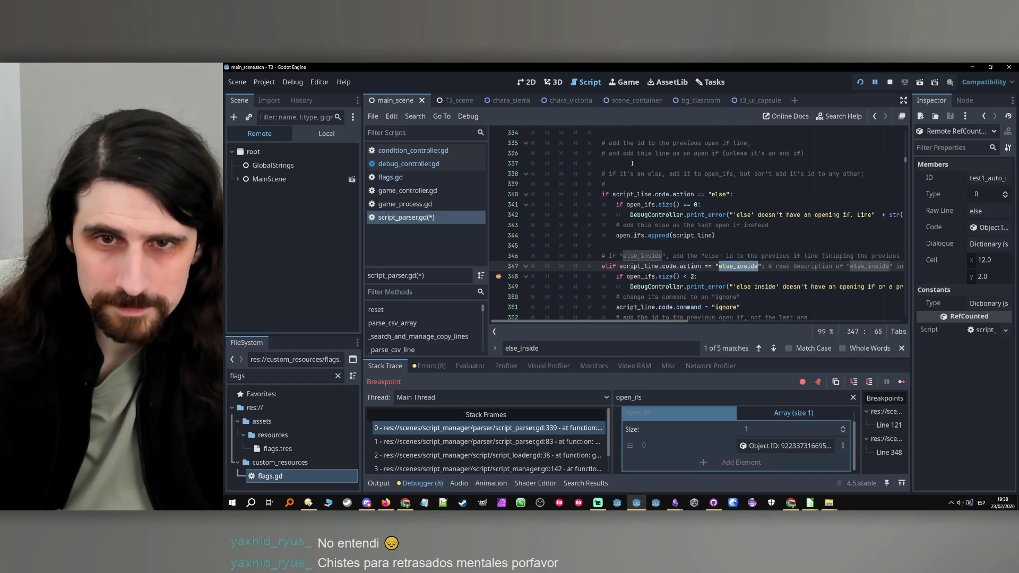
{"action": "left_click", "coordinate": [660, 182]}
{"action": "type", "text": "else_inside"}
{"action": "type", "text": "b"}
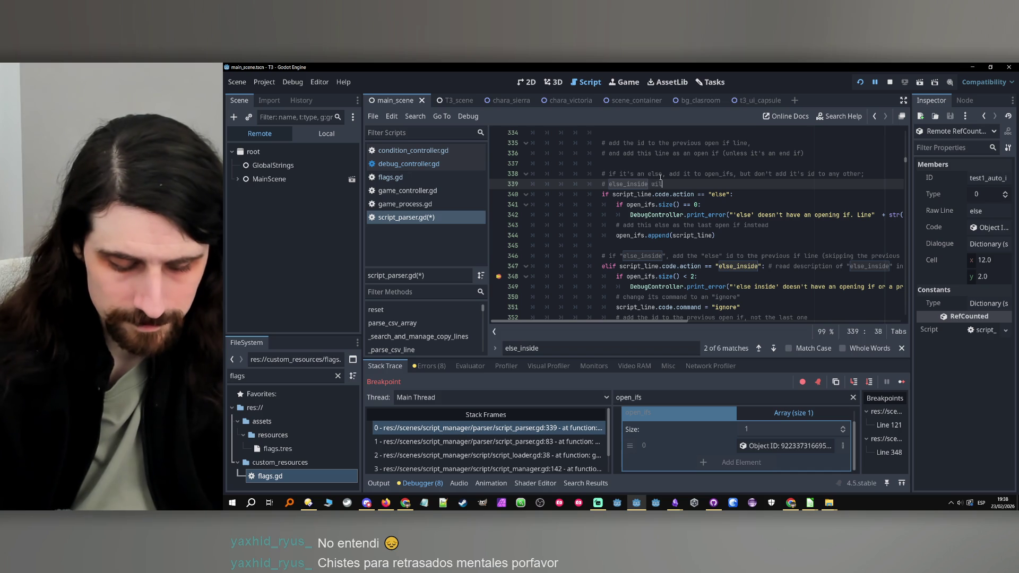
{"action": "type", "text": "e used instead"}
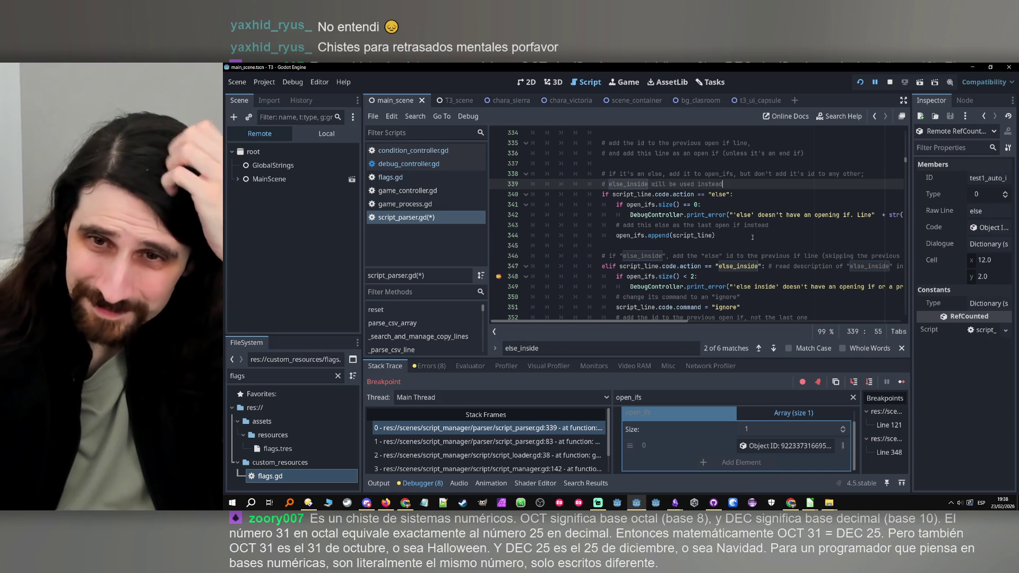
Step: Remove the breakpoint on line 348
{"action": "left_click", "coordinate": [752, 237]}
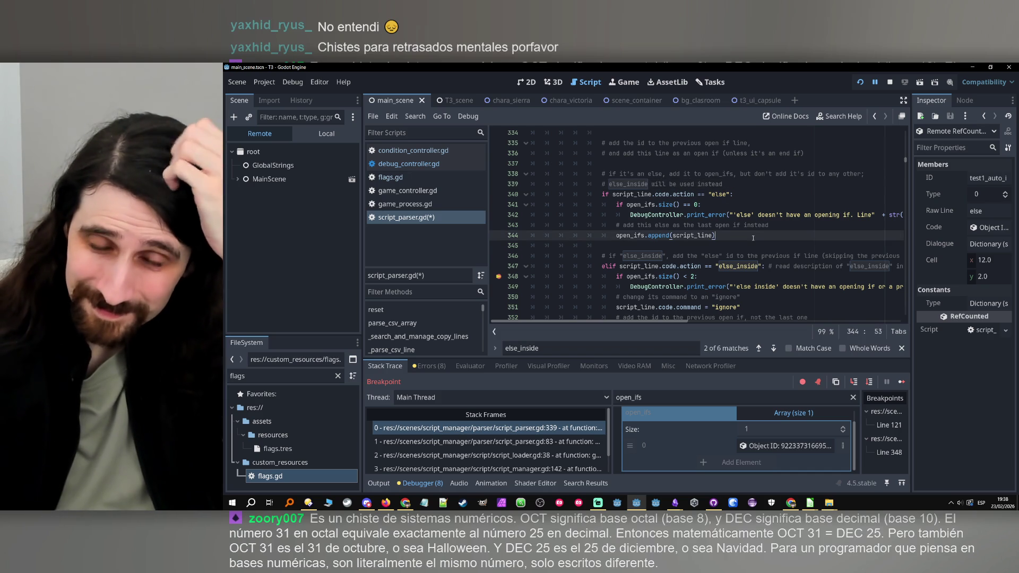
{"action": "scroll", "coordinate": [751, 237], "scroll_direction": "down", "scroll_amount": 2}
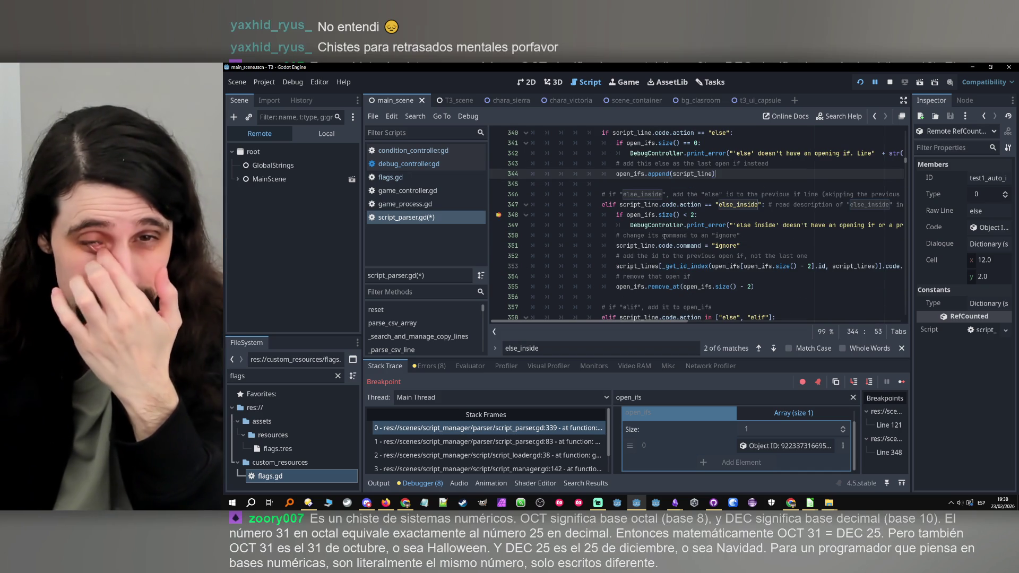
{"action": "left_click", "coordinate": [499, 215]}
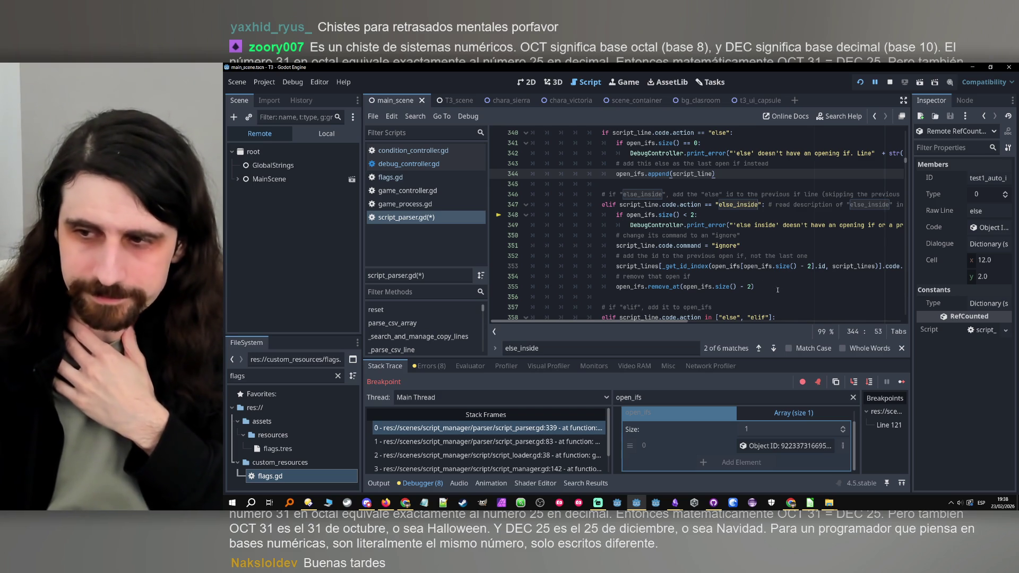
{"action": "left_click", "coordinate": [762, 236]}
{"action": "scroll", "coordinate": [753, 249], "scroll_direction": "up", "scroll_amount": 1}
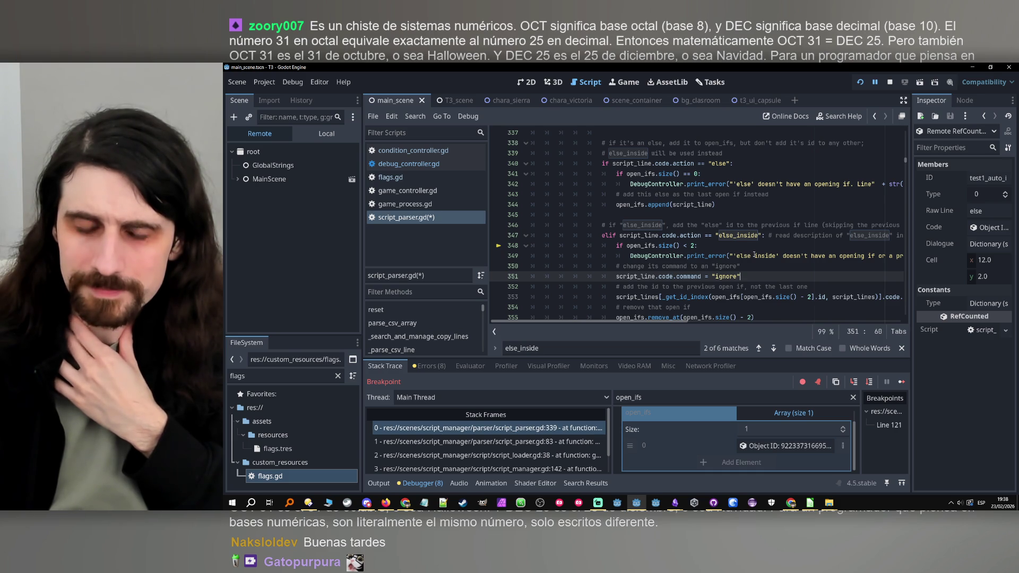
Step: Review the else_inside error message and the open_ifs usage around line 379
{"action": "left_click", "coordinate": [754, 255]}
{"action": "left_click", "coordinate": [752, 270]}
{"action": "left_click", "coordinate": [751, 274]}
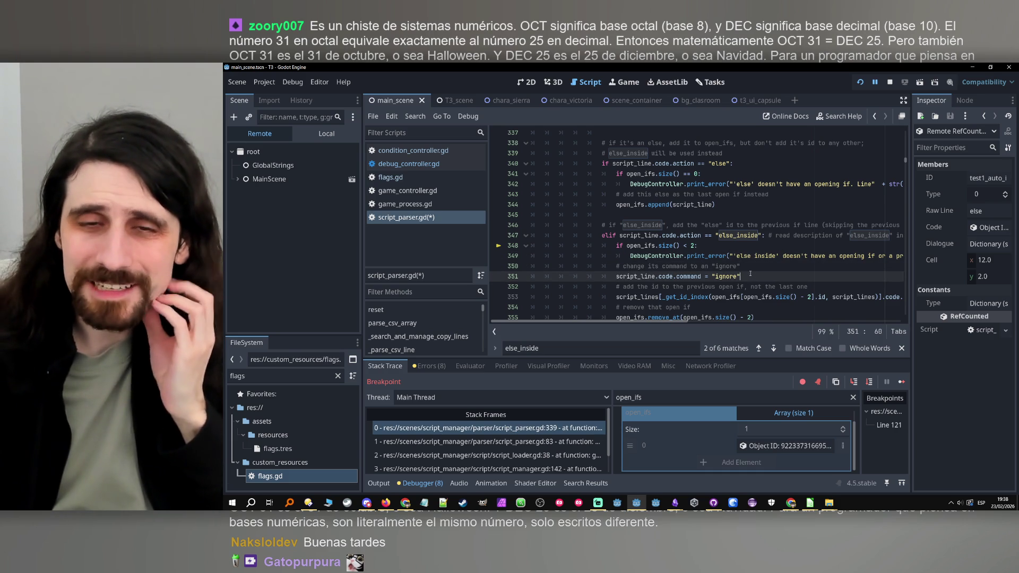
{"action": "left_click", "coordinate": [769, 256]}
{"action": "scroll", "coordinate": [770, 254], "scroll_direction": "up", "scroll_amount": 1}
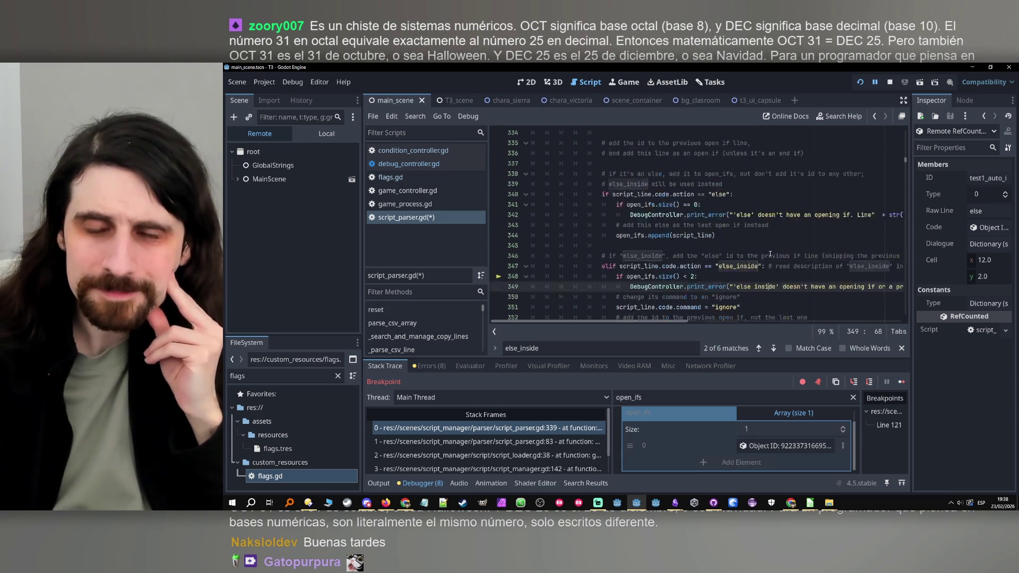
{"action": "scroll", "coordinate": [770, 254], "scroll_direction": "down", "scroll_amount": 8}
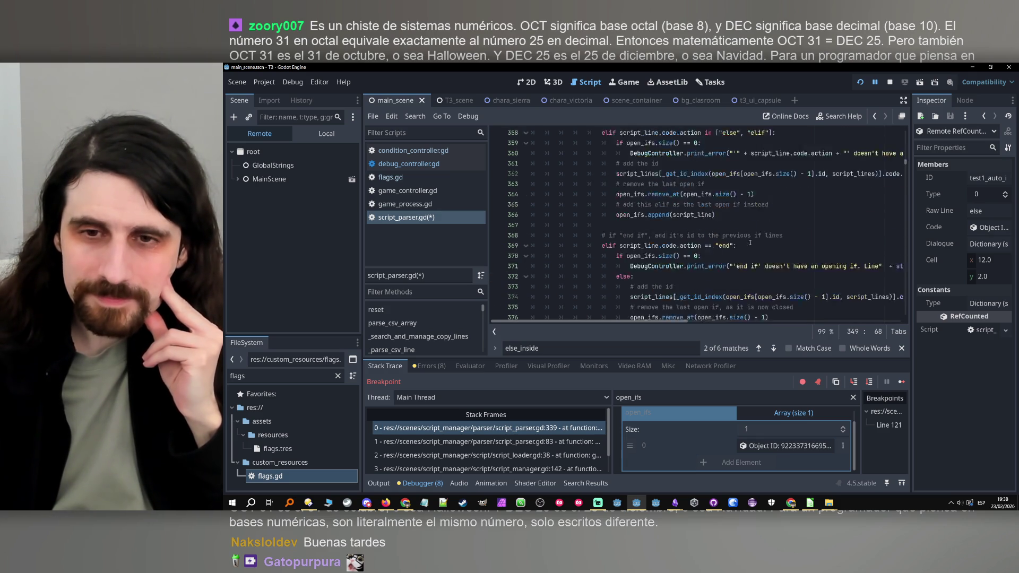
{"action": "scroll", "coordinate": [749, 243], "scroll_direction": "down", "scroll_amount": 4}
{"action": "double_click", "coordinate": [638, 225]}
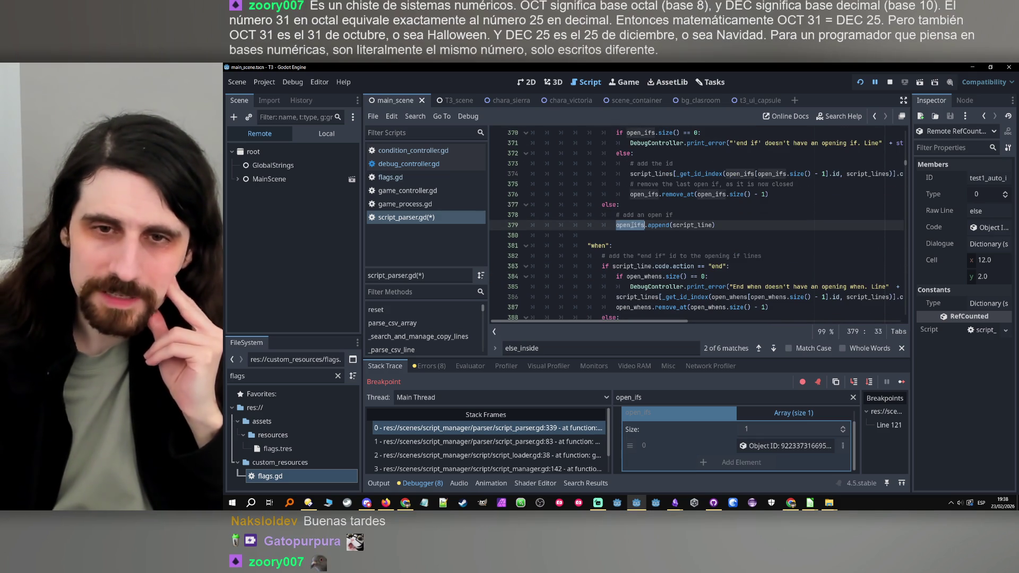
{"action": "scroll", "coordinate": [702, 233], "scroll_direction": "up", "scroll_amount": 5}
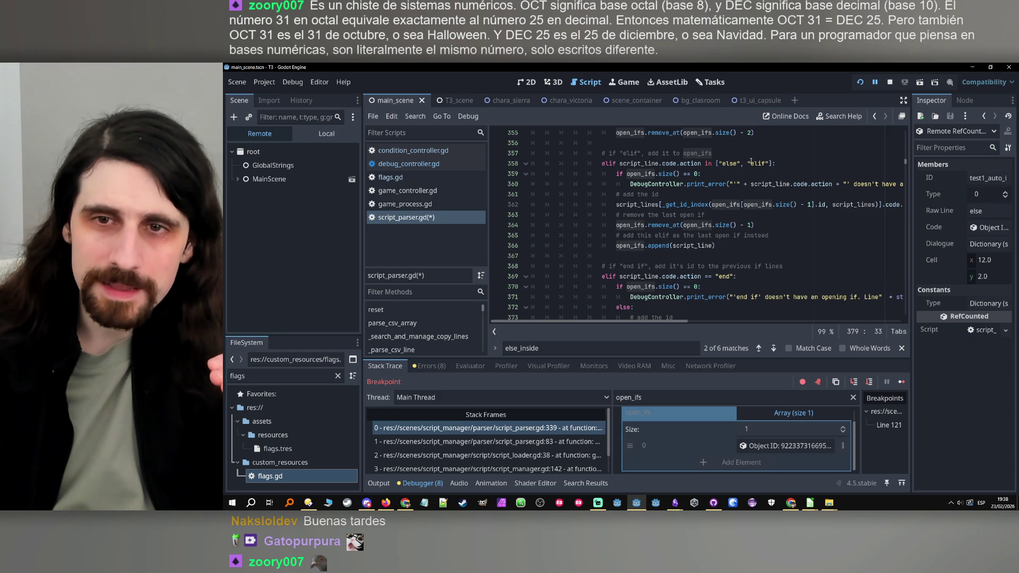
Step: Change the line 358 elif condition from in ["else", "elif"] to == "elif"
{"action": "left_click_drag", "start_coordinate": [749, 163], "coordinate": [704, 164]}
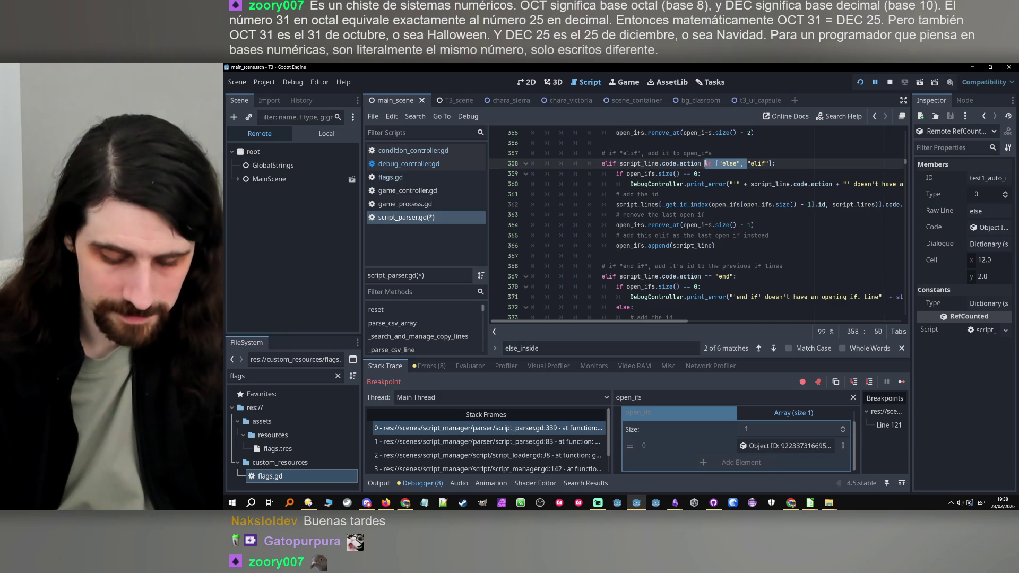
{"action": "type", "text": "=="}
{"action": "key", "text": "Right"}
{"action": "key", "text": "Right"}
{"action": "key", "text": "Right"}
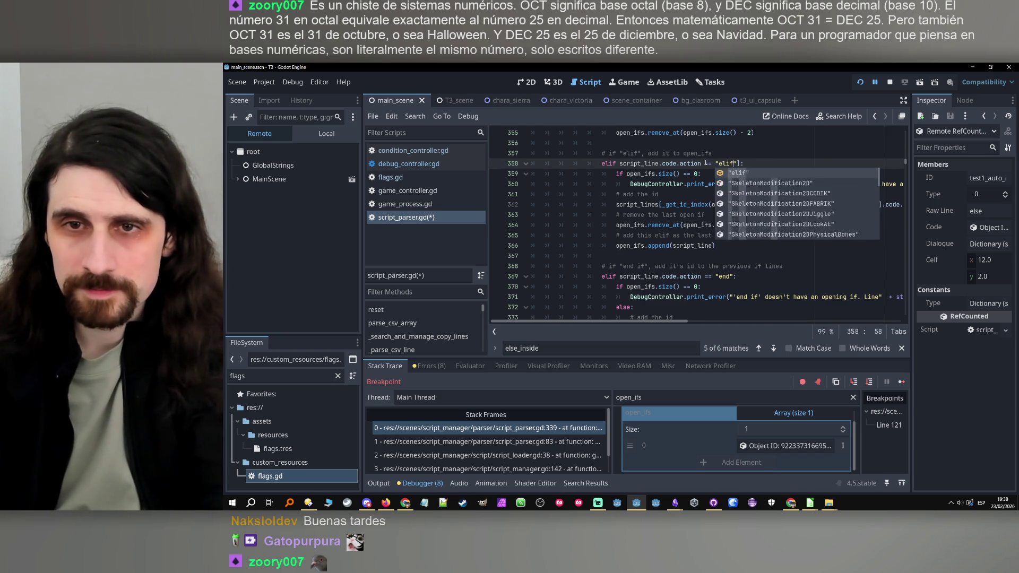
{"action": "key", "text": "Right"}
{"action": "key", "text": "Delete"}
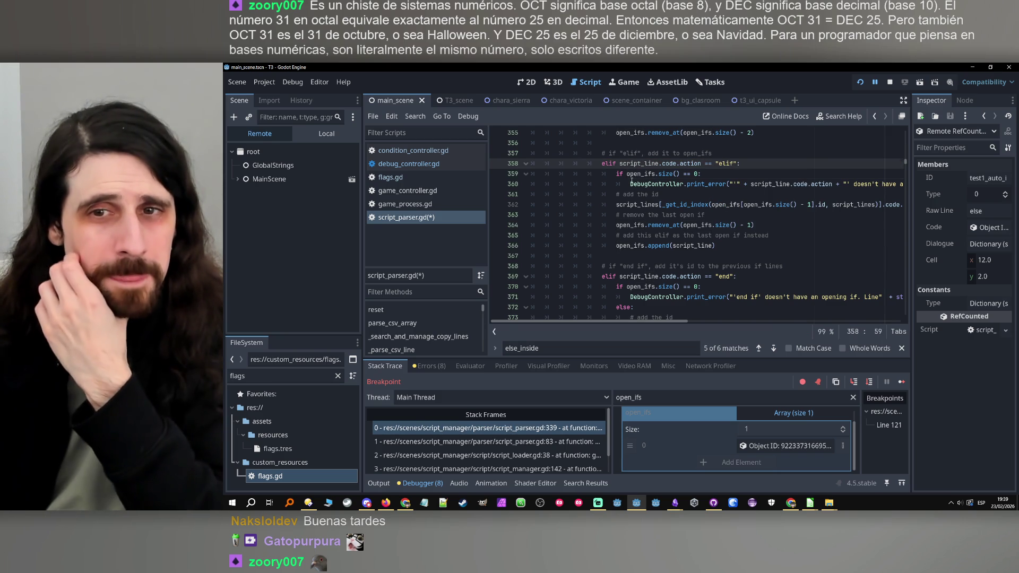
Step: Review the surrounding else and else_inside code from line 343 to 362
{"action": "double_click", "coordinate": [636, 204]}
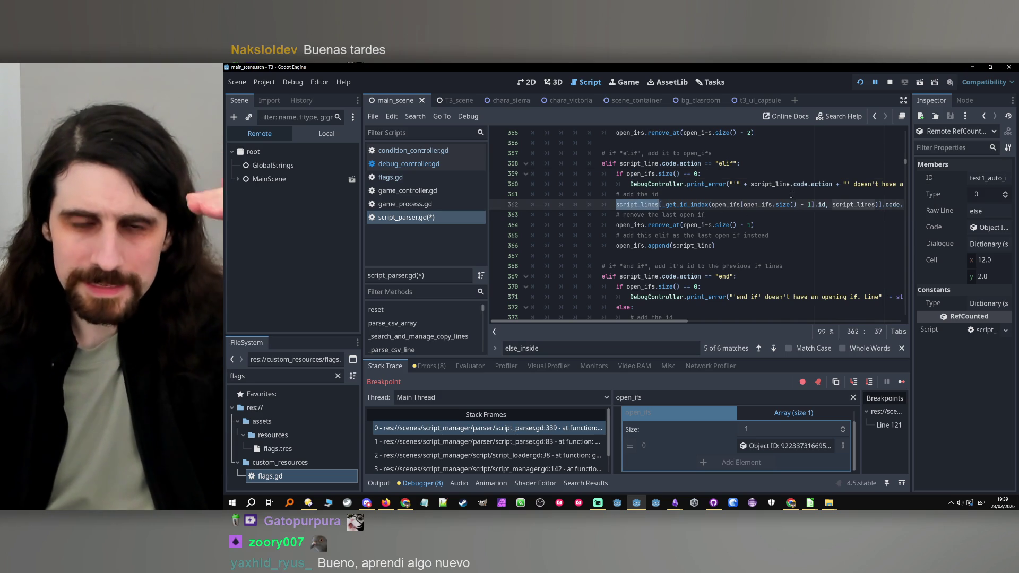
{"action": "scroll", "coordinate": [723, 250], "scroll_direction": "up", "scroll_amount": 8}
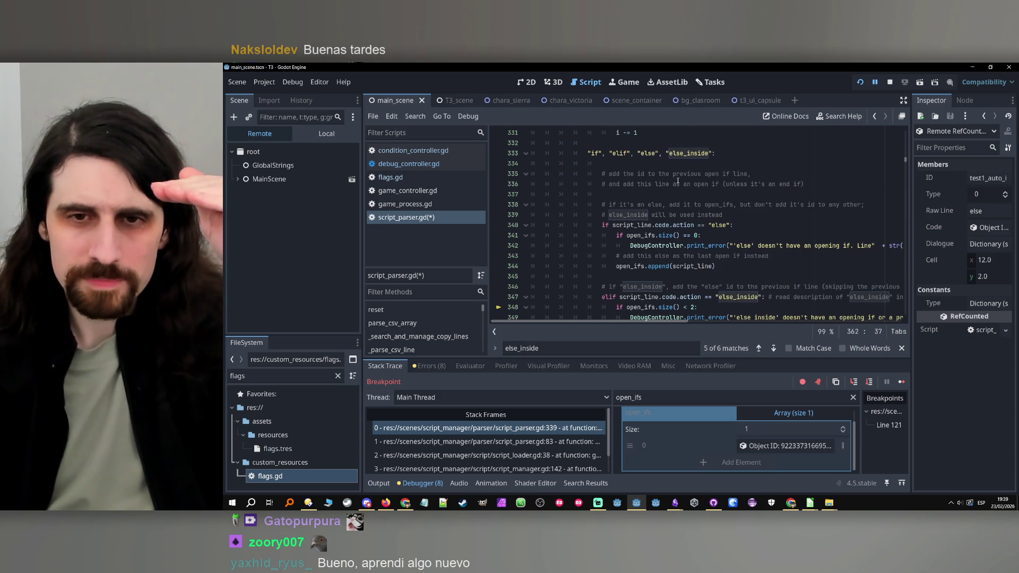
{"action": "left_click", "coordinate": [702, 256]}
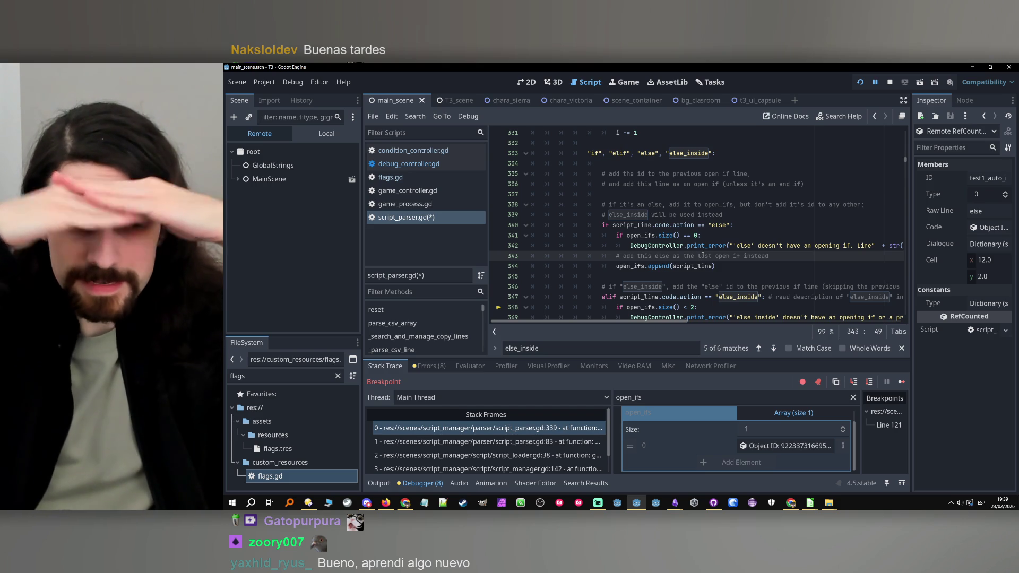
{"action": "scroll", "coordinate": [637, 258], "scroll_direction": "down", "scroll_amount": 3}
{"action": "left_click", "coordinate": [737, 225]}
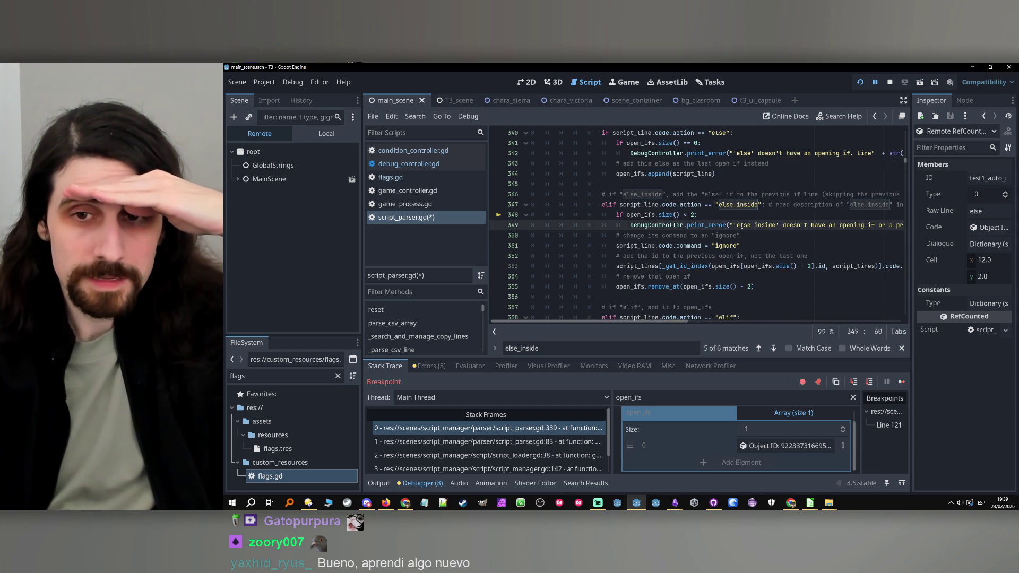
{"action": "scroll", "coordinate": [750, 241], "scroll_direction": "down", "scroll_amount": 1}
{"action": "mouse_move", "coordinate": [751, 236]}
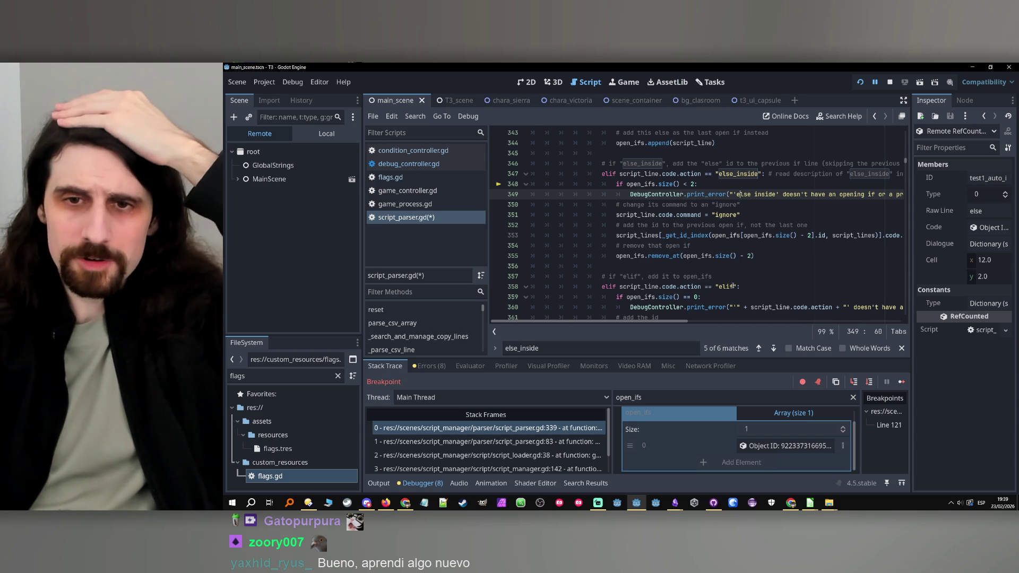
Step: Drag the dock dividers to widen the code area, and add a breakpoint on line 353
{"action": "mouse_move", "coordinate": [666, 321]}
{"action": "left_mouse_down"}
{"action": "mouse_move", "coordinate": [699, 318]}
{"action": "mouse_move", "coordinate": [664, 320]}
{"action": "left_mouse_up"}
{"action": "left_click_drag", "start_coordinate": [910, 305], "coordinate": [914, 305]}
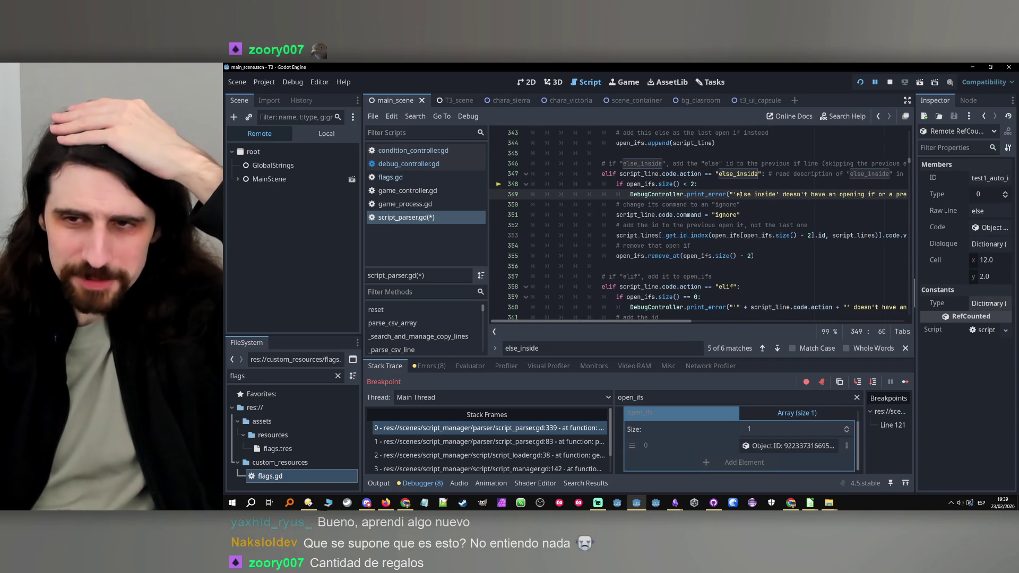
{"action": "left_click_drag", "start_coordinate": [365, 277], "coordinate": [311, 277]}
{"action": "left_click_drag", "start_coordinate": [655, 322], "coordinate": [680, 323]}
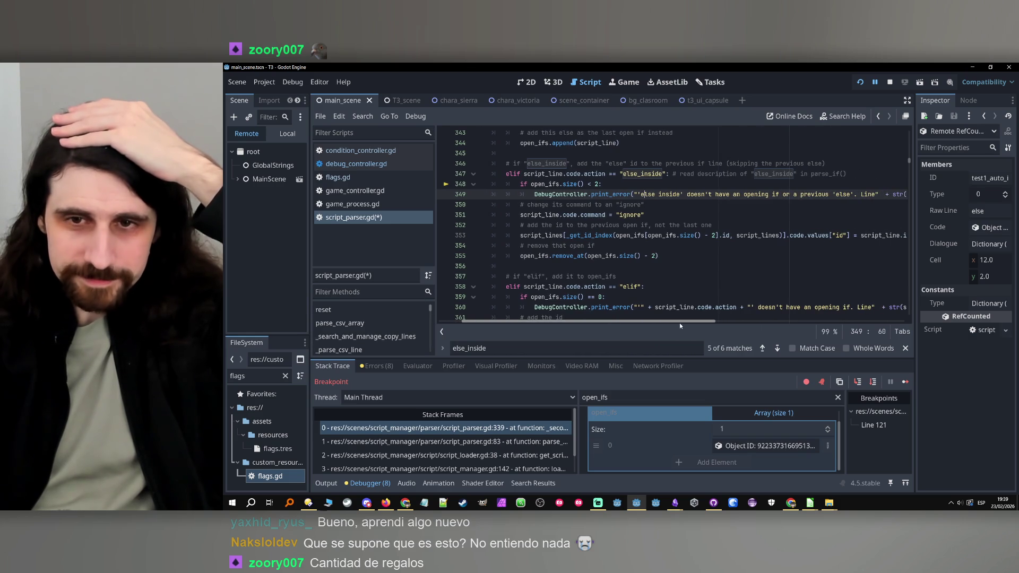
{"action": "left_click", "coordinate": [721, 237]}
{"action": "mouse_move", "coordinate": [715, 321]}
{"action": "left_mouse_down"}
{"action": "mouse_move", "coordinate": [740, 317]}
{"action": "mouse_move", "coordinate": [693, 320]}
{"action": "left_mouse_up"}
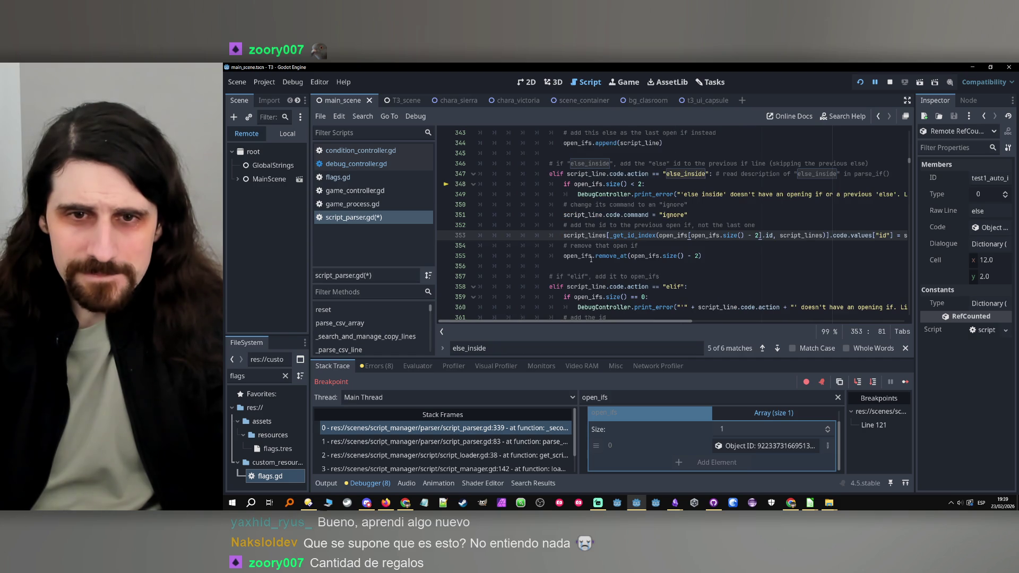
{"action": "left_click", "coordinate": [711, 258]}
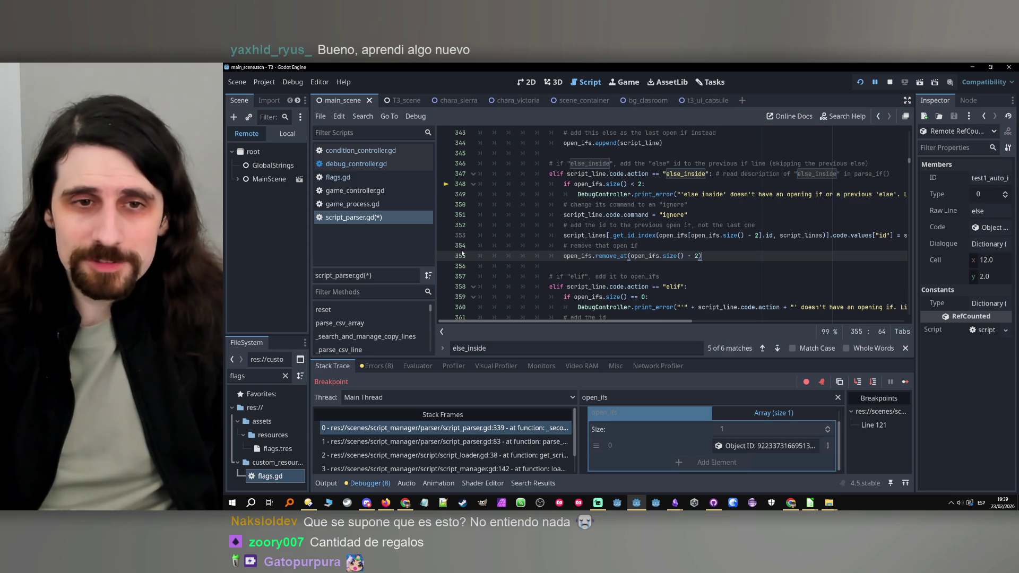
{"action": "left_click", "coordinate": [446, 235]}
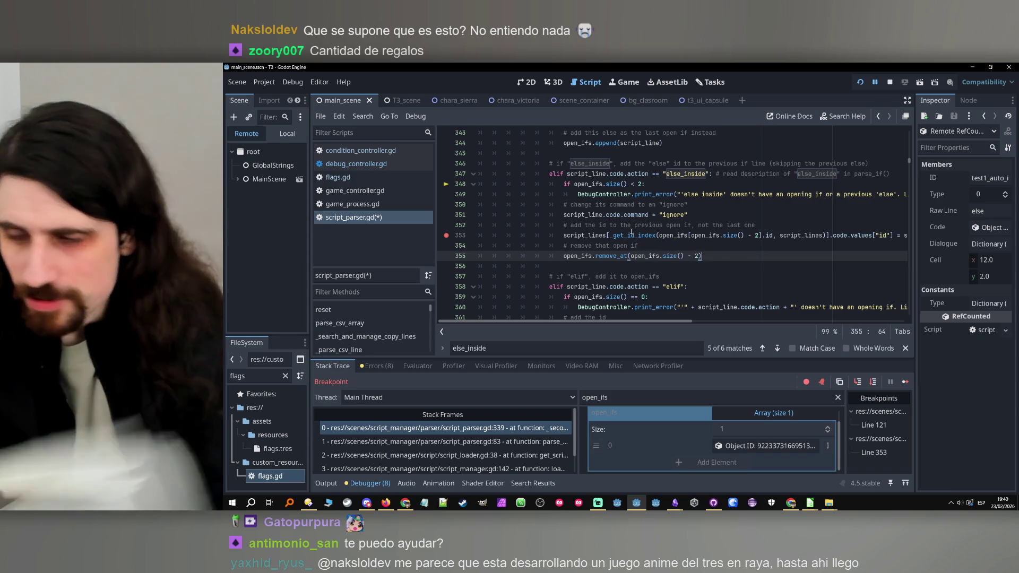
Step: Stop the paused debug session and relaunch the game with Run Project
{"action": "scroll", "coordinate": [621, 232], "scroll_direction": "up", "scroll_amount": 1}
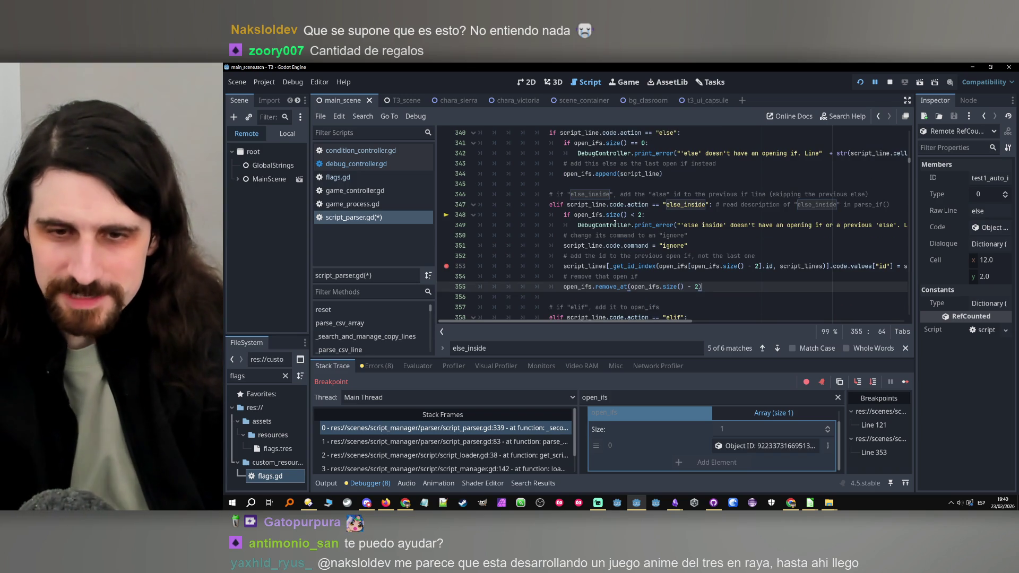
{"action": "mouse_move", "coordinate": [608, 218]}
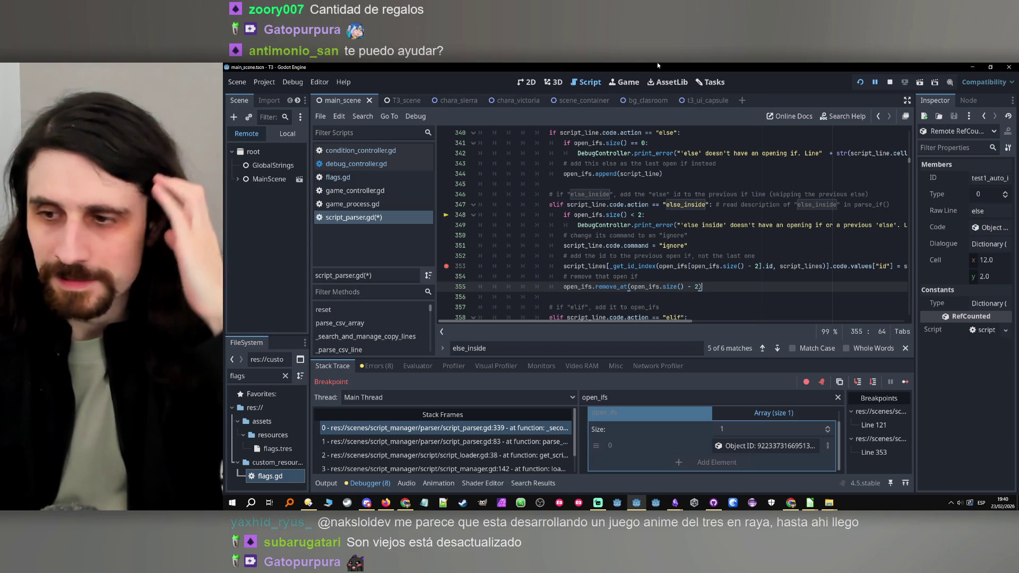
{"action": "left_click", "coordinate": [889, 86]}
{"action": "left_click", "coordinate": [790, 269]}
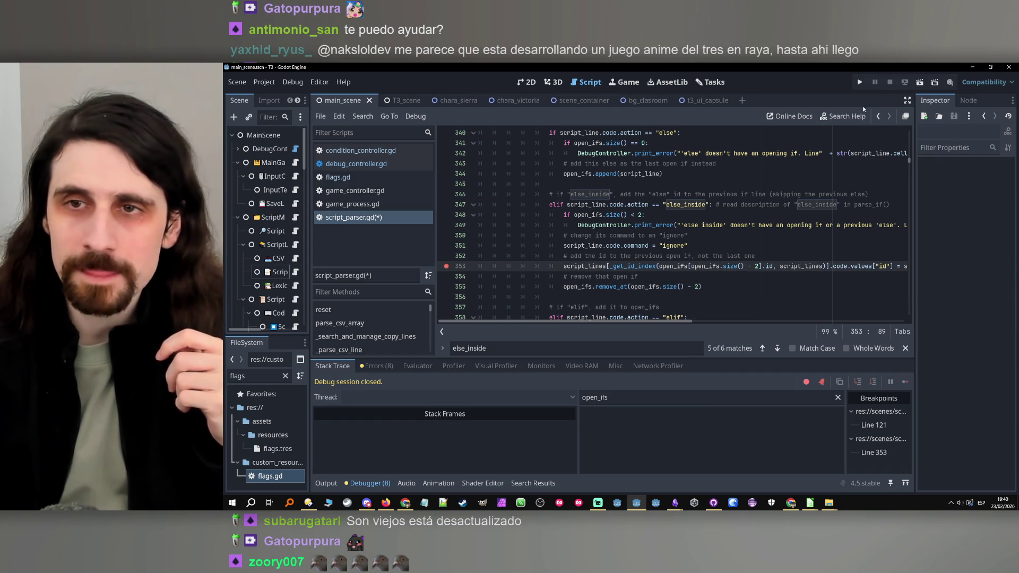
{"action": "left_click", "coordinate": [857, 84]}
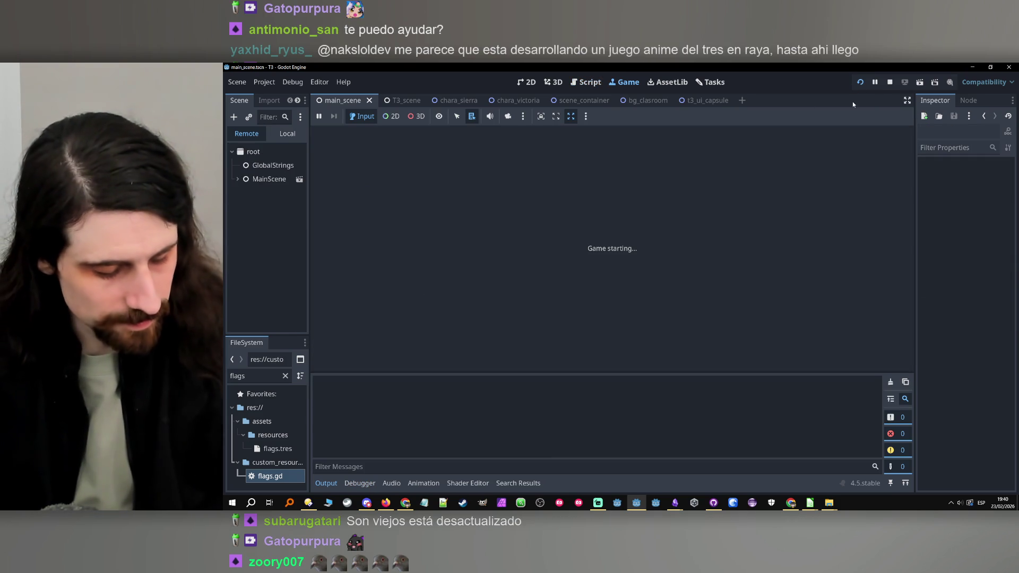
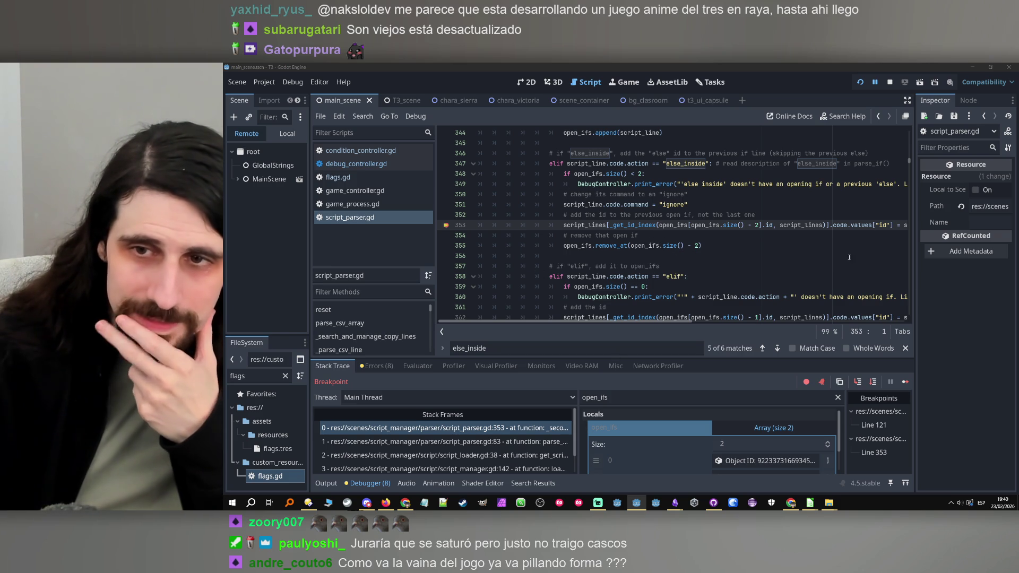
Step: Replace the debugger Locals filter text with script_line, taken from line 353
{"action": "left_click", "coordinate": [742, 321]}
{"action": "double_click", "coordinate": [823, 218]}
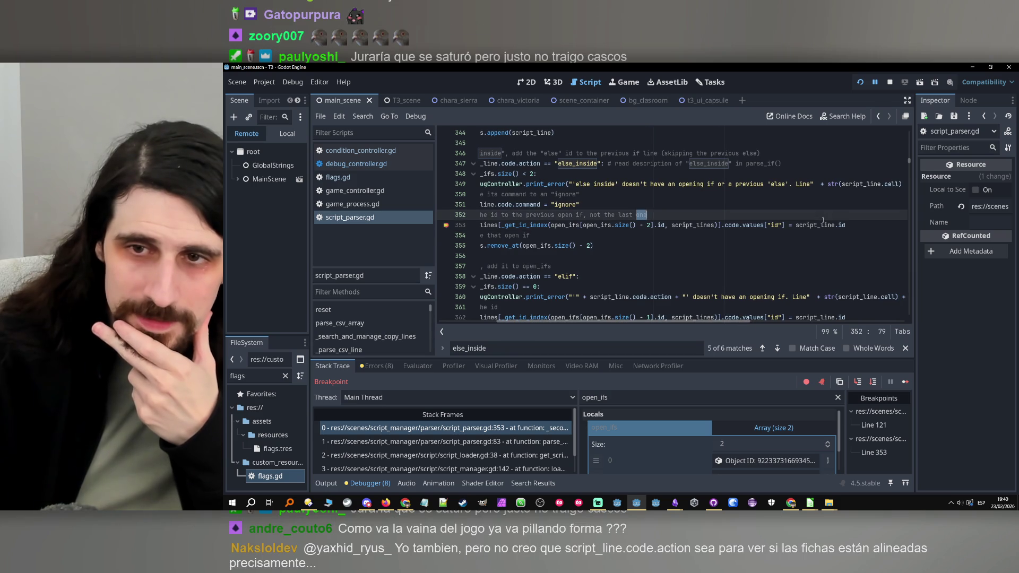
{"action": "double_click", "coordinate": [823, 225]}
{"action": "triple_click", "coordinate": [636, 397]}
{"action": "type", "text": "script_line"}
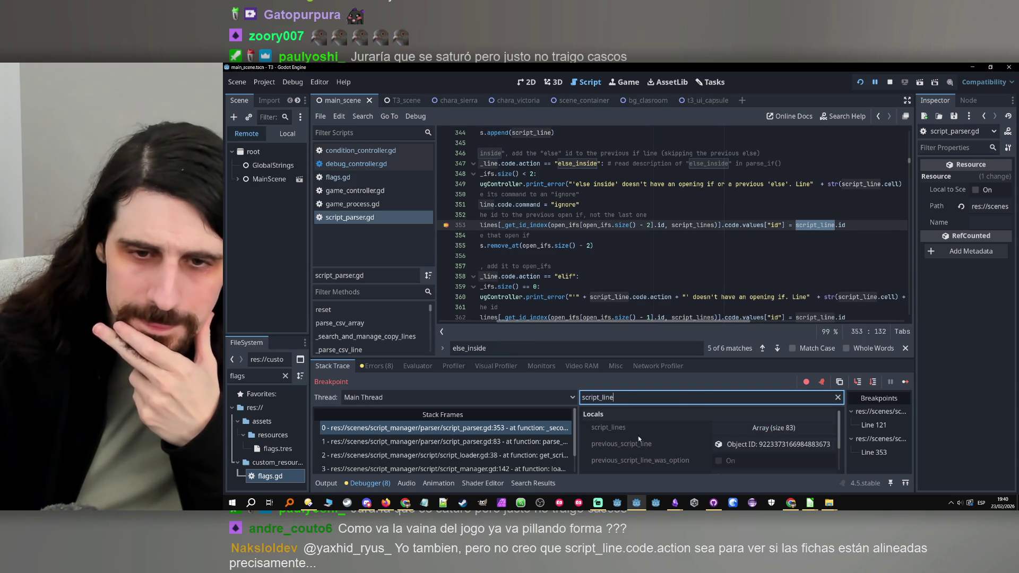
Step: Open the script_line object in a widened Inspector to read its 'else inside' raw line
{"action": "left_click", "coordinate": [756, 429]}
{"action": "scroll", "coordinate": [696, 441], "scroll_direction": "down", "scroll_amount": 3}
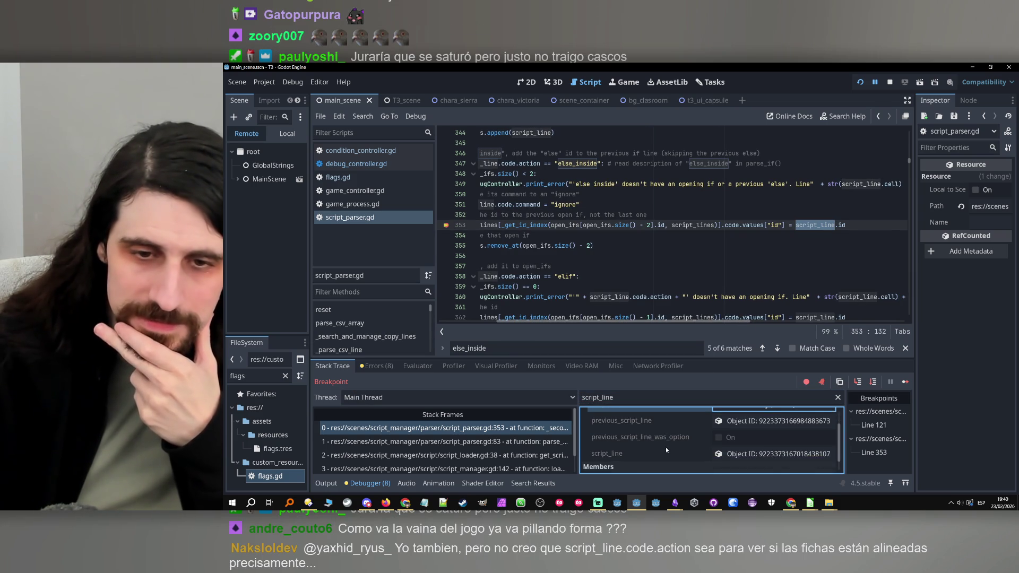
{"action": "left_click", "coordinate": [746, 446]}
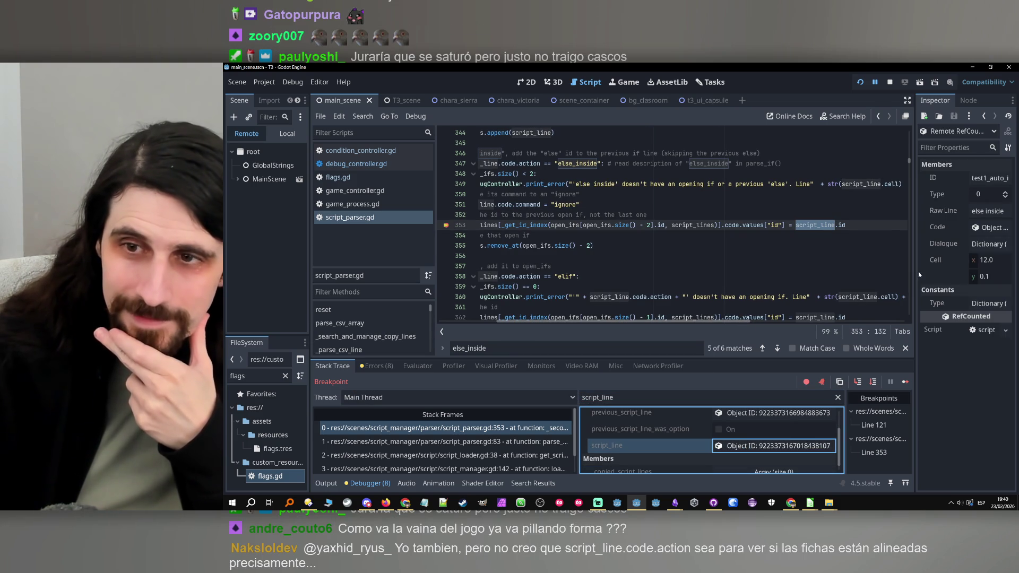
{"action": "mouse_move", "coordinate": [914, 275]}
{"action": "left_mouse_down"}
{"action": "mouse_move", "coordinate": [706, 287]}
{"action": "mouse_move", "coordinate": [634, 316]}
{"action": "mouse_move", "coordinate": [676, 312]}
{"action": "left_mouse_up"}
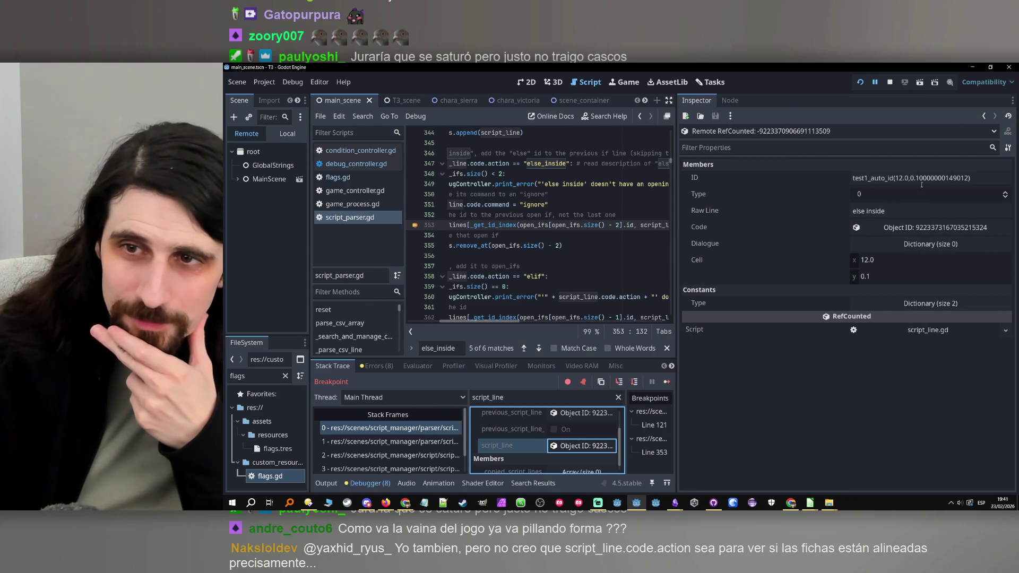
{"action": "left_click_drag", "start_coordinate": [915, 178], "coordinate": [946, 179]}
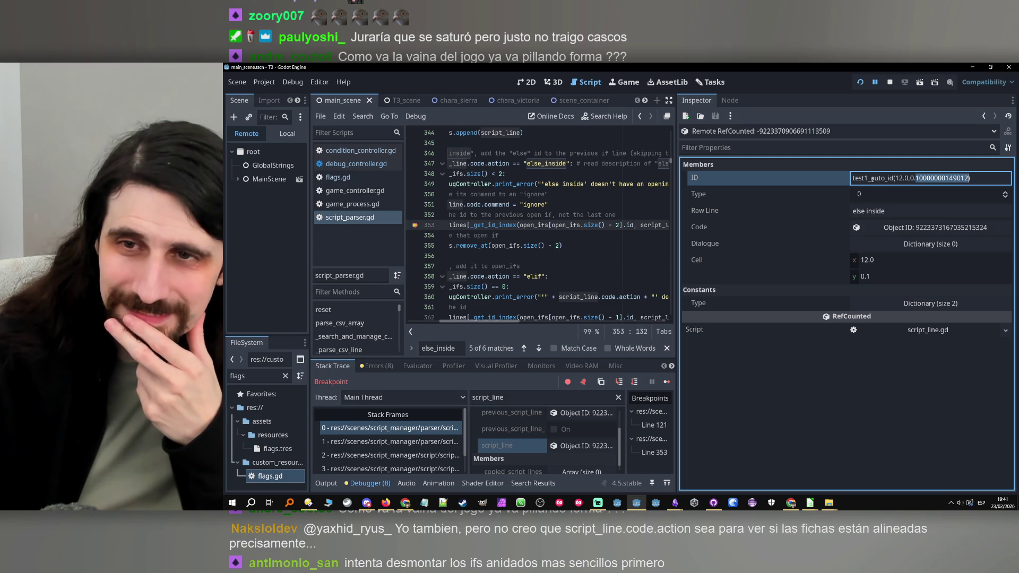
{"action": "left_click", "coordinate": [871, 179]}
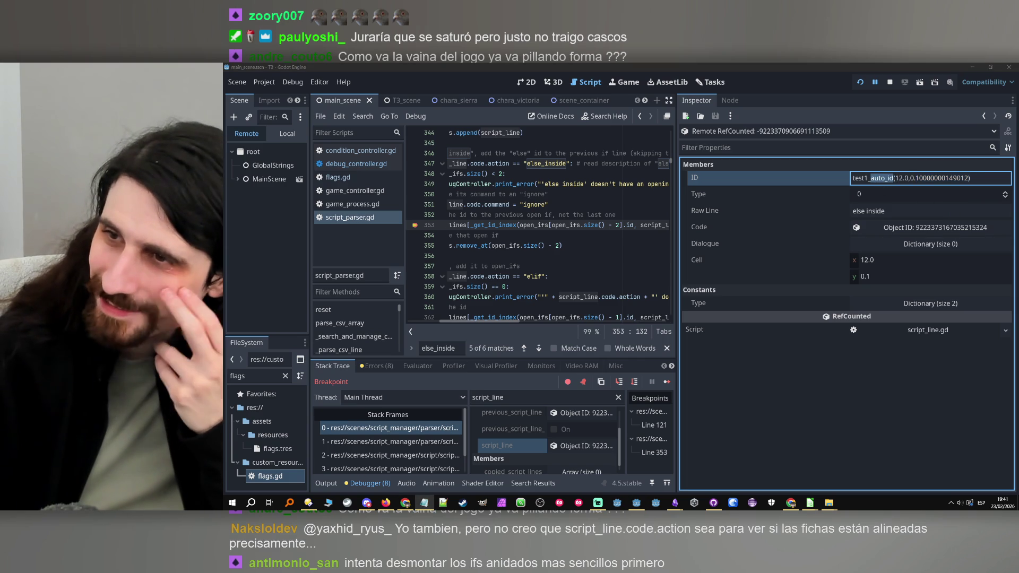
{"action": "left_click", "coordinate": [864, 195]}
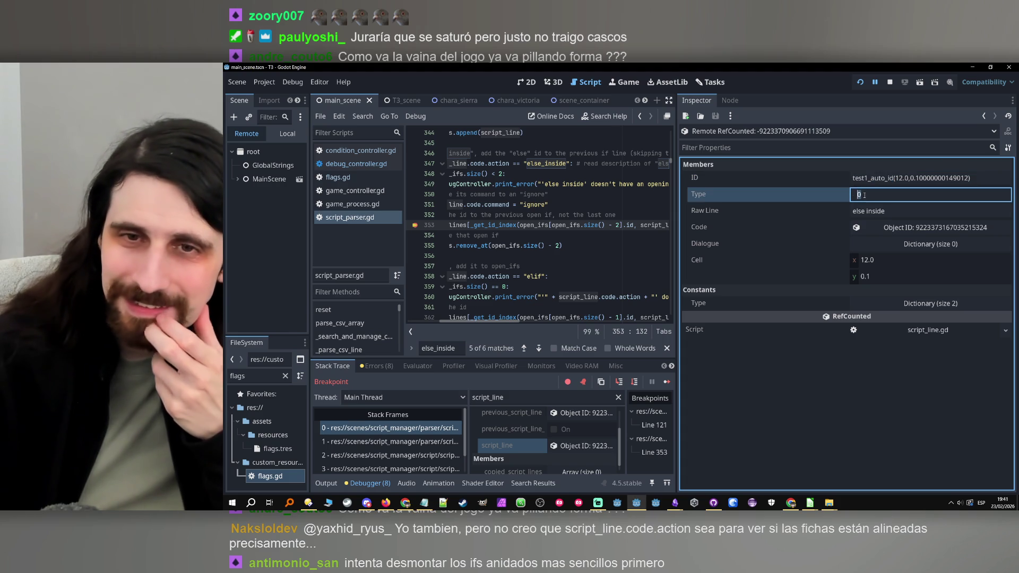
{"action": "left_click", "coordinate": [890, 211]}
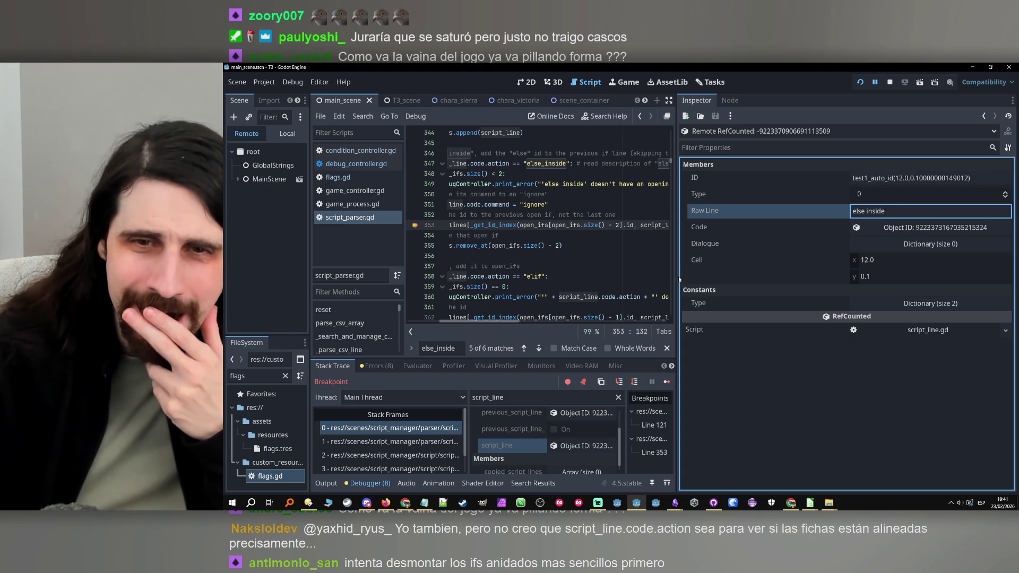
{"action": "mouse_move", "coordinate": [678, 276]}
{"action": "left_mouse_down"}
{"action": "mouse_move", "coordinate": [807, 272]}
{"action": "mouse_move", "coordinate": [770, 274]}
{"action": "left_mouse_up"}
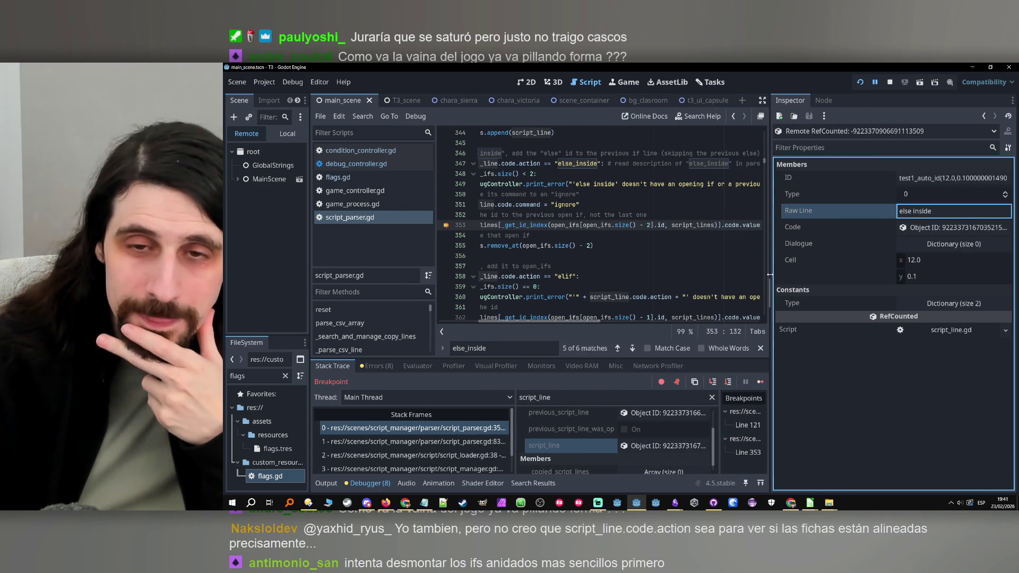
Step: Extend the Locals filter to script_lines, showing an Array of size 83
{"action": "scroll", "coordinate": [613, 242], "scroll_direction": "up", "scroll_amount": 1}
{"action": "left_click_drag", "start_coordinate": [541, 321], "coordinate": [504, 324]}
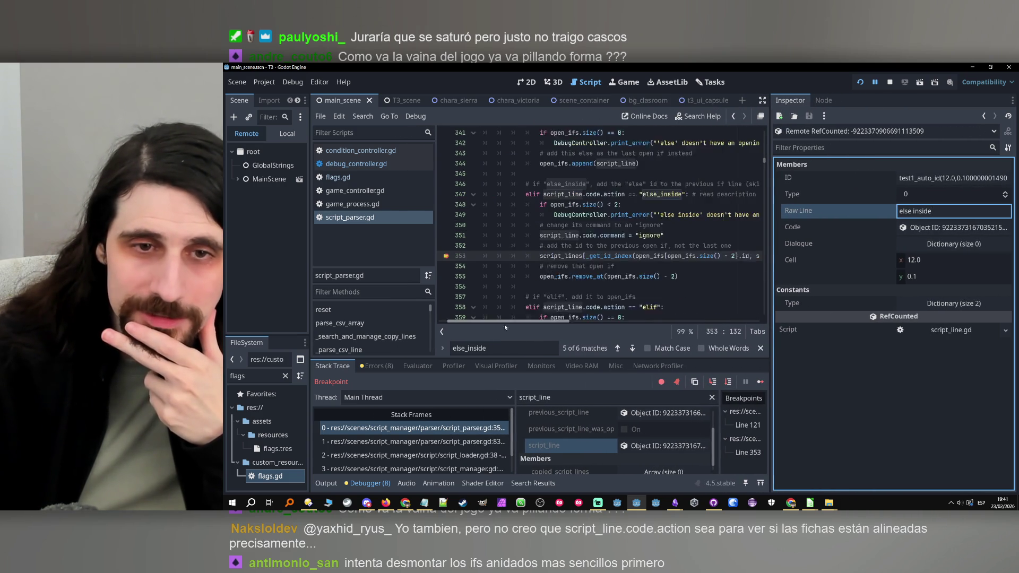
{"action": "double_click", "coordinate": [583, 257]}
{"action": "left_click", "coordinate": [602, 397]}
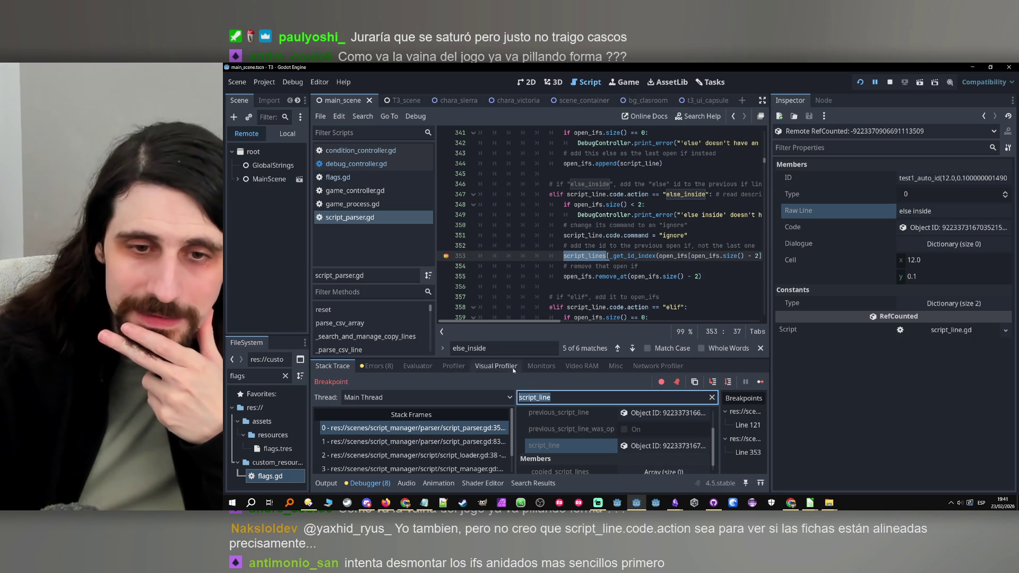
{"action": "type", "text": "s"}
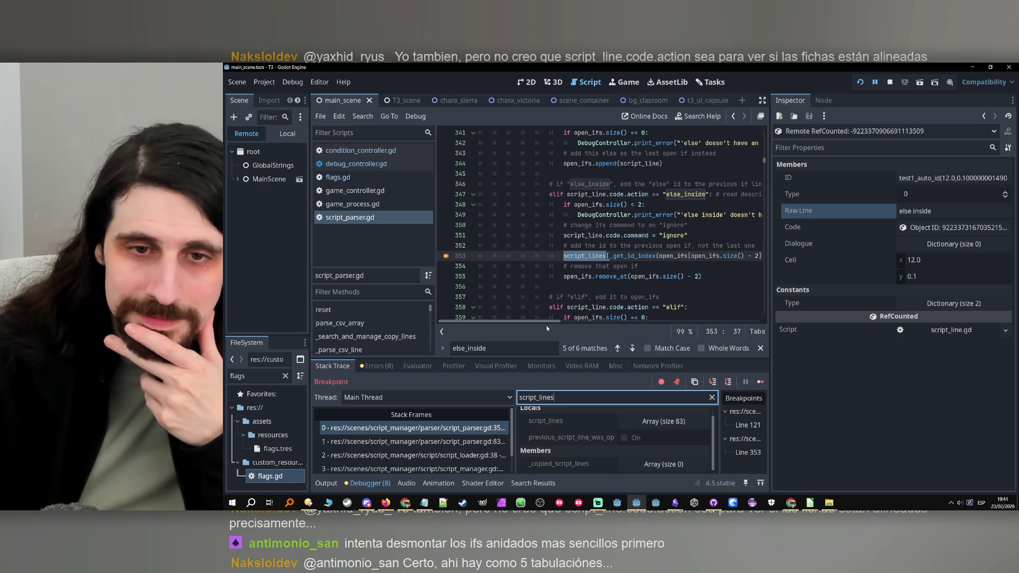
Step: Highlight the uses of id and script_lines on line 353
{"action": "left_click_drag", "start_coordinate": [546, 323], "coordinate": [582, 323]}
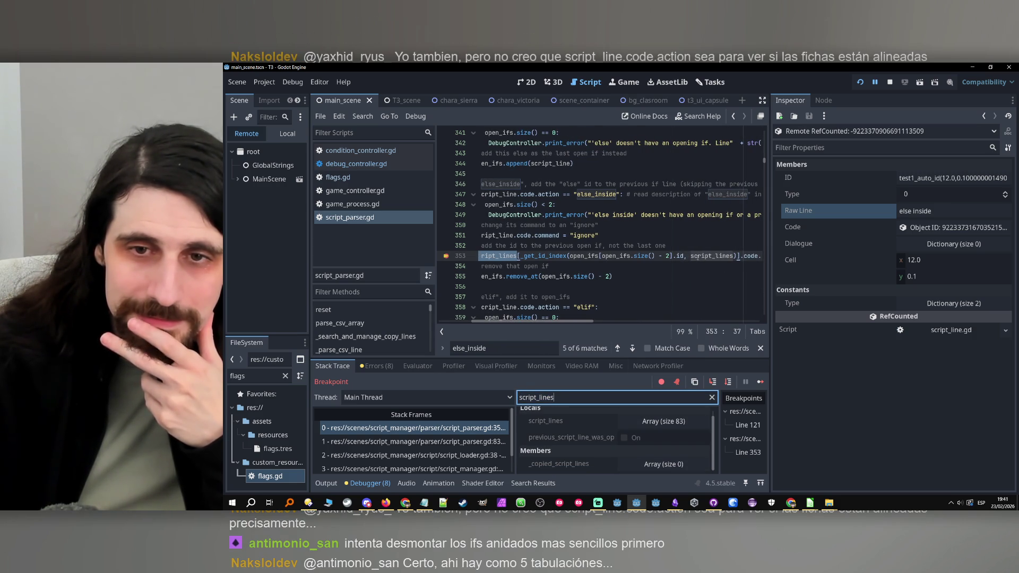
{"action": "double_click", "coordinate": [680, 256]}
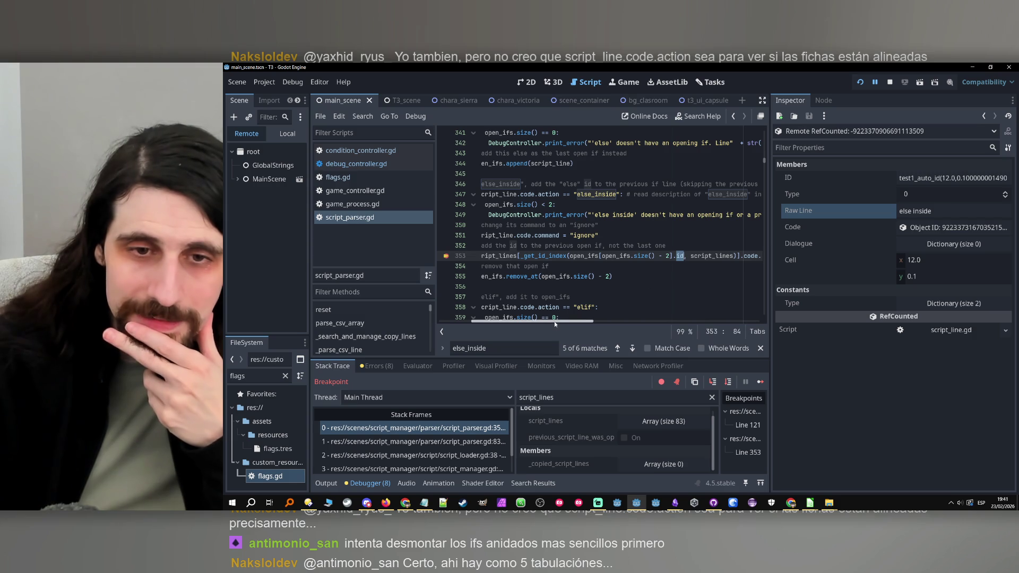
{"action": "mouse_move", "coordinate": [555, 323]}
{"action": "left_mouse_down"}
{"action": "mouse_move", "coordinate": [586, 322]}
{"action": "mouse_move", "coordinate": [492, 323]}
{"action": "left_mouse_up"}
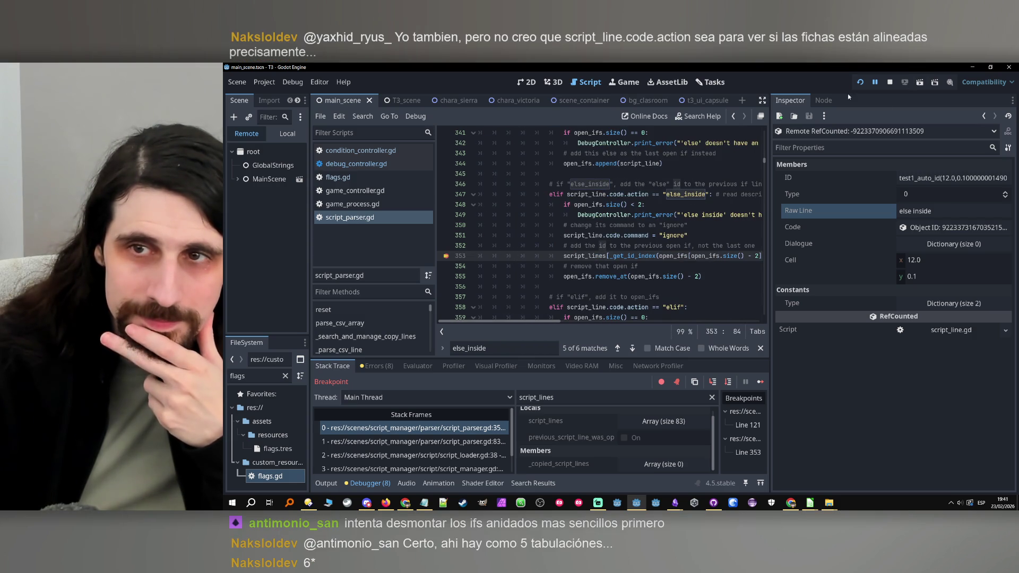
{"action": "double_click", "coordinate": [587, 256]}
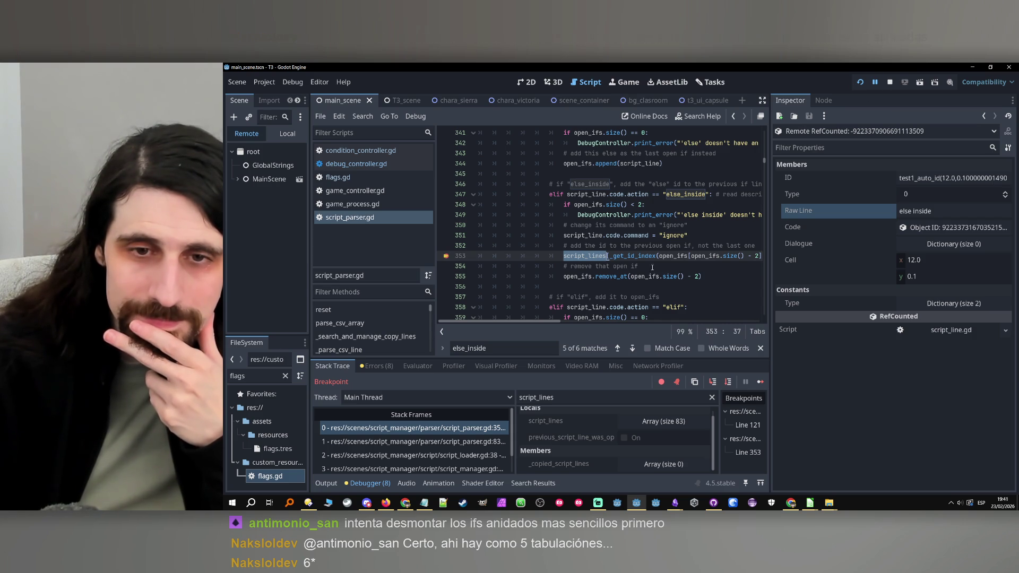
{"action": "mouse_move", "coordinate": [552, 321]}
{"action": "left_mouse_down"}
{"action": "mouse_move", "coordinate": [625, 314]}
{"action": "mouse_move", "coordinate": [536, 319]}
{"action": "left_mouse_up"}
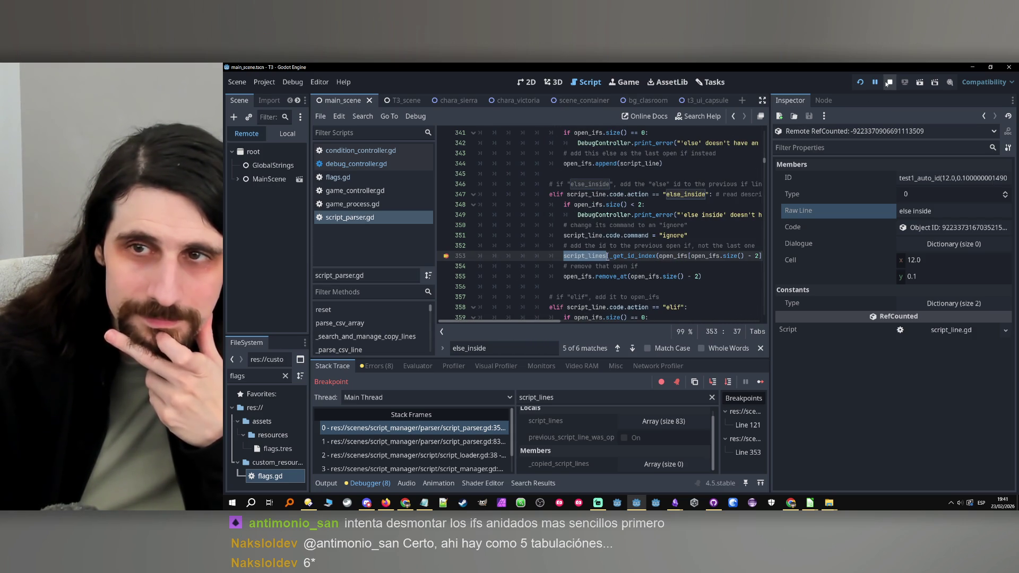
Step: Stop the debug session and widen the code editor
{"action": "left_click", "coordinate": [888, 82]}
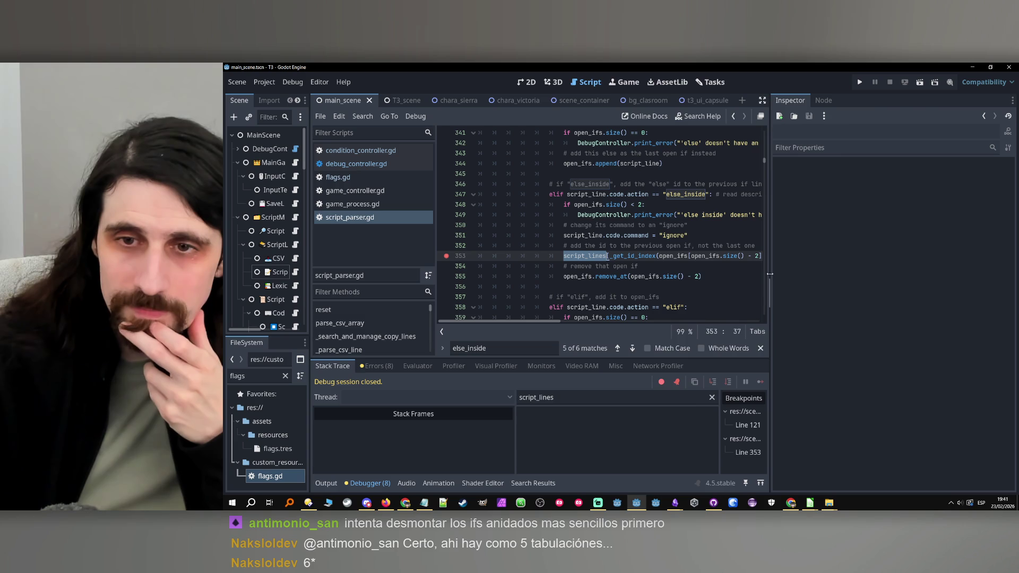
{"action": "mouse_move", "coordinate": [769, 273]}
{"action": "left_mouse_down"}
{"action": "mouse_move", "coordinate": [896, 274]}
{"action": "mouse_move", "coordinate": [887, 274]}
{"action": "left_mouse_up"}
{"action": "left_click", "coordinate": [777, 244]}
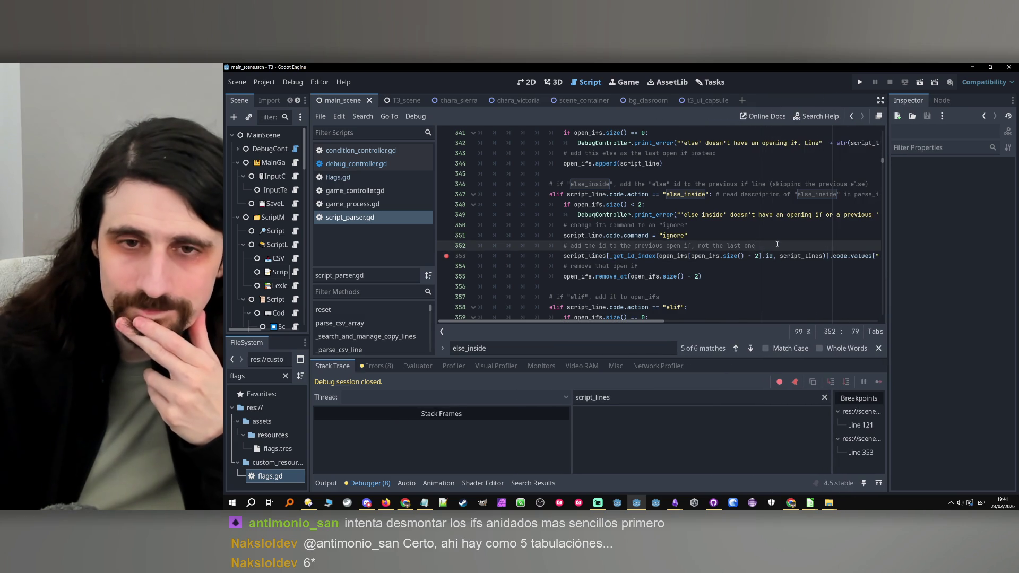
{"action": "mouse_move", "coordinate": [665, 256]}
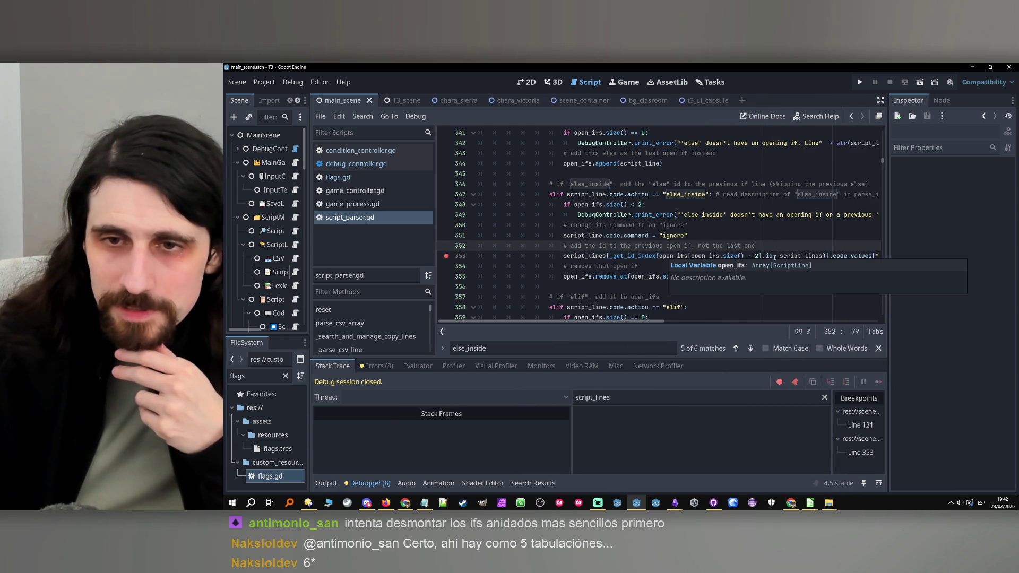
{"action": "left_click", "coordinate": [774, 256]}
Step: Delete the stray ']' after elif on line 358 and select line 362's id lookup
{"action": "scroll", "coordinate": [774, 256], "scroll_direction": "down", "scroll_amount": 4}
{"action": "left_click", "coordinate": [774, 257]}
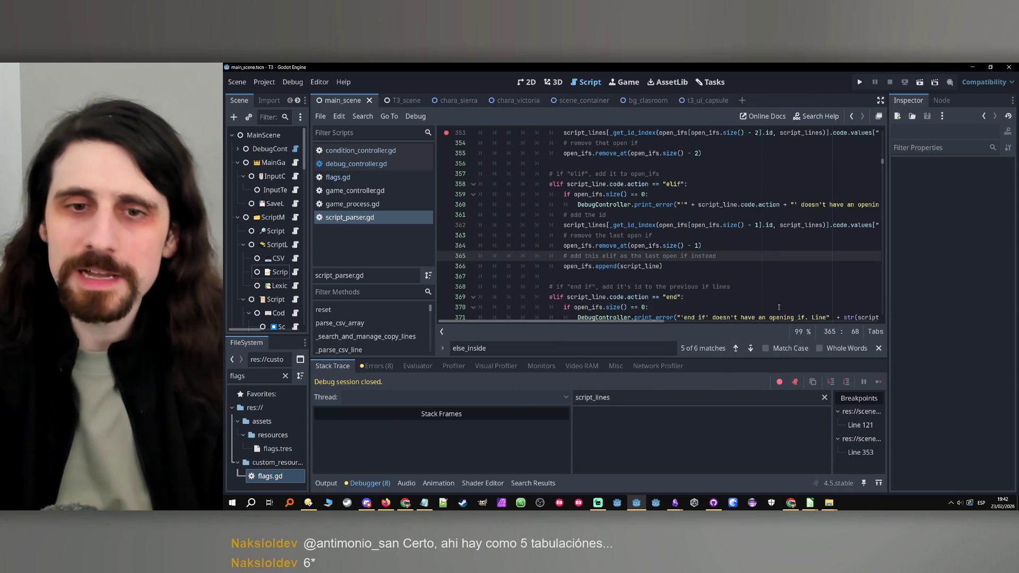
{"action": "left_click", "coordinate": [758, 186]}
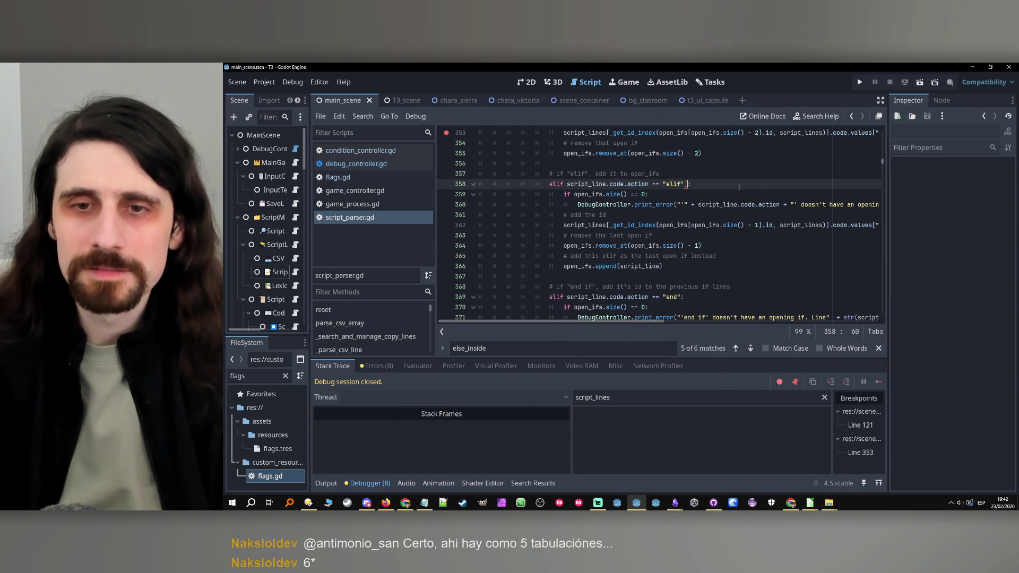
{"action": "key", "text": "Delete"}
{"action": "left_click", "coordinate": [773, 225]}
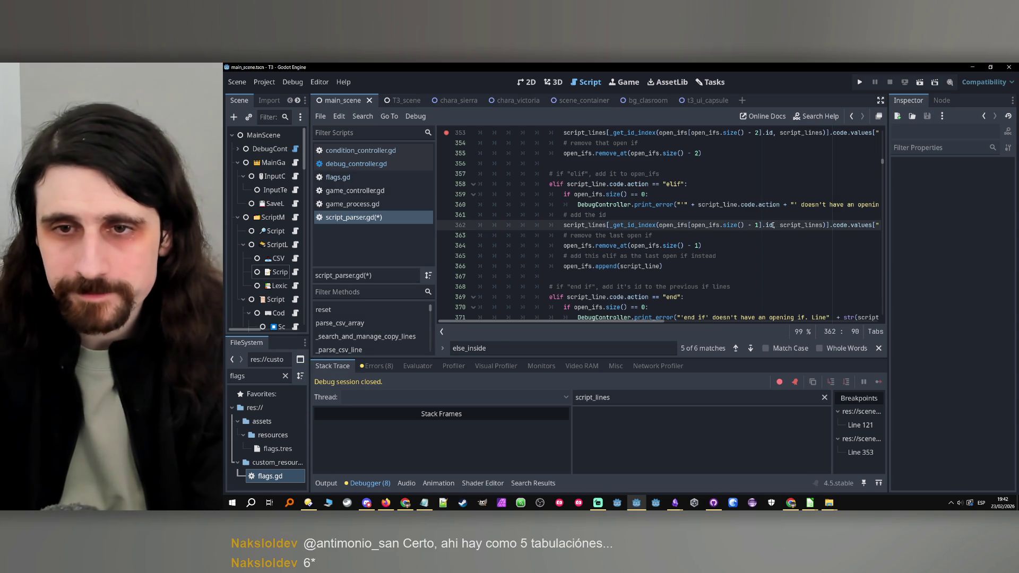
{"action": "mouse_move", "coordinate": [773, 225]}
{"action": "left_mouse_down"}
{"action": "mouse_move", "coordinate": [612, 224]}
{"action": "mouse_move", "coordinate": [758, 227]}
{"action": "left_mouse_up"}
Step: Add a 'var n =' line at 362 holding the pasted id lookup
{"action": "key", "text": "ctrl+c"}
{"action": "key", "text": "Up"}
{"action": "key", "text": "End"}
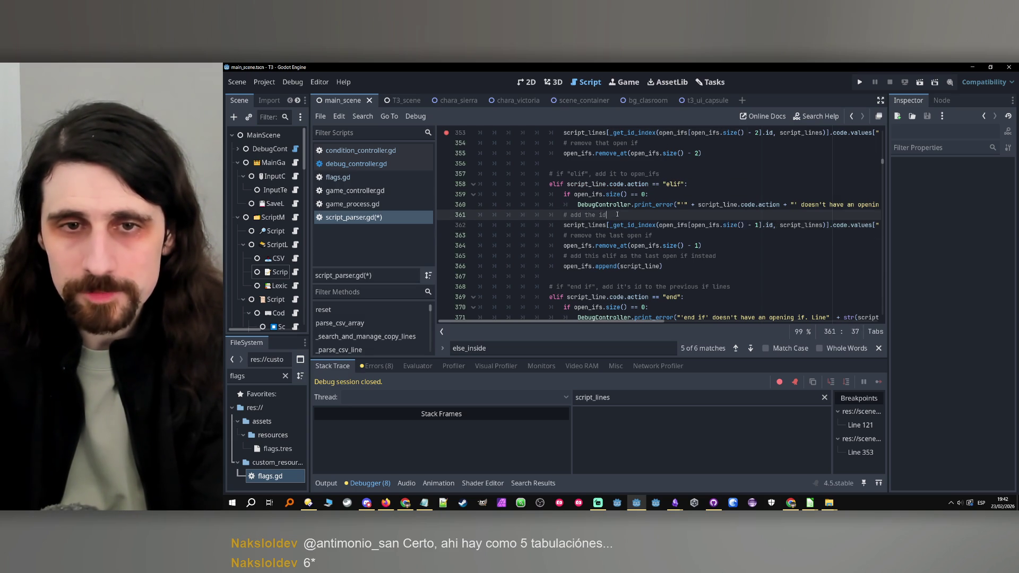
{"action": "key", "text": "Return"}
{"action": "type", "text": "var "}
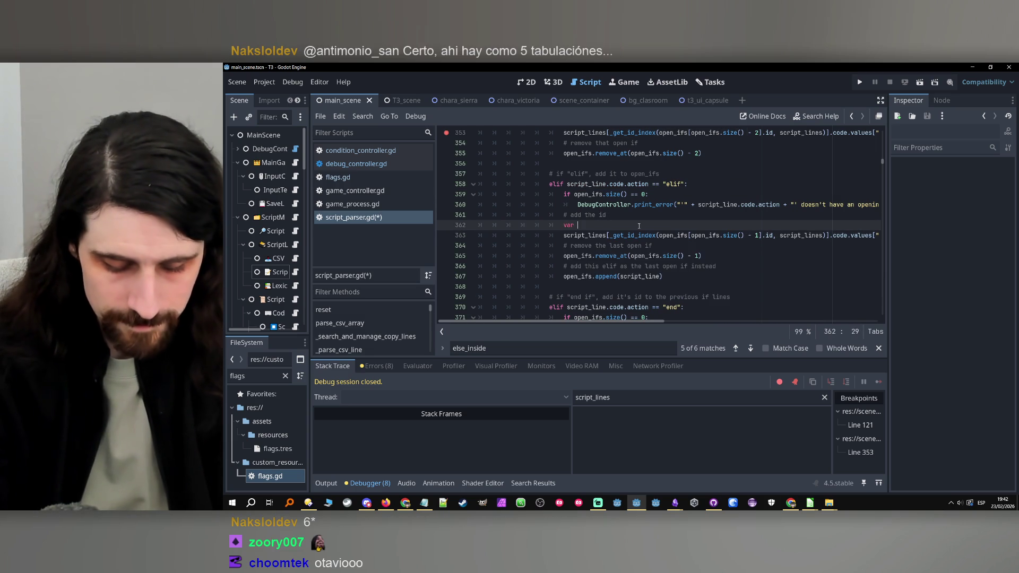
{"action": "type", "text": "n ="}
{"action": "key", "text": "ctrl+v"}
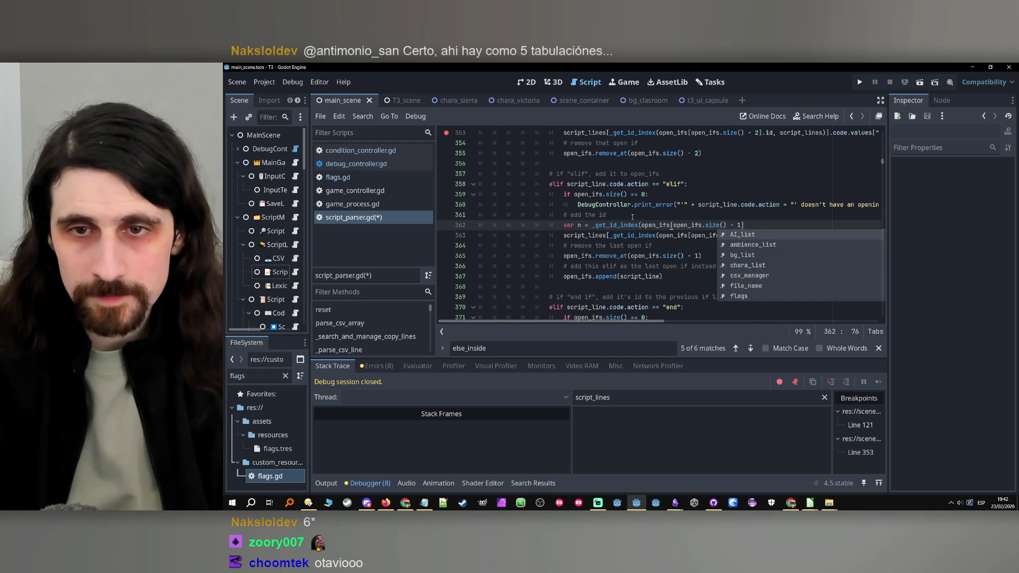
{"action": "key", "text": "Escape"}
{"action": "key", "text": "Up"}
{"action": "left_click", "coordinate": [767, 226]}
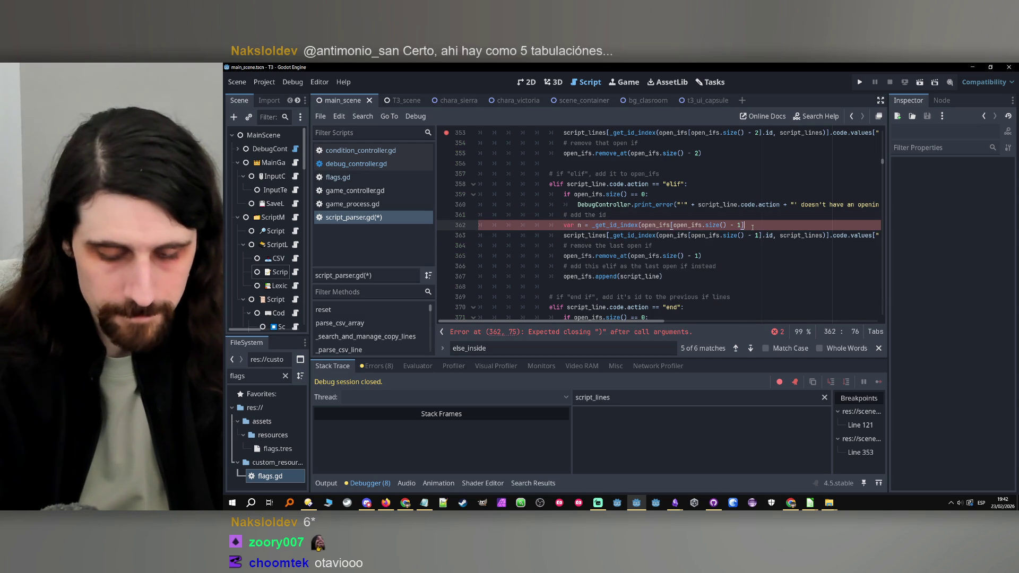
{"action": "type", "text": ")"}
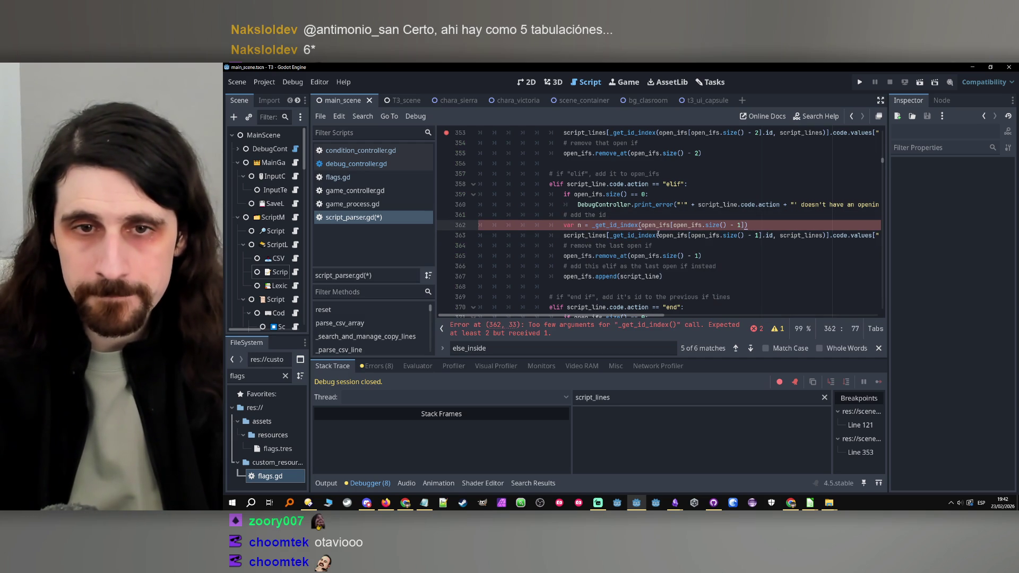
Step: Replace line 362's call with the two-argument _get_id_index(...).id, script_lines) call from line 363
{"action": "left_click_drag", "start_coordinate": [641, 225], "coordinate": [592, 226]}
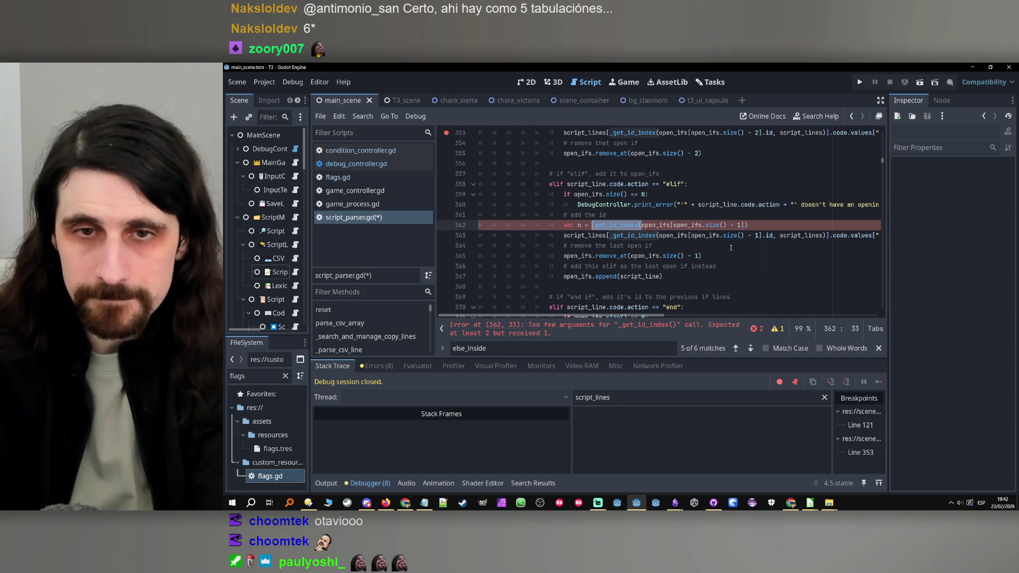
{"action": "left_click_drag", "start_coordinate": [610, 235], "coordinate": [825, 236]}
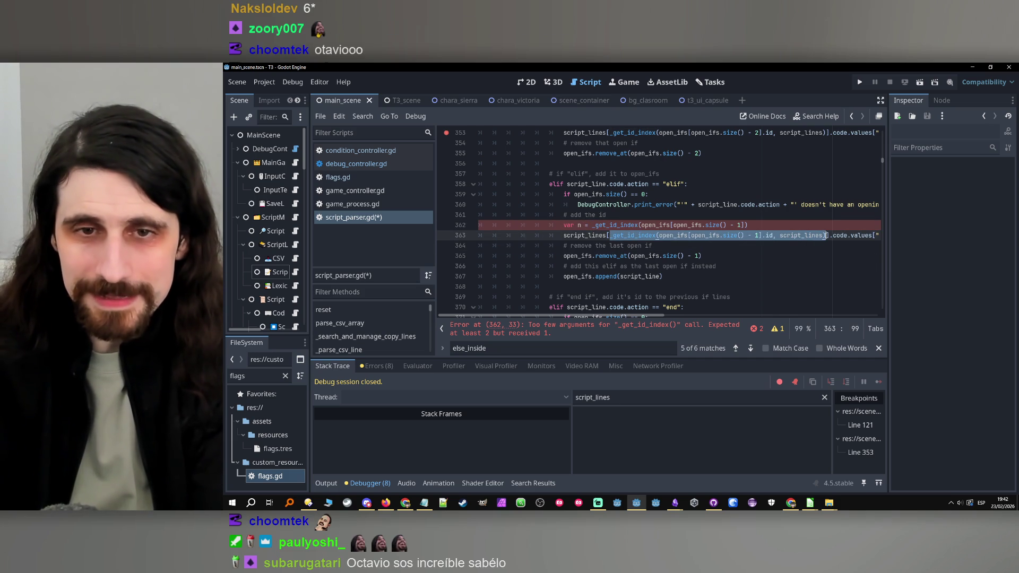
{"action": "key", "text": "ctrl+c"}
{"action": "left_click_drag", "start_coordinate": [766, 224], "coordinate": [593, 225]}
{"action": "key", "text": "ctrl+v"}
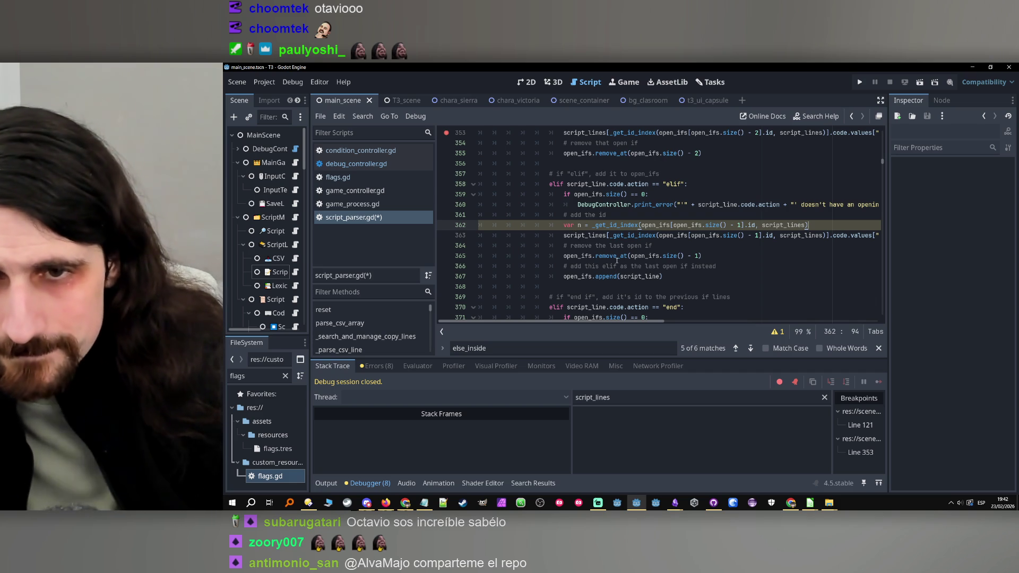
Step: Set a breakpoint on line 362
{"action": "mouse_move", "coordinate": [616, 259]}
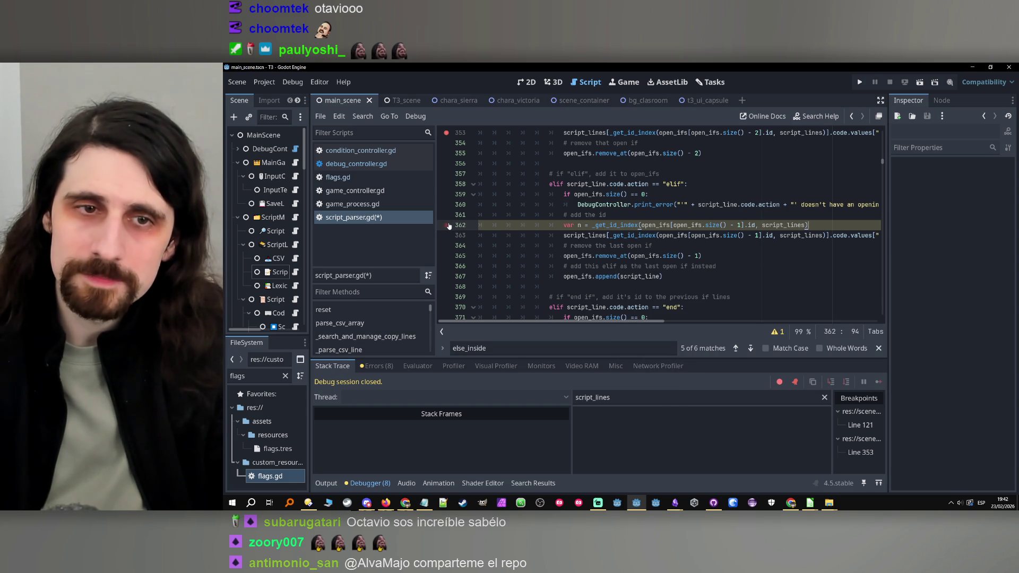
{"action": "key", "text": "F9"}
{"action": "scroll", "coordinate": [456, 154], "scroll_direction": "up", "scroll_amount": 2}
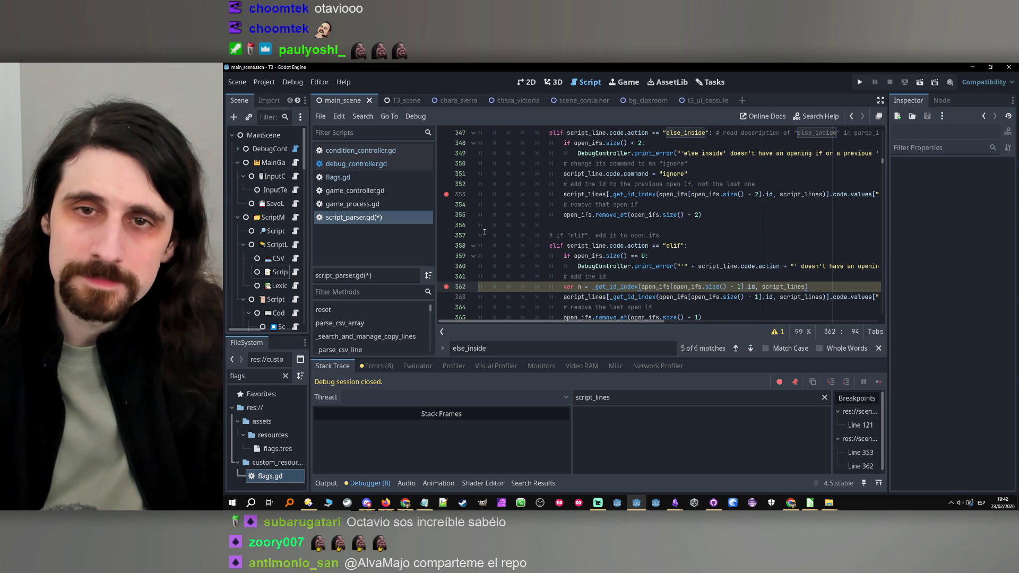
Step: Remove the var n line from the elif branch
{"action": "scroll", "coordinate": [653, 235], "scroll_direction": "down", "scroll_amount": 1}
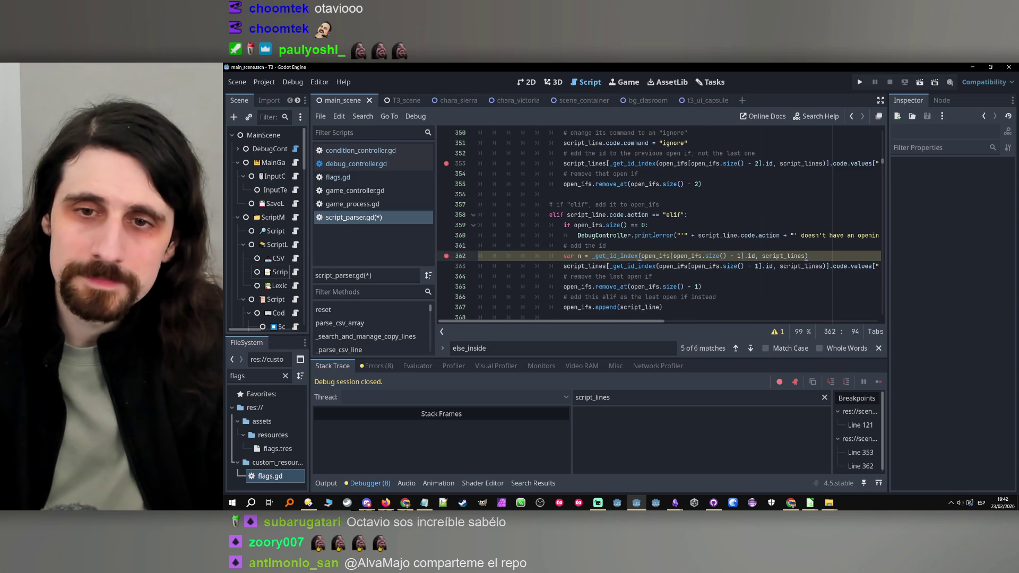
{"action": "mouse_move", "coordinate": [526, 321]}
{"action": "left_mouse_down"}
{"action": "mouse_move", "coordinate": [546, 321]}
{"action": "mouse_move", "coordinate": [525, 318]}
{"action": "left_mouse_up"}
{"action": "left_click_drag", "start_coordinate": [817, 257], "coordinate": [564, 257]}
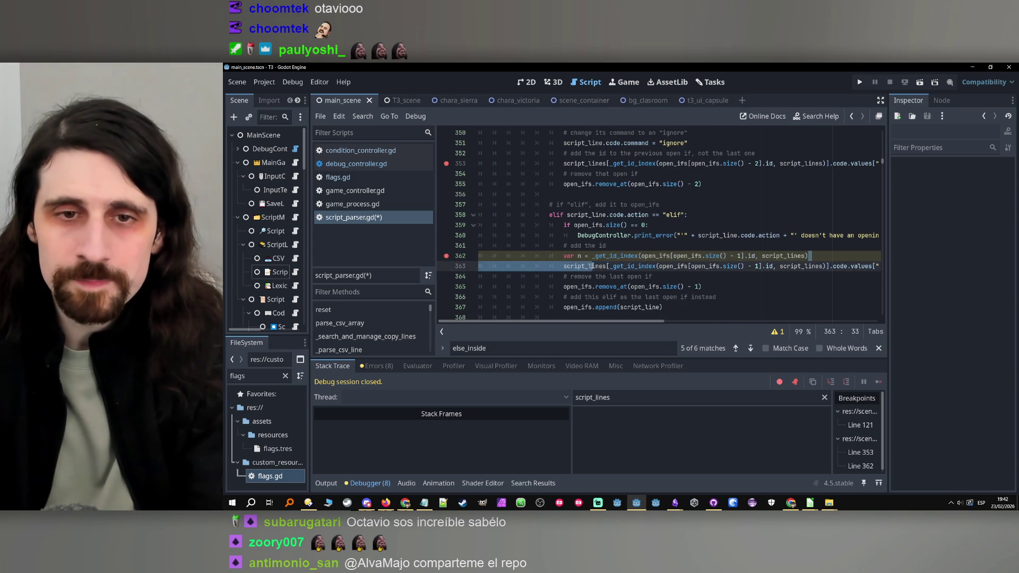
{"action": "key", "text": "BackSpace"}
{"action": "key", "text": "BackSpace"}
{"action": "key", "text": "BackSpace"}
{"action": "key", "text": "BackSpace"}
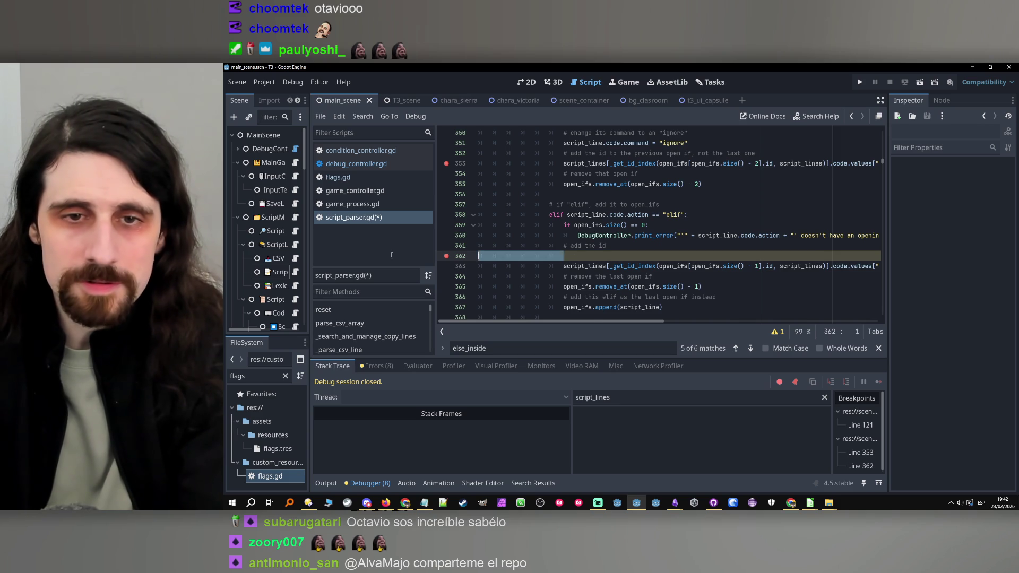
Step: Paste the var n line under the else_inside add-the-id comment
{"action": "scroll", "coordinate": [494, 239], "scroll_direction": "up", "scroll_amount": 2}
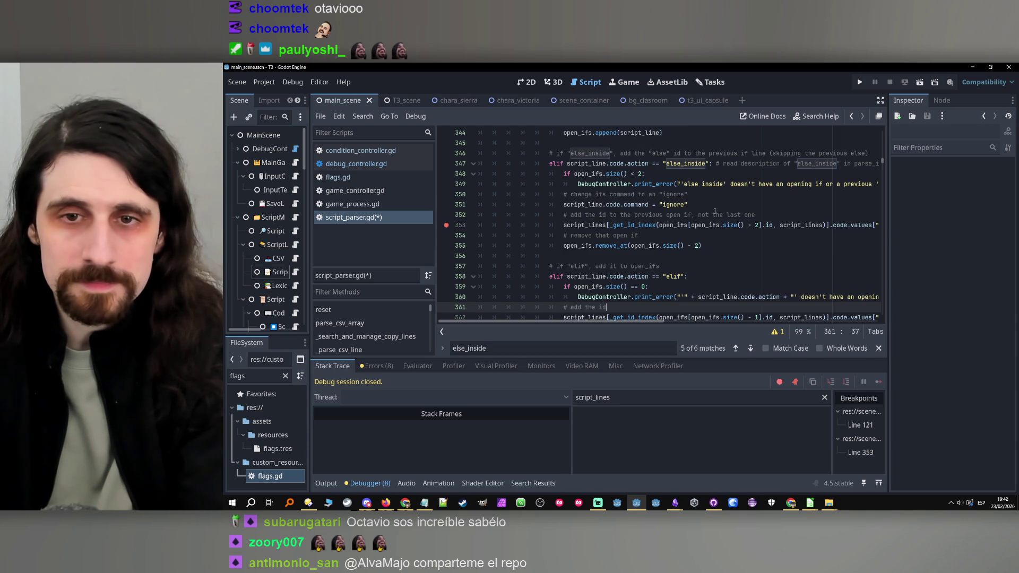
{"action": "left_click", "coordinate": [715, 209]}
{"action": "left_click", "coordinate": [769, 216]}
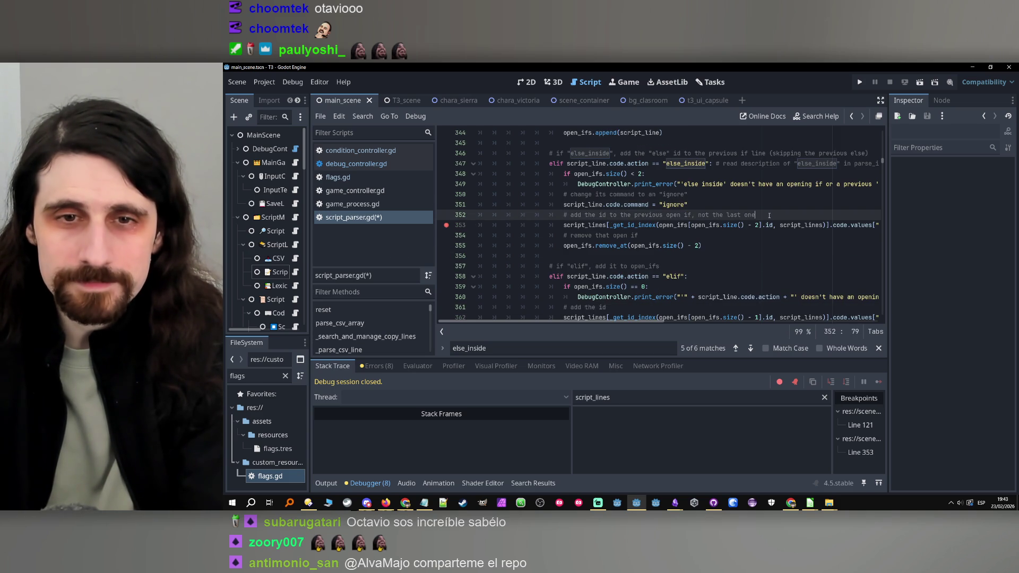
{"action": "key", "text": "Return"}
{"action": "key", "text": "ctrl+v"}
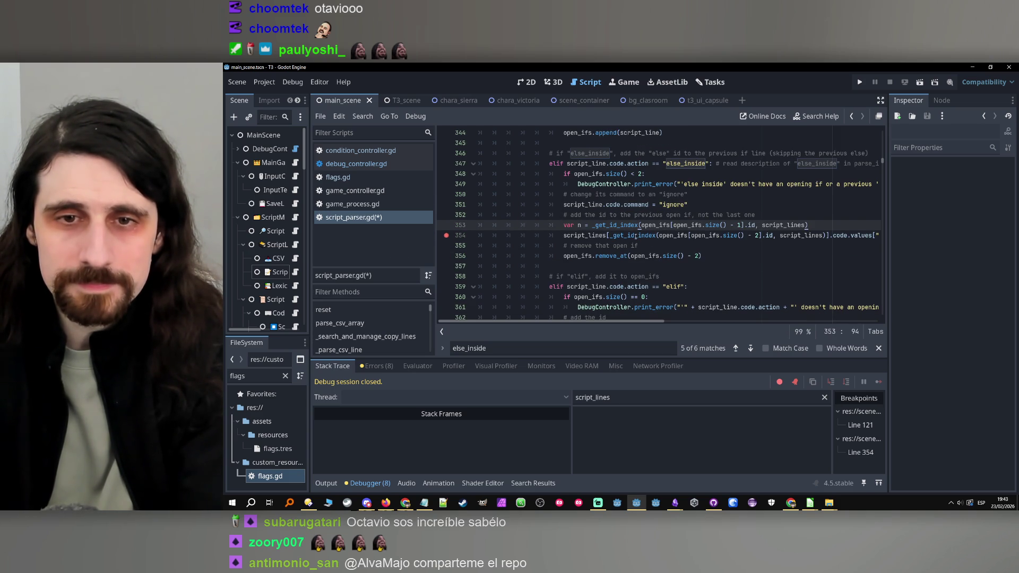
Step: Make line 353's lookup use open_ifs.size() - 2 and run the game
{"action": "mouse_move", "coordinate": [610, 235]}
{"action": "left_mouse_down"}
{"action": "mouse_move", "coordinate": [824, 238]}
{"action": "mouse_move", "coordinate": [737, 225]}
{"action": "mouse_move", "coordinate": [594, 228]}
{"action": "left_mouse_up"}
{"action": "key", "text": "ctrl+c"}
{"action": "key", "text": "ctrl+v"}
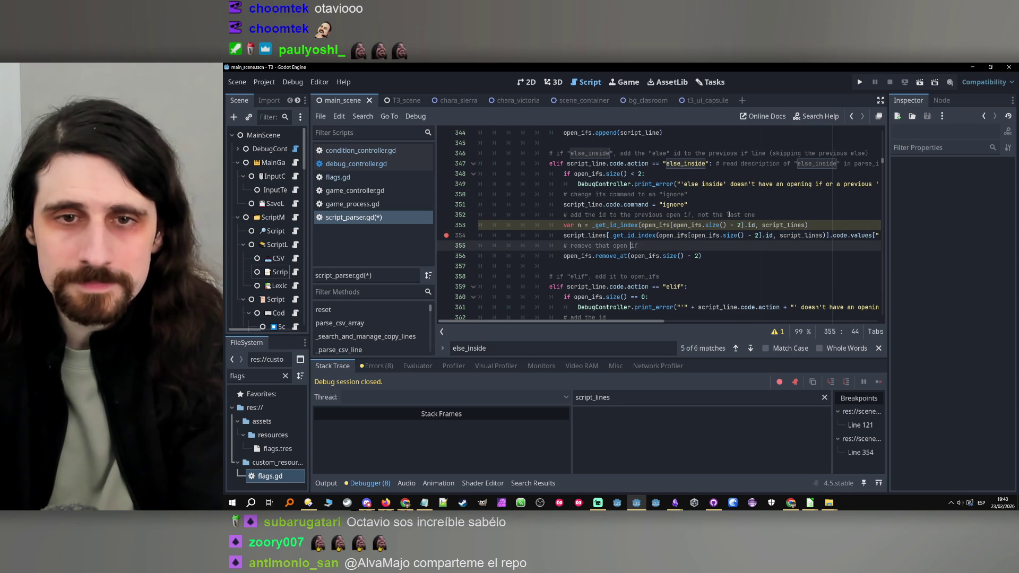
{"action": "key", "text": "F5"}
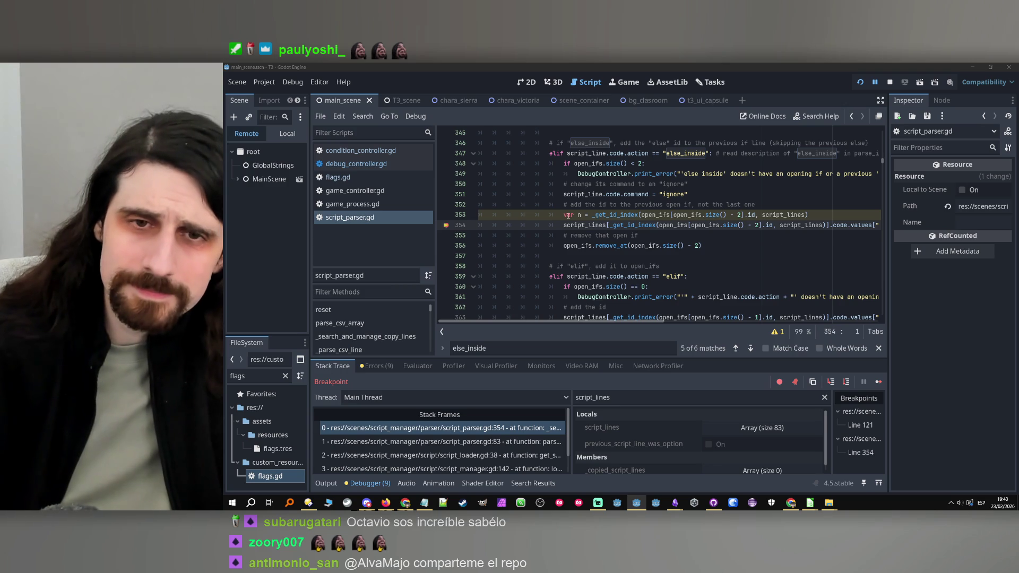
Step: Filter the debugger variables to n
{"action": "left_click", "coordinate": [579, 215]}
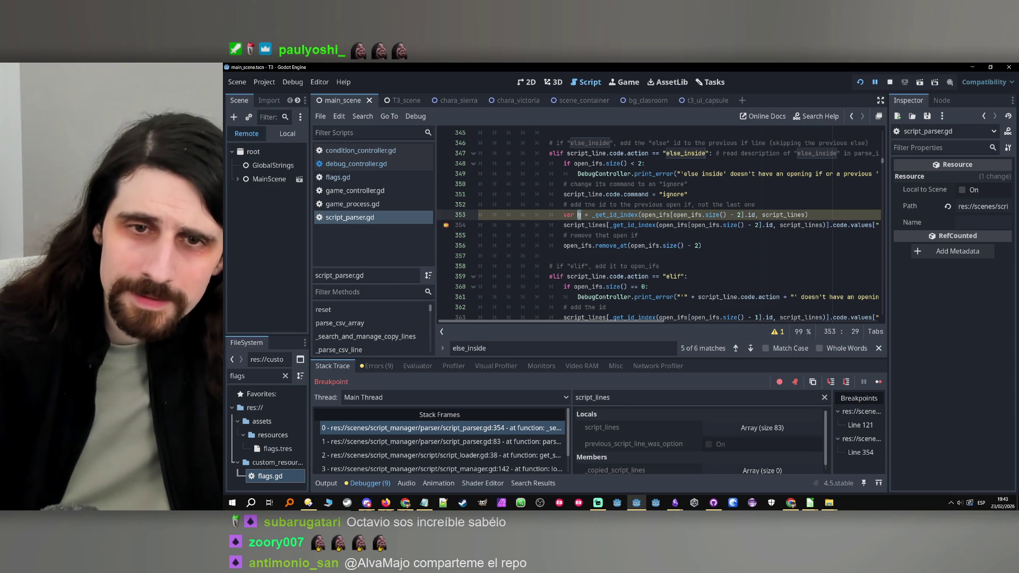
{"action": "double_click", "coordinate": [619, 401]}
{"action": "type", "text": "n"}
{"action": "left_click", "coordinate": [686, 423]}
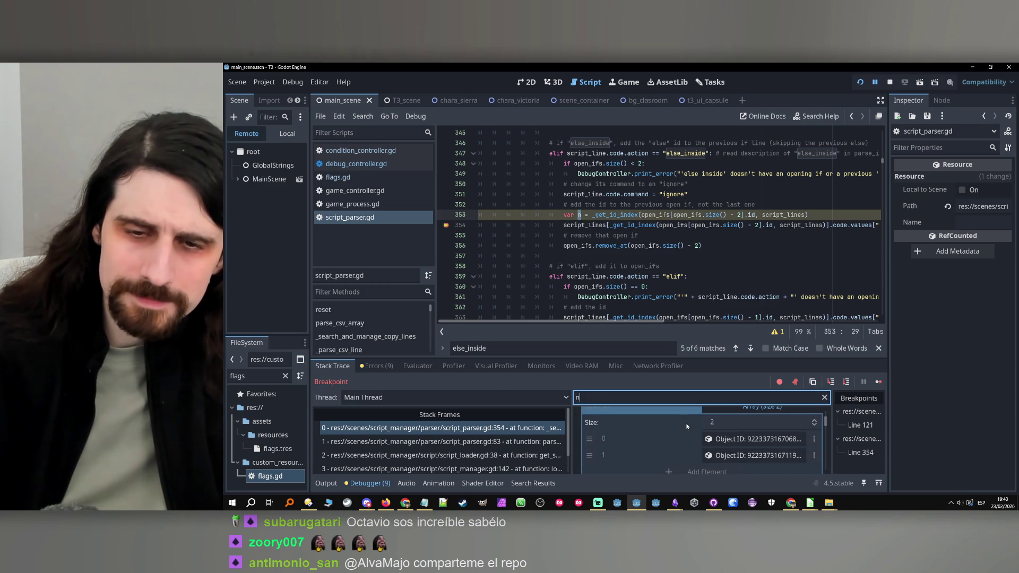
{"action": "scroll", "coordinate": [687, 424], "scroll_direction": "down", "scroll_amount": 5}
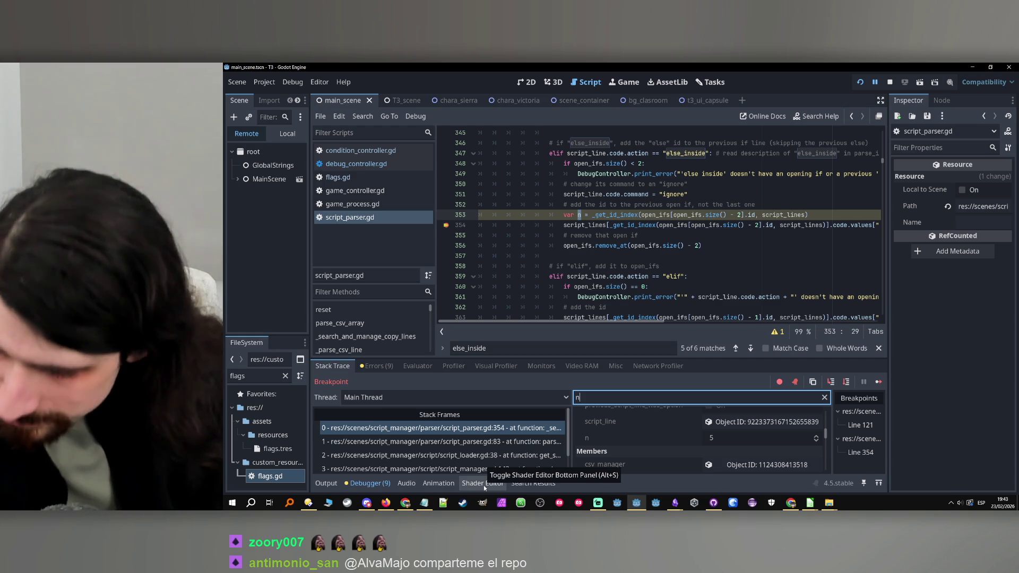
{"action": "scroll", "coordinate": [641, 429], "scroll_direction": "up", "scroll_amount": 5}
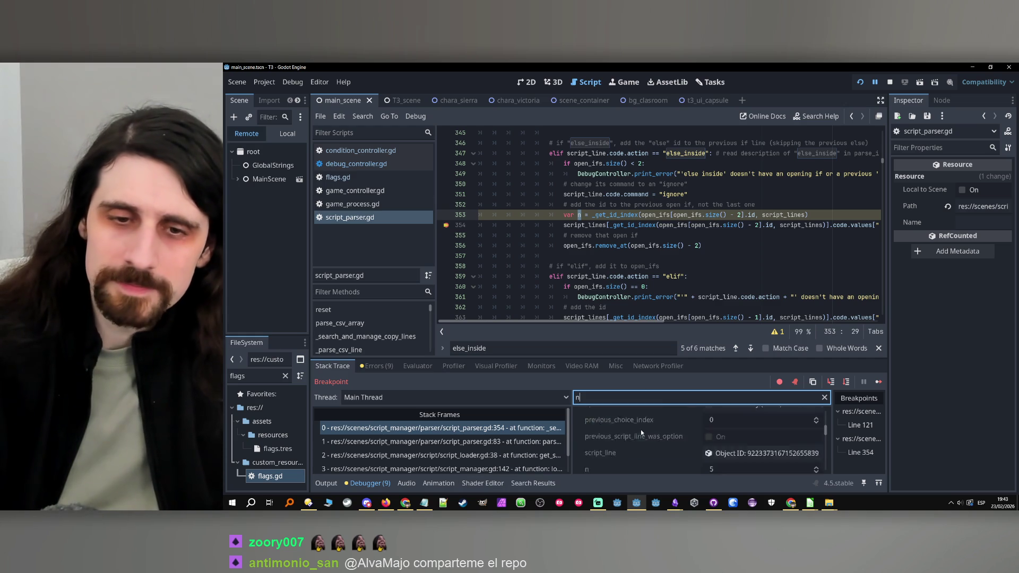
Step: Expand script_lines and inspect item 5 in a widened Inspector
{"action": "left_click", "coordinate": [652, 429]}
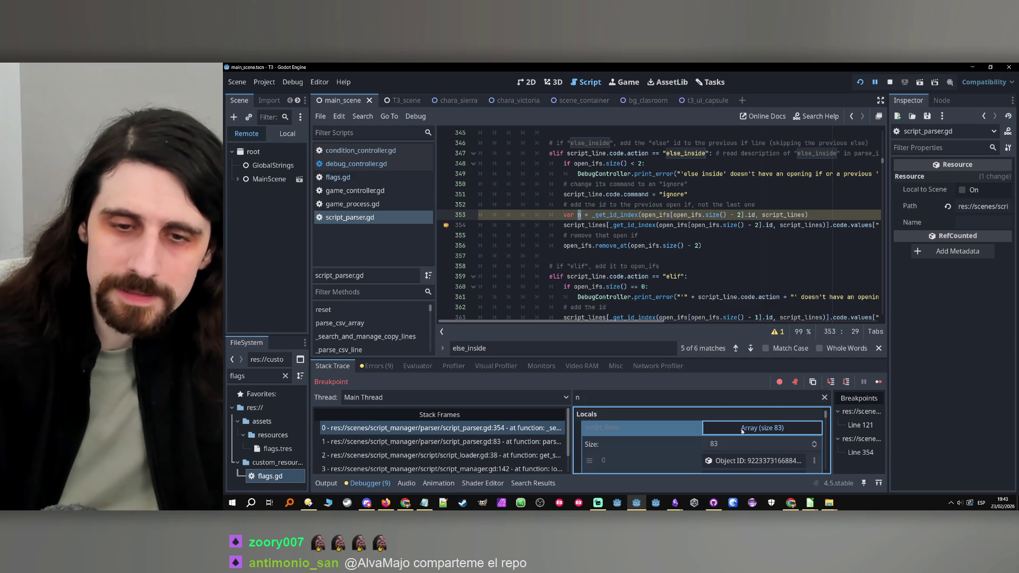
{"action": "scroll", "coordinate": [674, 454], "scroll_direction": "down", "scroll_amount": 3}
{"action": "scroll", "coordinate": [675, 455], "scroll_direction": "down", "scroll_amount": 2}
{"action": "left_click", "coordinate": [753, 449]}
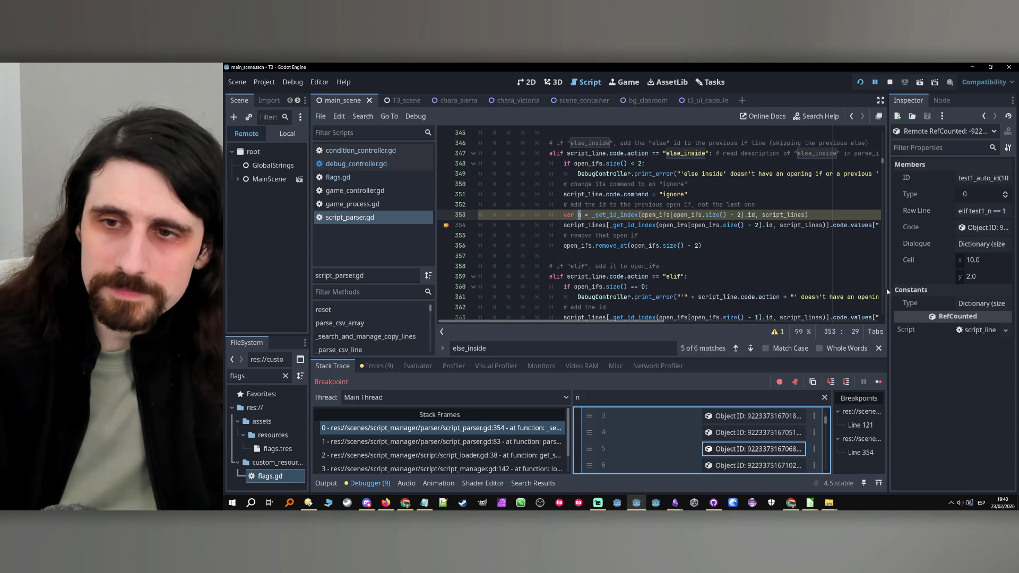
{"action": "mouse_move", "coordinate": [891, 308]}
{"action": "left_mouse_down"}
{"action": "mouse_move", "coordinate": [822, 303]}
{"action": "mouse_move", "coordinate": [849, 313]}
{"action": "left_mouse_up"}
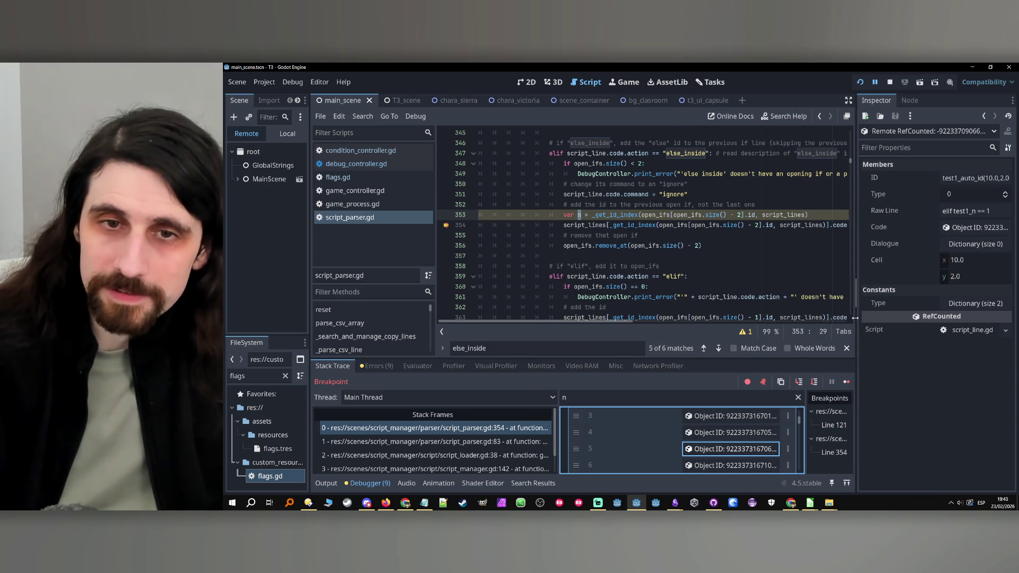
Step: Step over to line 356 and re-inspect script line 5, 'elif test1_n == 1'
{"action": "left_click", "coordinate": [814, 382]}
{"action": "scroll", "coordinate": [668, 464], "scroll_direction": "down", "scroll_amount": 3}
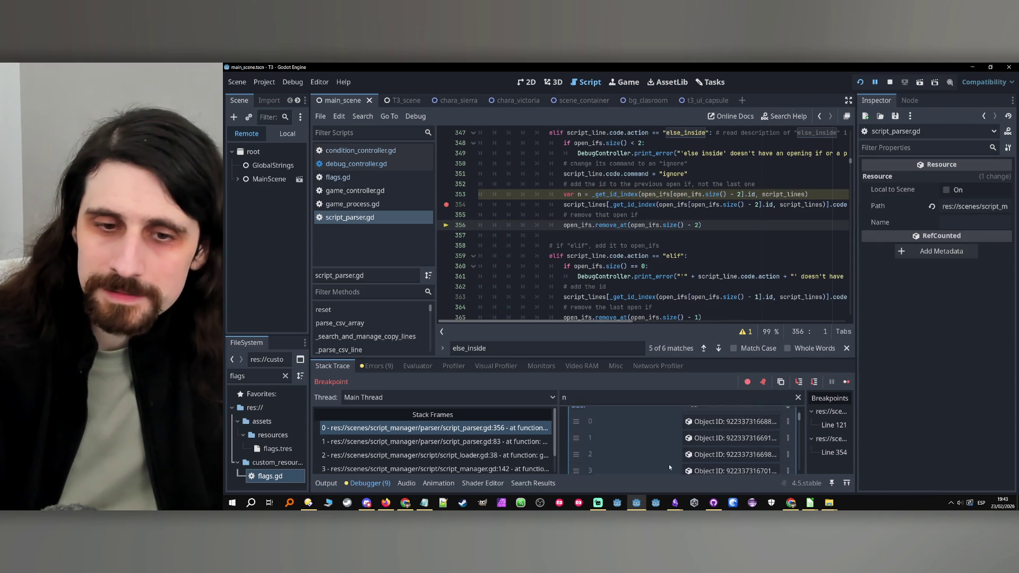
{"action": "left_click", "coordinate": [708, 472]}
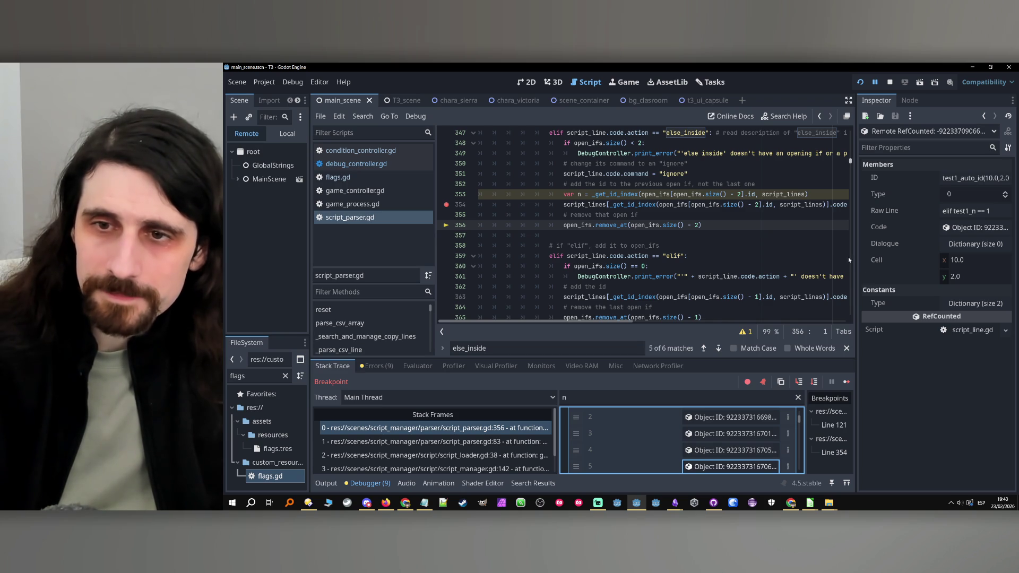
{"action": "left_click_drag", "start_coordinate": [848, 257], "coordinate": [817, 256]}
Step: Open the elif line's Code object, expand Values, and read id test1_auto_id(12.0,0.10000000149012)
{"action": "left_click", "coordinate": [952, 228]}
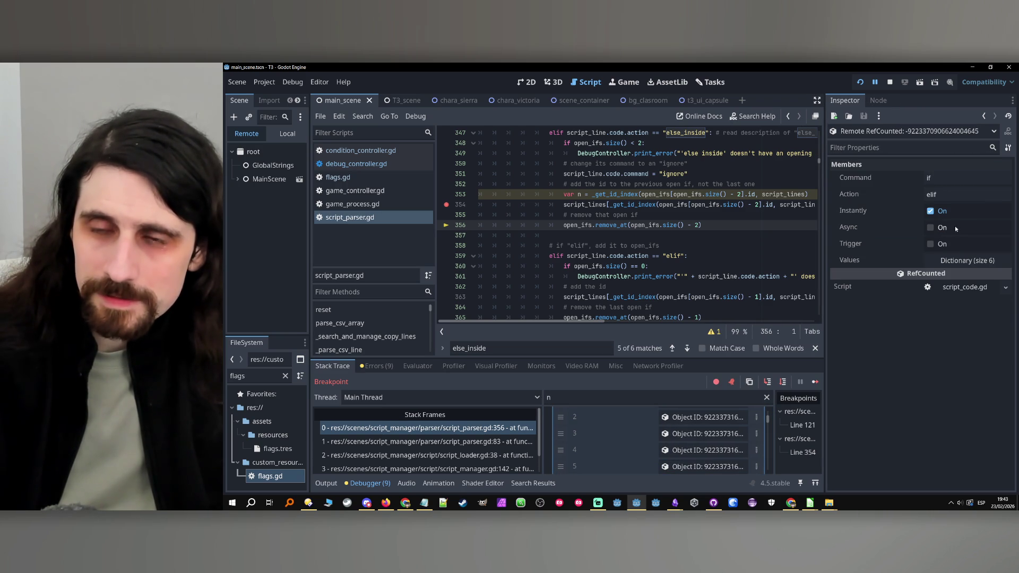
{"action": "left_click", "coordinate": [971, 261]}
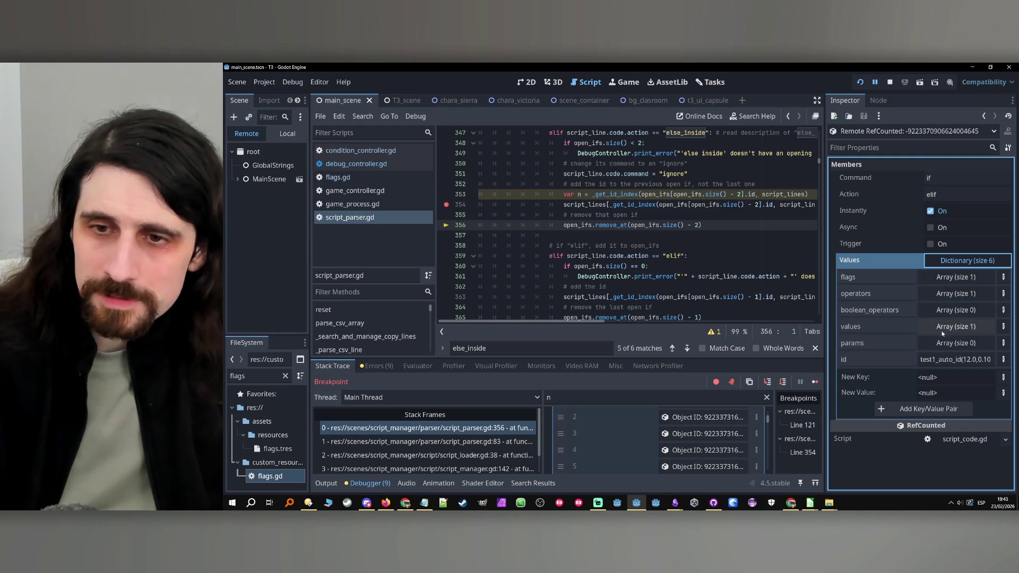
{"action": "left_click", "coordinate": [945, 359]}
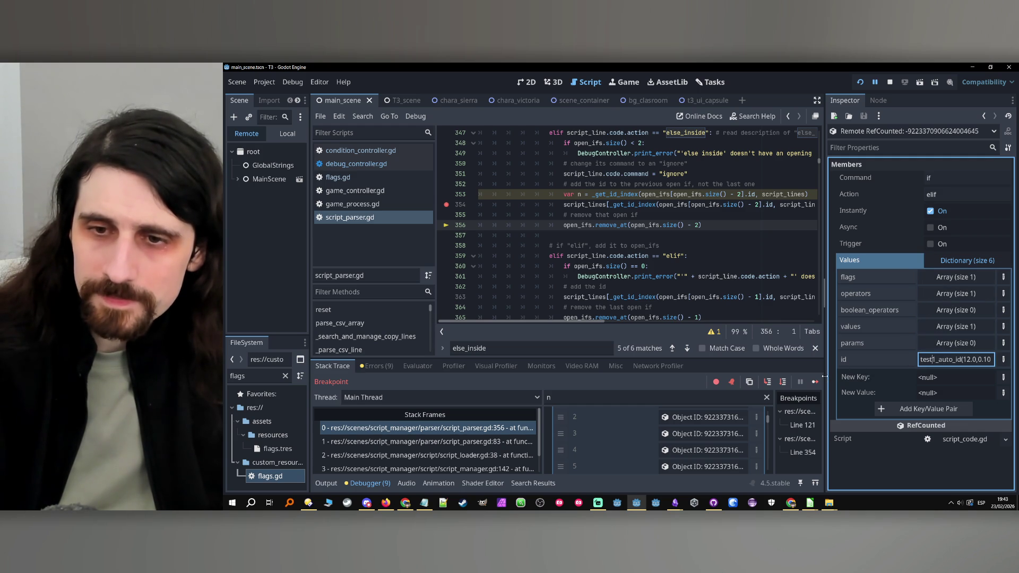
{"action": "mouse_move", "coordinate": [824, 376]}
{"action": "left_mouse_down"}
{"action": "mouse_move", "coordinate": [685, 379]}
{"action": "mouse_move", "coordinate": [717, 381]}
{"action": "left_mouse_up"}
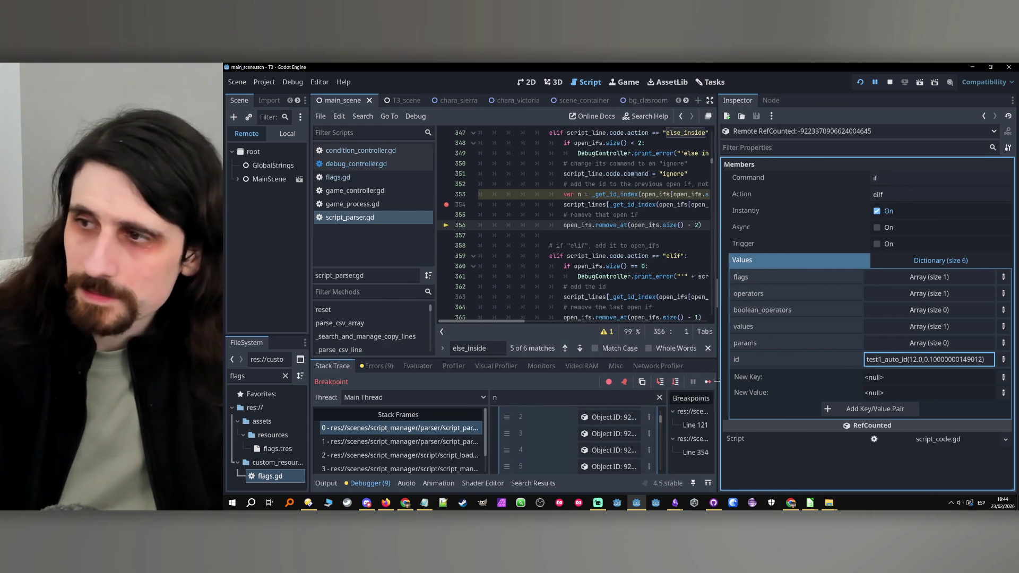
{"action": "left_click_drag", "start_coordinate": [894, 361], "coordinate": [987, 361]}
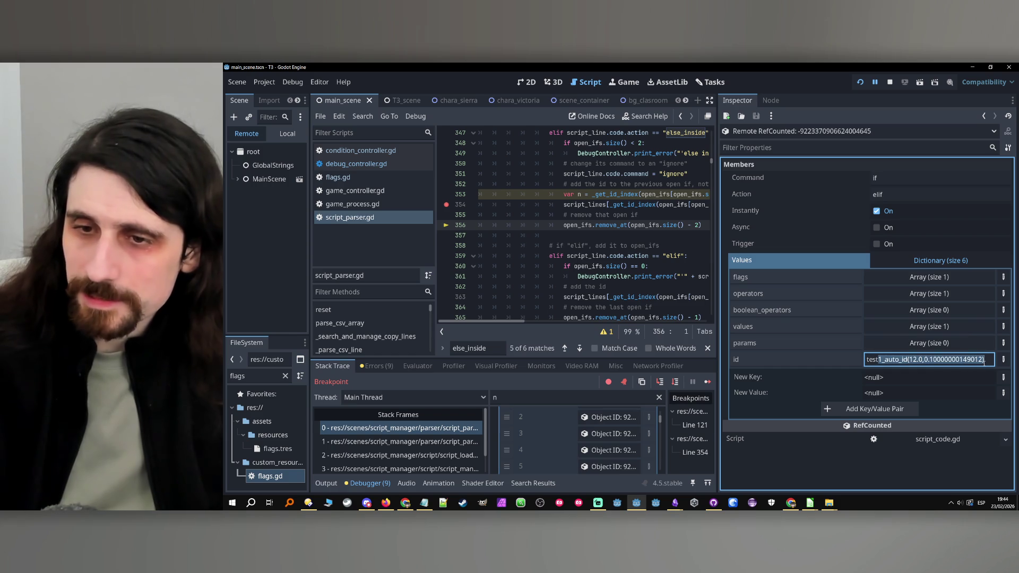
{"action": "key", "text": "End"}
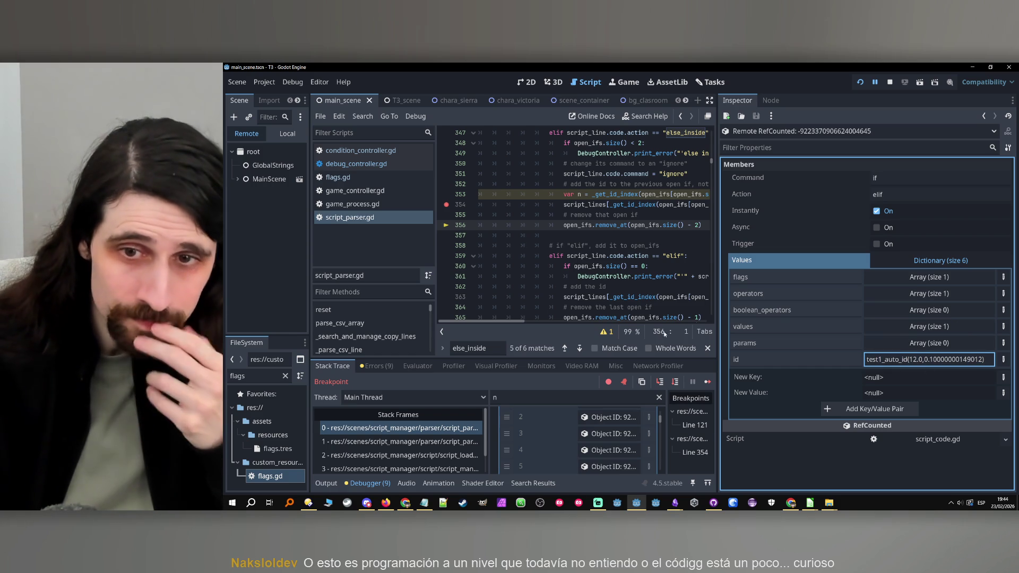
{"action": "left_click_drag", "start_coordinate": [718, 319], "coordinate": [777, 315]}
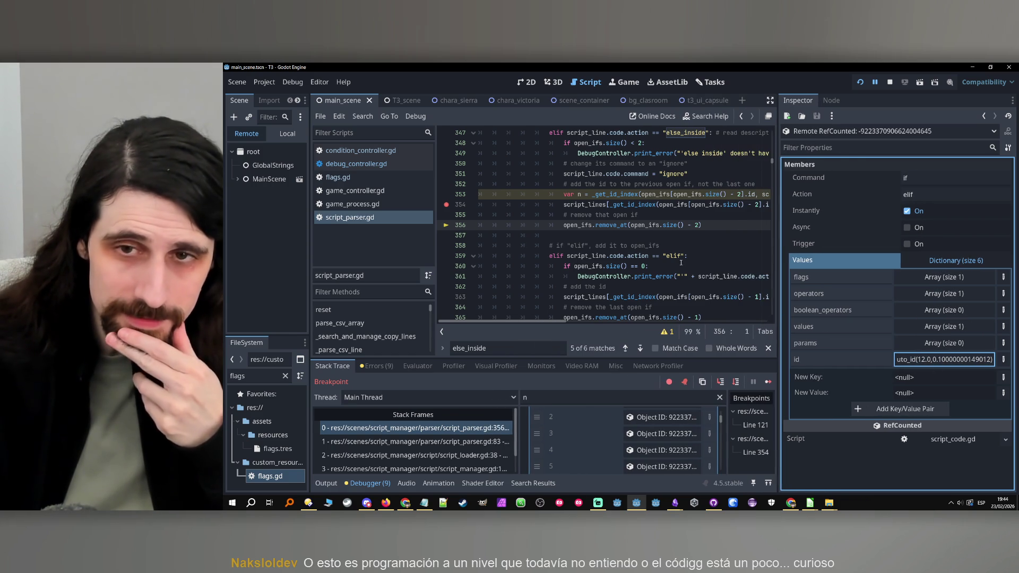
{"action": "scroll", "coordinate": [681, 262], "scroll_direction": "up", "scroll_amount": 1}
{"action": "mouse_move", "coordinate": [810, 503]}
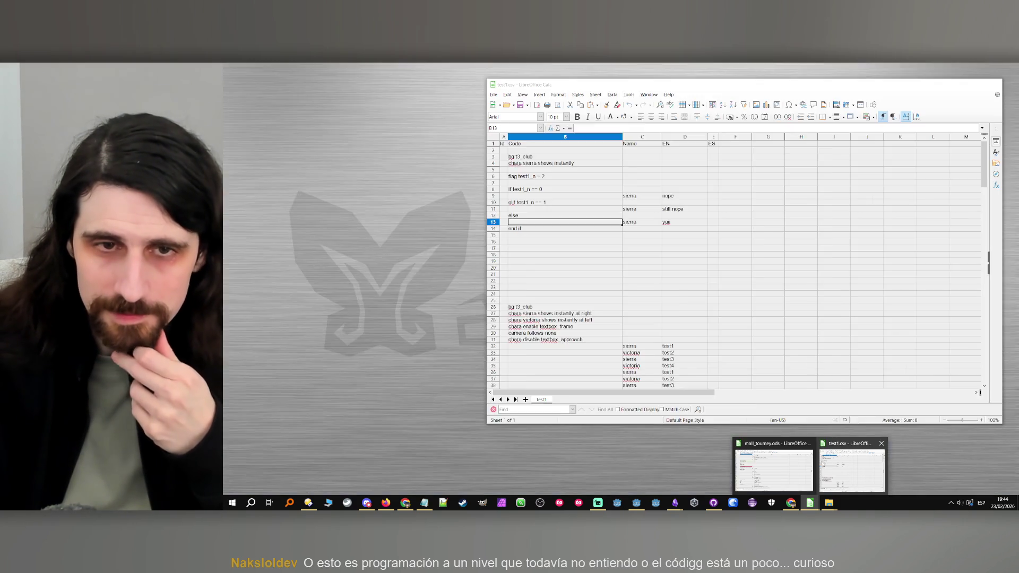
{"action": "mouse_move", "coordinate": [802, 467]}
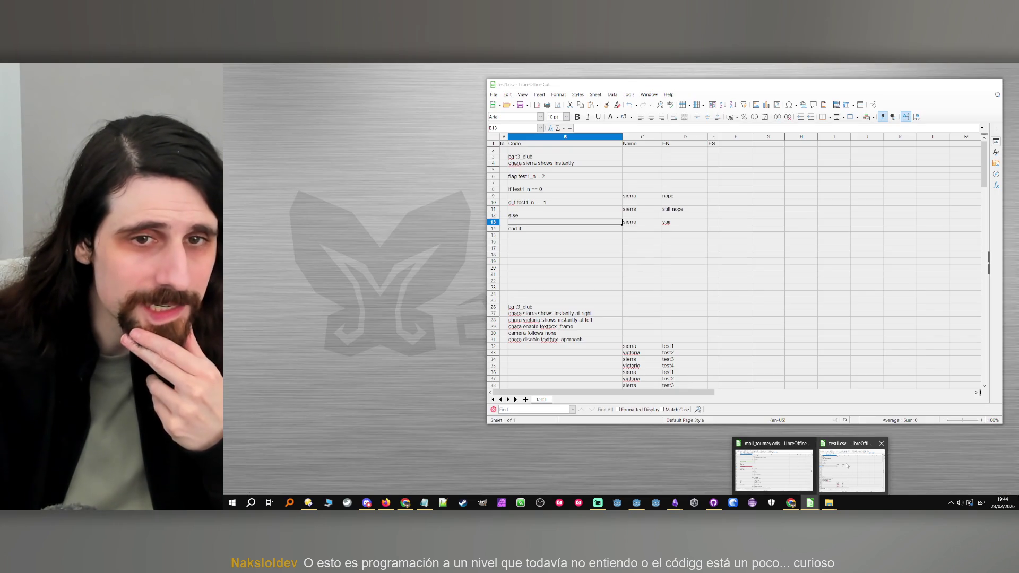
{"action": "left_click", "coordinate": [830, 467]}
{"action": "left_click", "coordinate": [616, 210]}
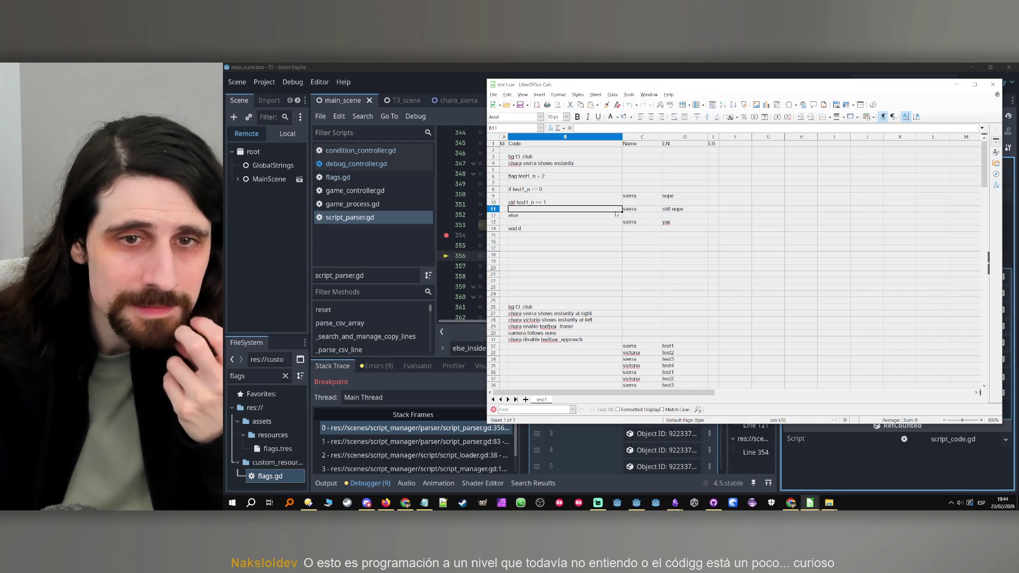
{"action": "left_click", "coordinate": [642, 223]}
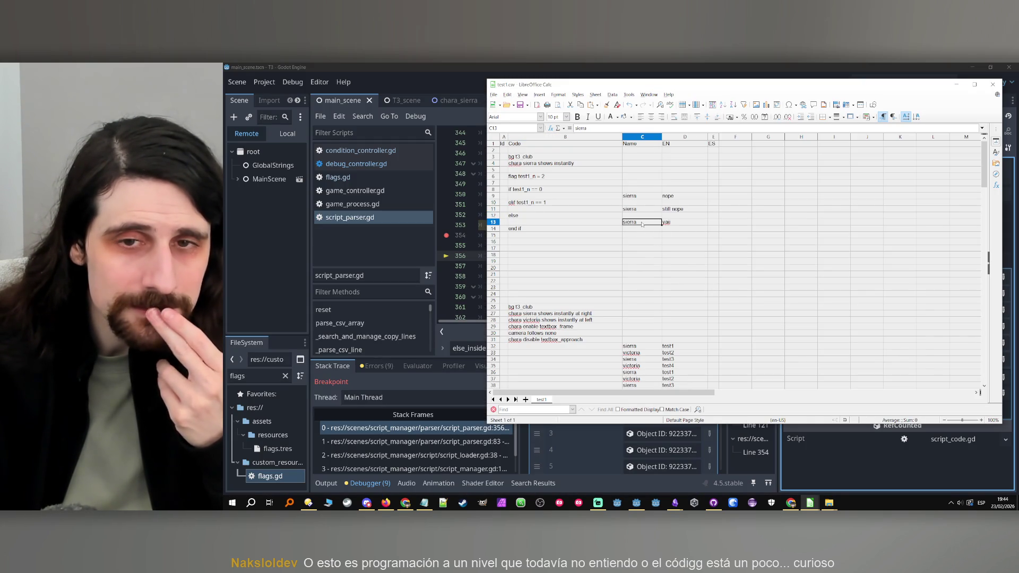
{"action": "left_click", "coordinate": [955, 85]}
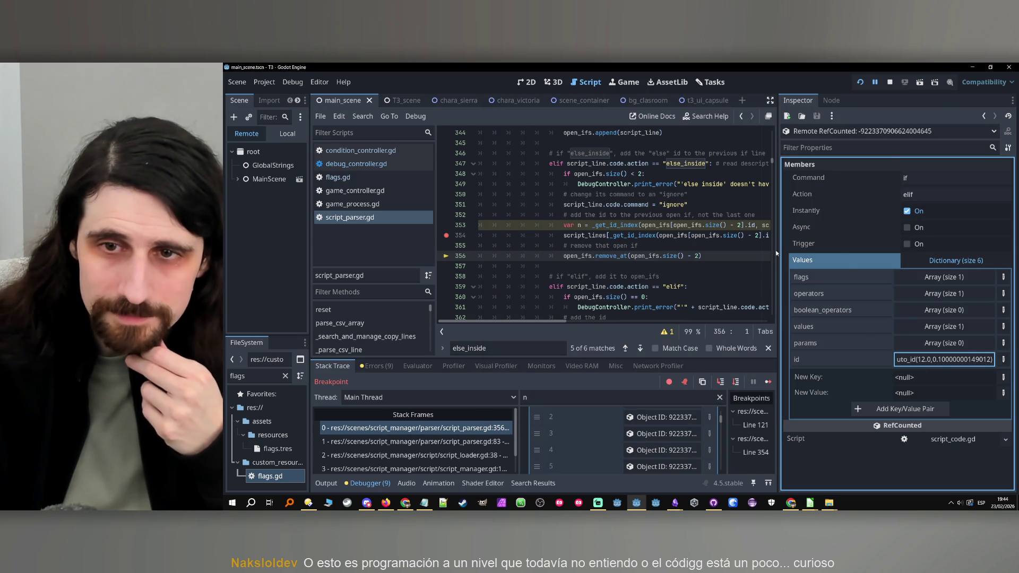
Step: Widen the script editor and remove the breakpoint on line 354
{"action": "left_click_drag", "start_coordinate": [777, 258], "coordinate": [898, 258]}
{"action": "left_click", "coordinate": [640, 245]}
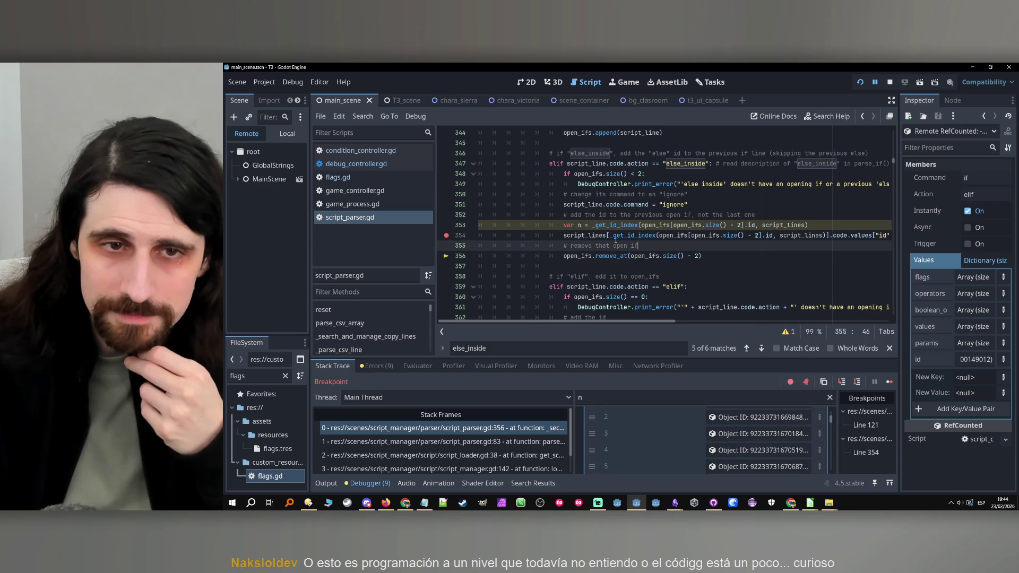
{"action": "left_click", "coordinate": [447, 236]}
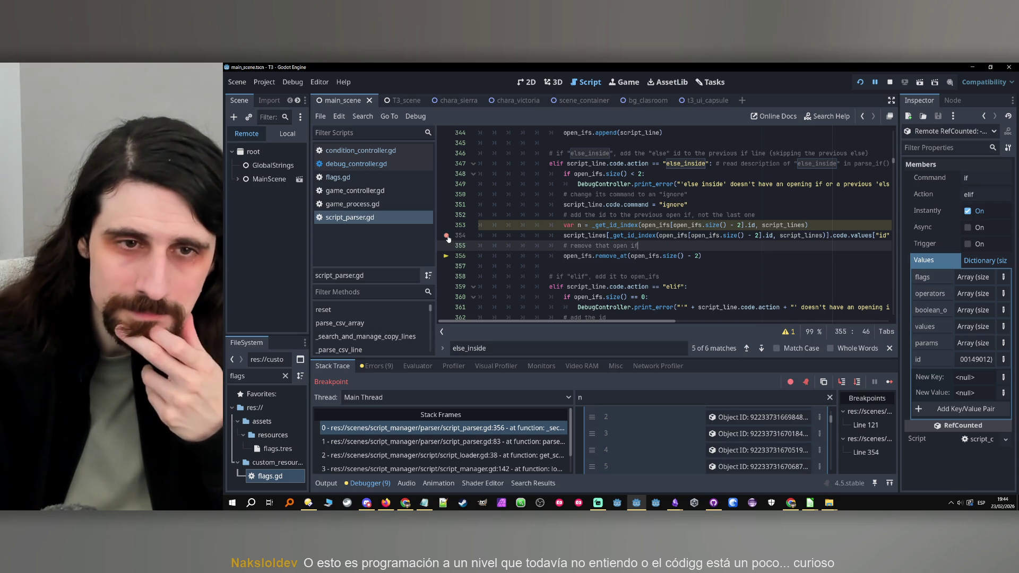
{"action": "left_click", "coordinate": [741, 258]}
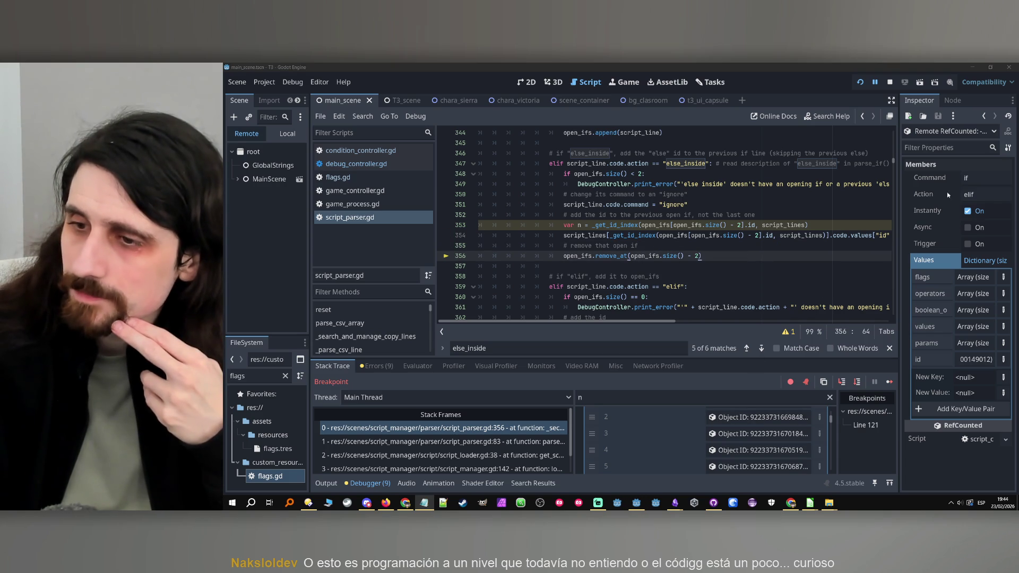
{"action": "key", "text": "ctrl+f"}
Step: Find auto_id and wrap cell.x and cell.y in floor() on line 266
{"action": "type", "text": "auto_id"}
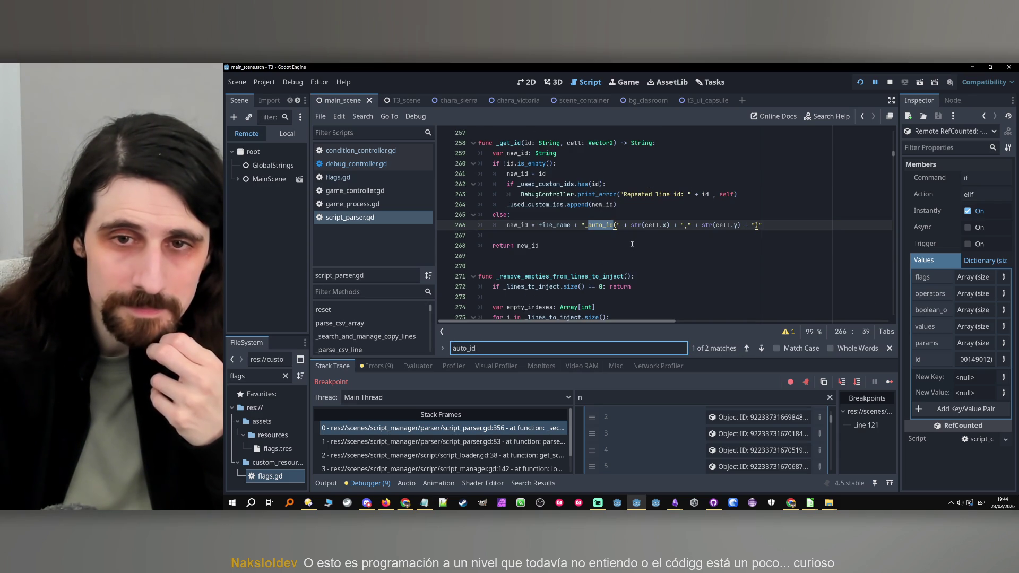
{"action": "left_click", "coordinate": [650, 225]}
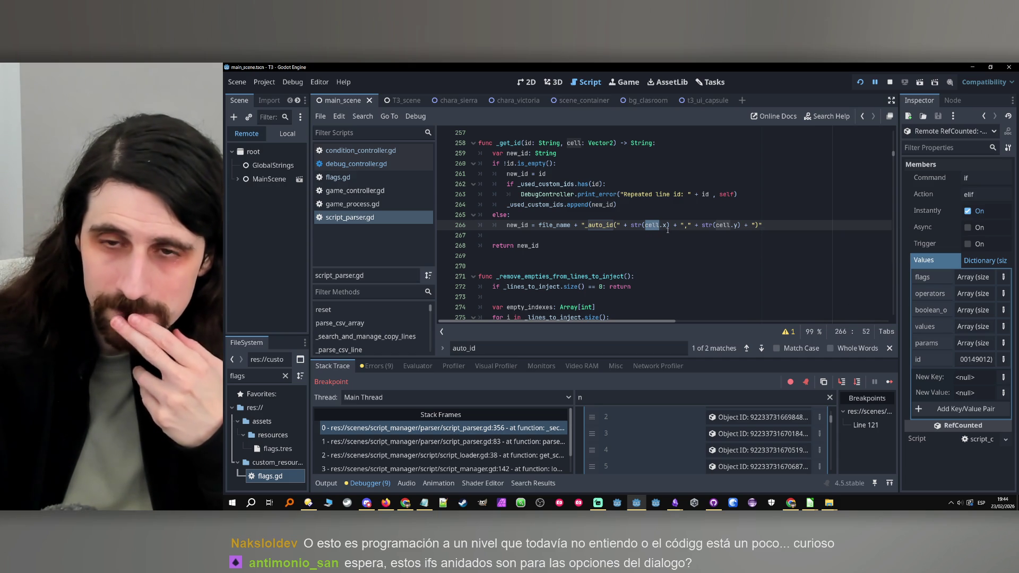
{"action": "left_click", "coordinate": [713, 225]}
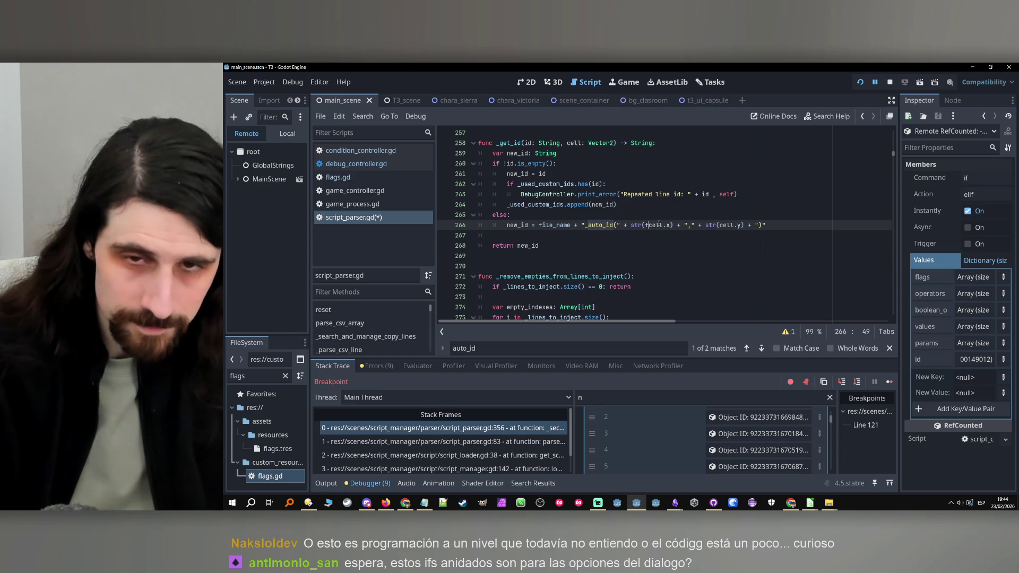
{"action": "type", "text": "floo"}
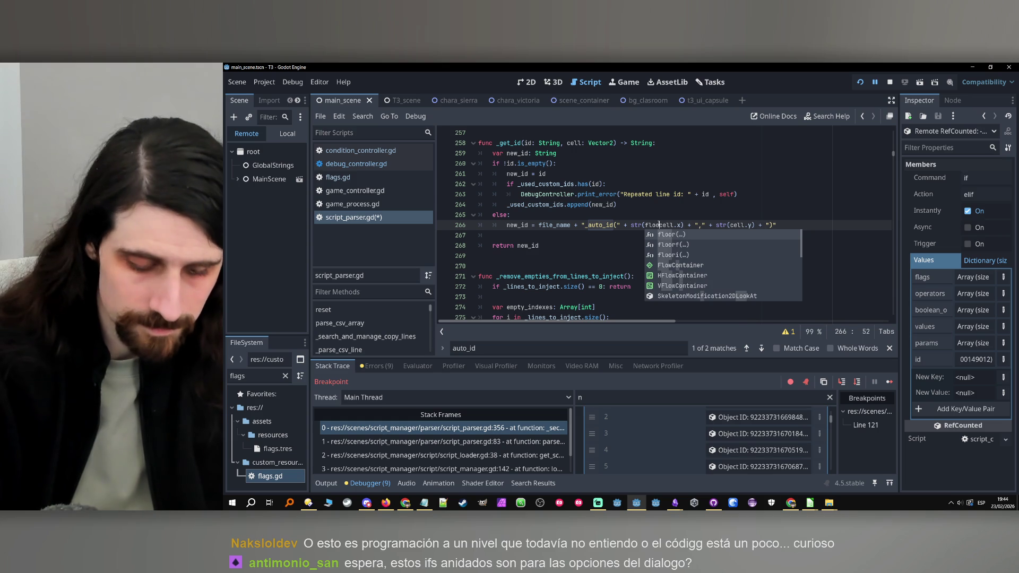
{"action": "type", "text": "r(cell.x"}
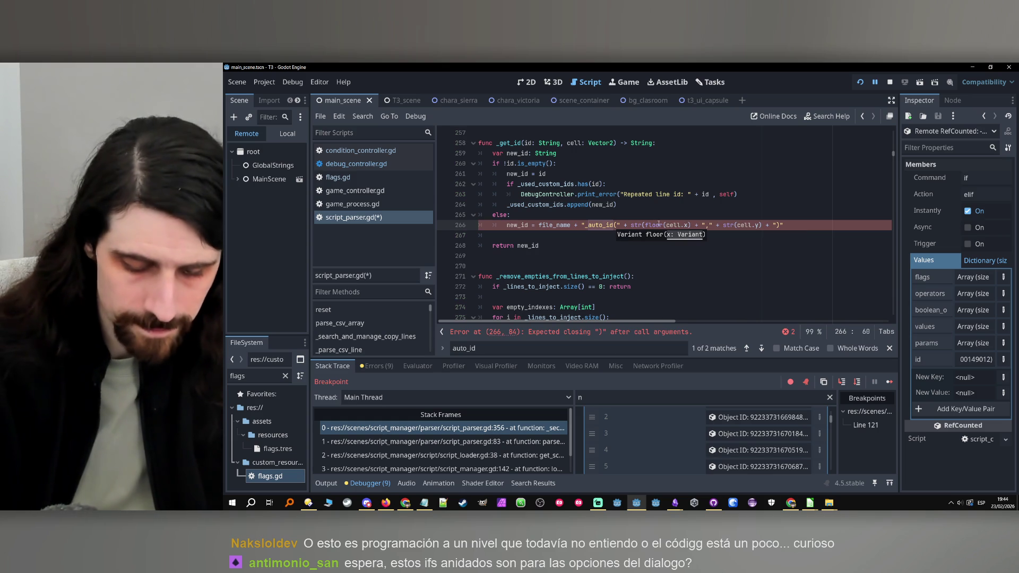
{"action": "type", "text": ")"}
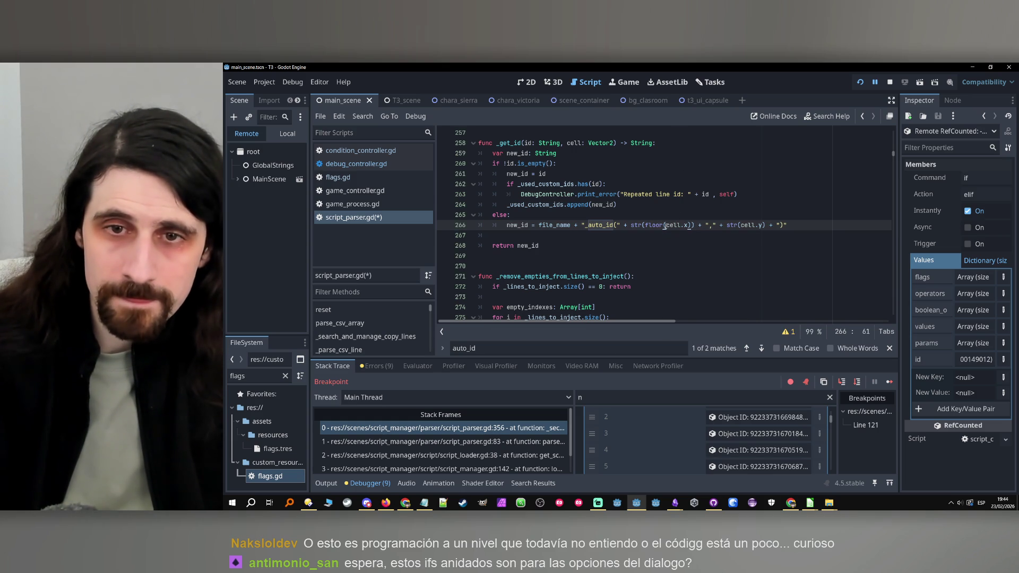
{"action": "left_click_drag", "start_coordinate": [665, 226], "coordinate": [648, 226]}
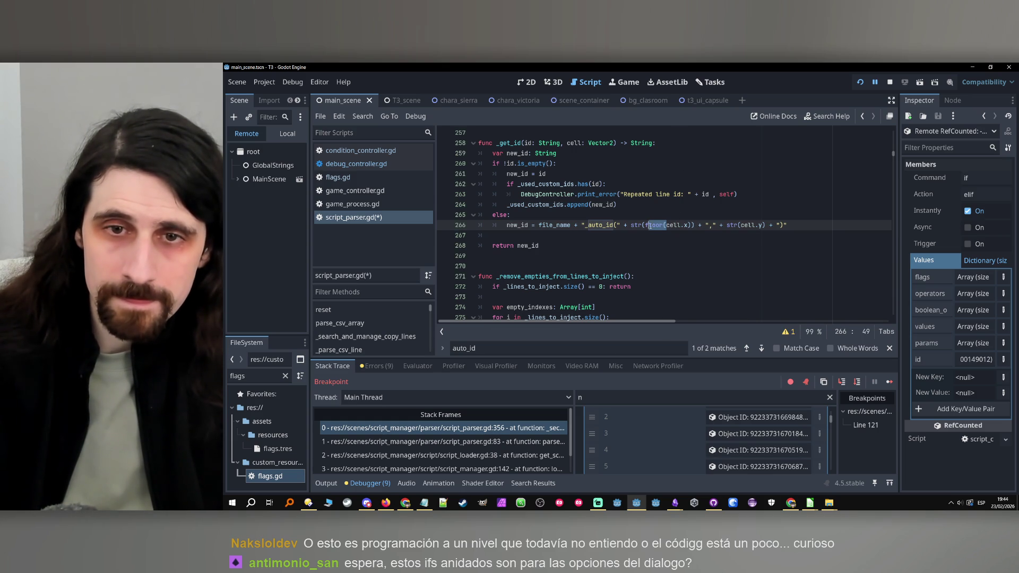
{"action": "left_click", "coordinate": [741, 226]}
{"action": "type", "text": "floor(cell.x"}
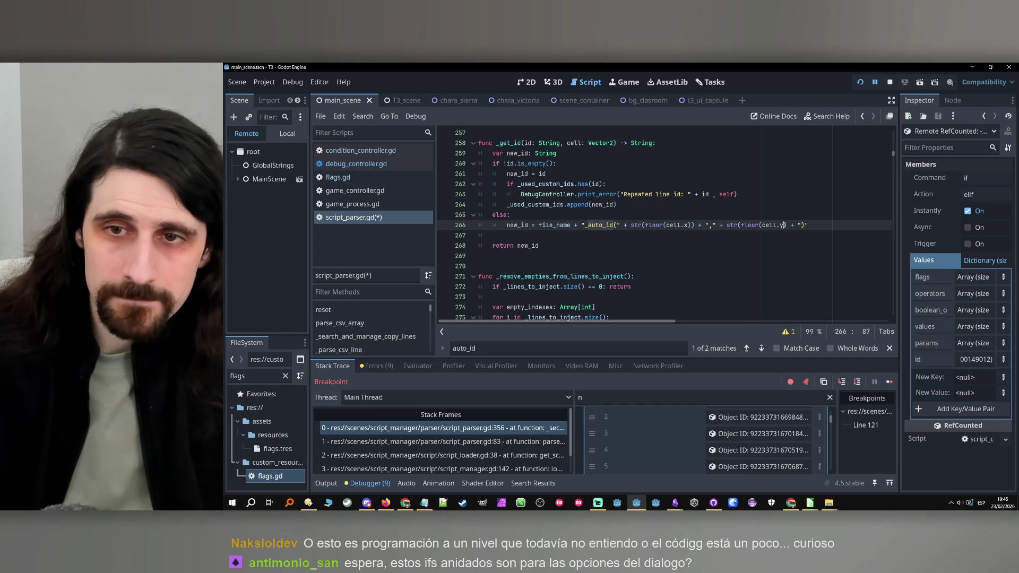
{"action": "type", "text": ")"}
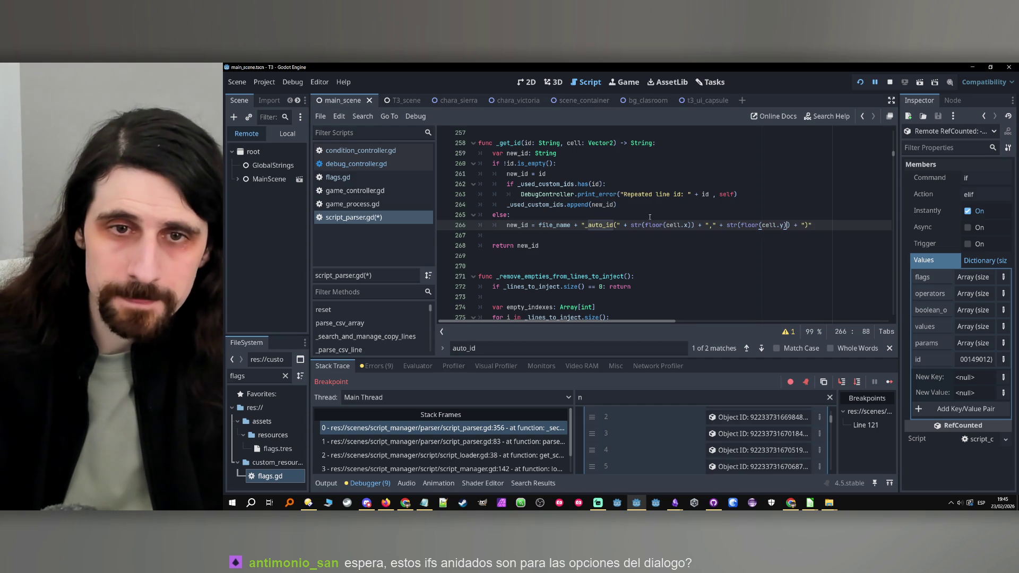
Step: Save script_parser.gd
{"action": "left_click", "coordinate": [650, 217]}
{"action": "key", "text": "ctrl+s"}
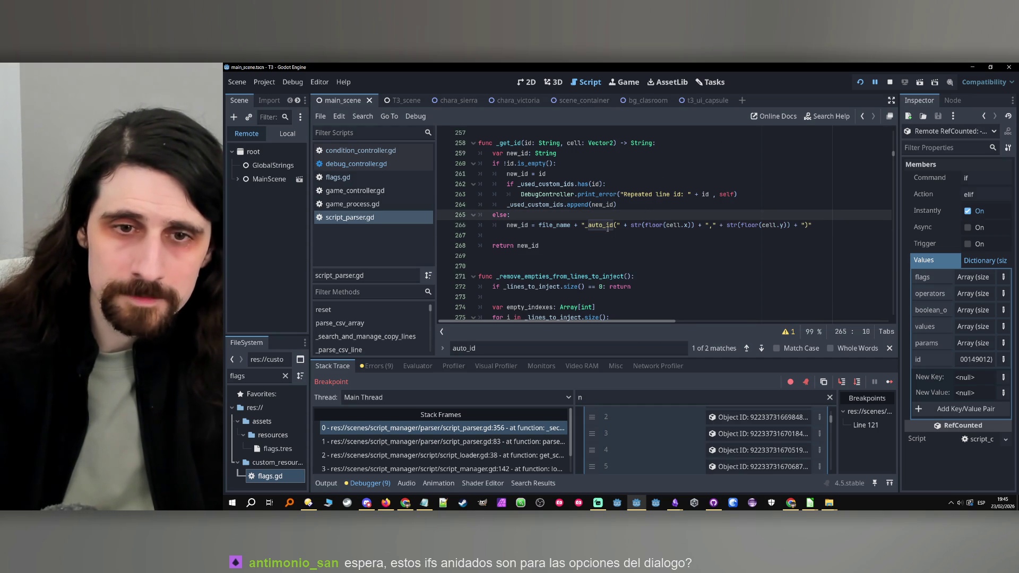
{"action": "left_click", "coordinate": [608, 228]}
{"action": "scroll", "coordinate": [610, 229], "scroll_direction": "down", "scroll_amount": 15}
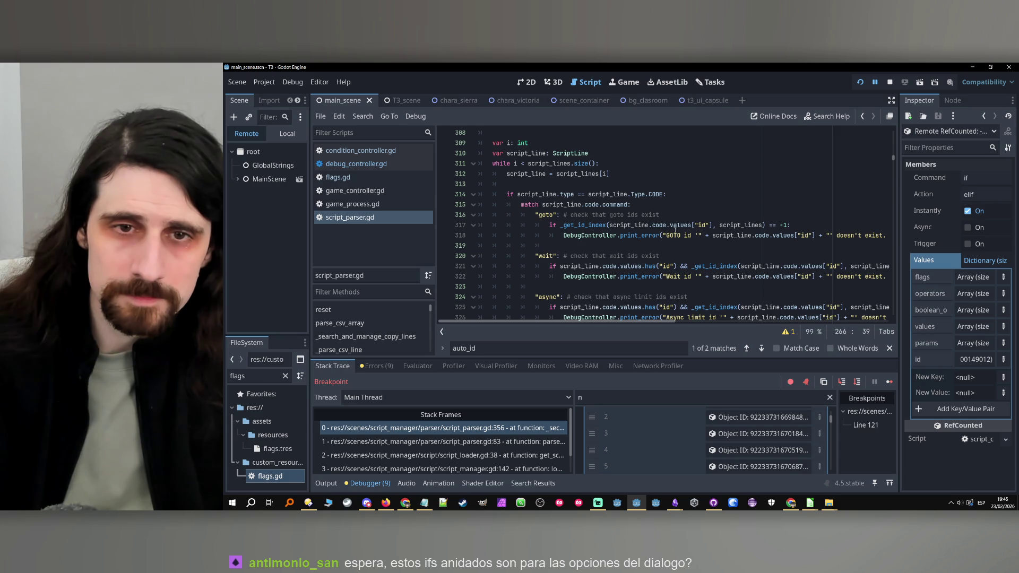
Step: Restore the line 354 breakpoint and restart the game to pause there
{"action": "scroll", "coordinate": [674, 231], "scroll_direction": "down", "scroll_amount": 12}
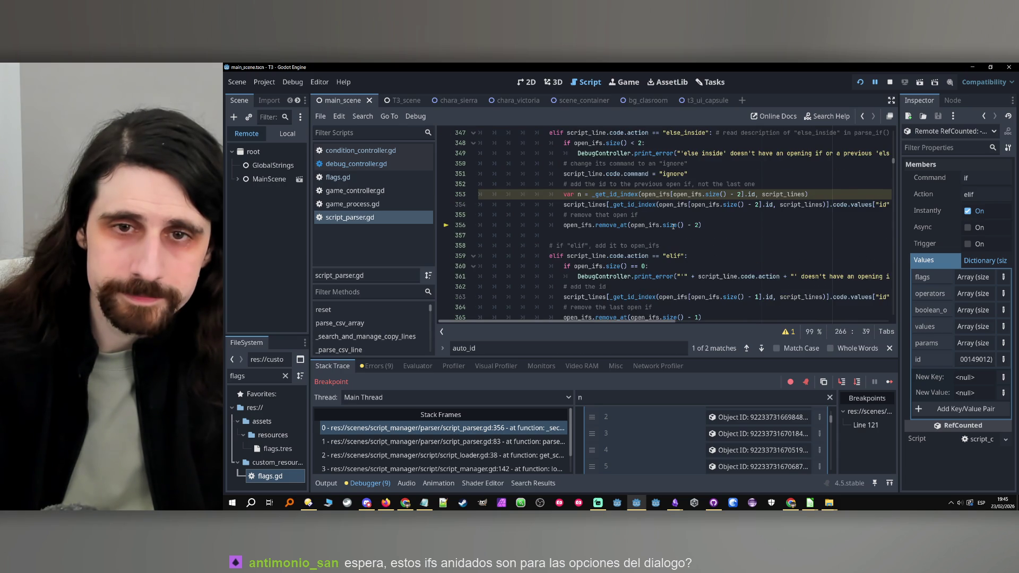
{"action": "scroll", "coordinate": [673, 227], "scroll_direction": "up", "scroll_amount": 1}
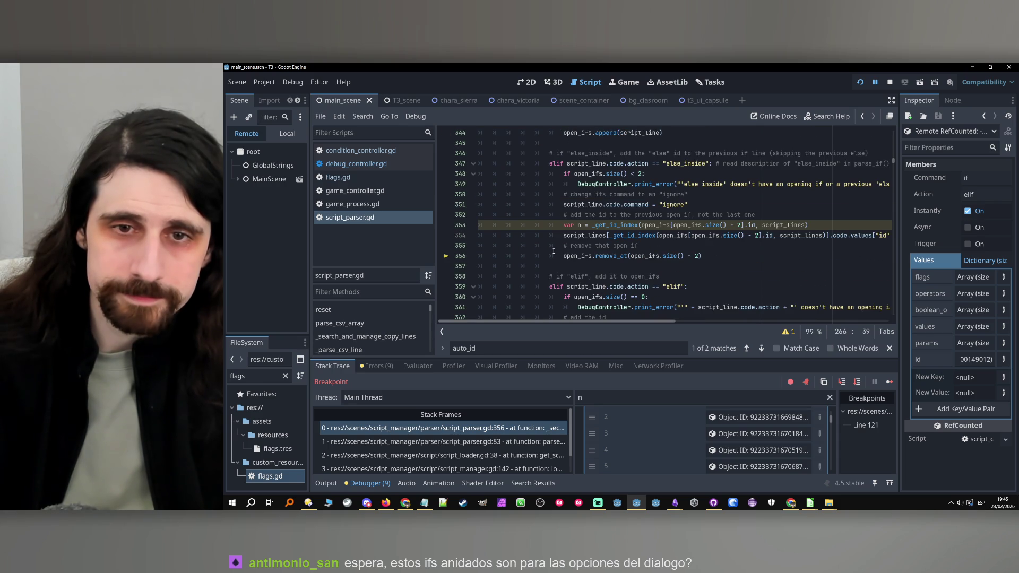
{"action": "left_click", "coordinate": [446, 237]}
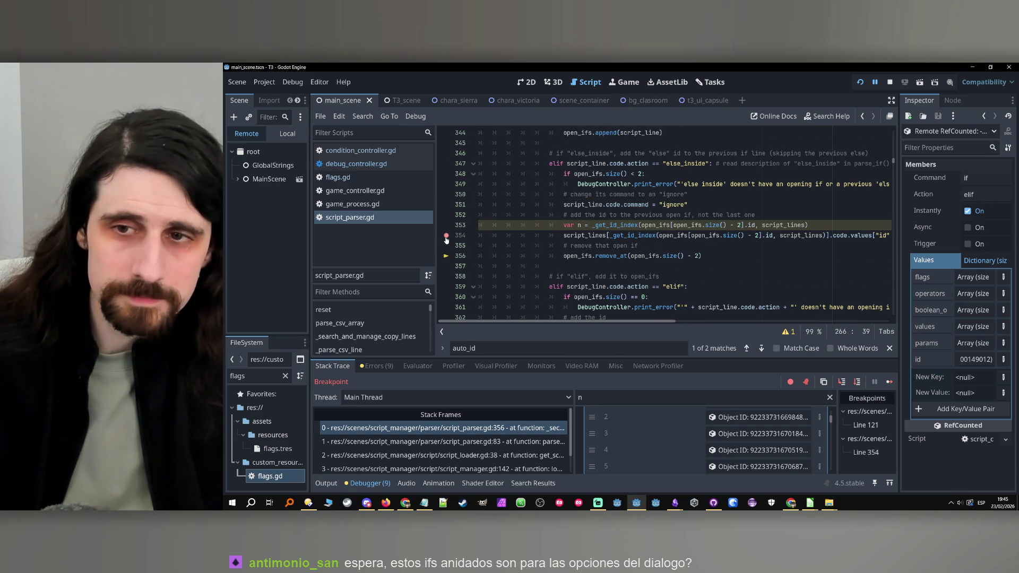
{"action": "left_click", "coordinate": [862, 85]}
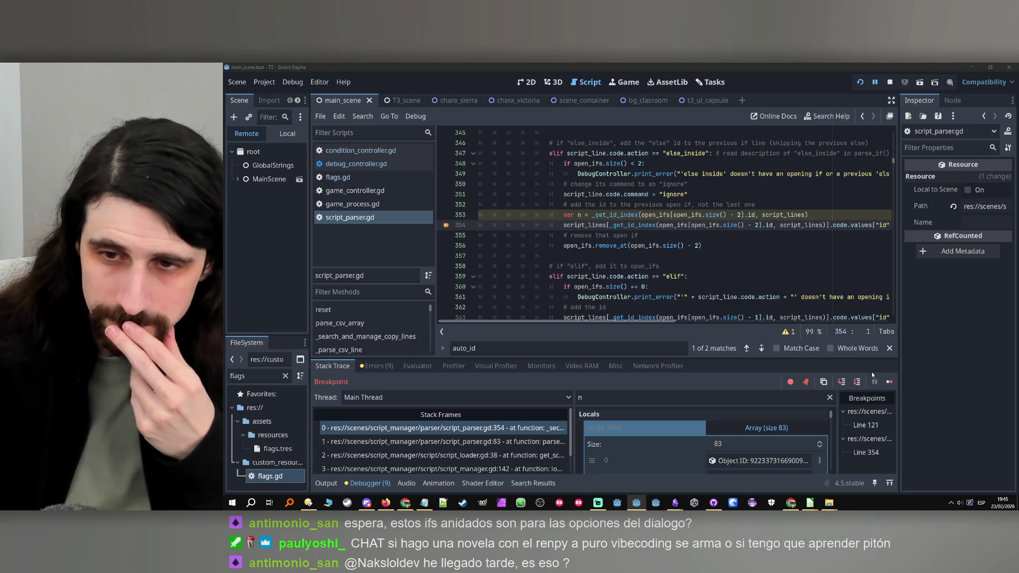
Step: Step the debugger past line 354 and inspect script_line's values in the Inspector
{"action": "scroll", "coordinate": [726, 444], "scroll_direction": "down", "scroll_amount": 2}
{"action": "scroll", "coordinate": [725, 442], "scroll_direction": "up", "scroll_amount": 2}
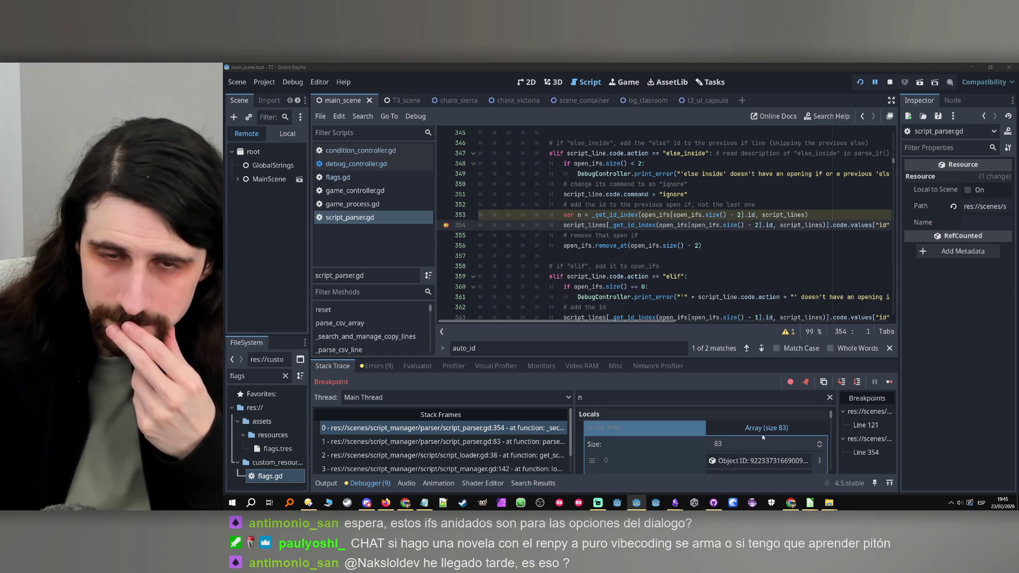
{"action": "left_click", "coordinate": [857, 384]}
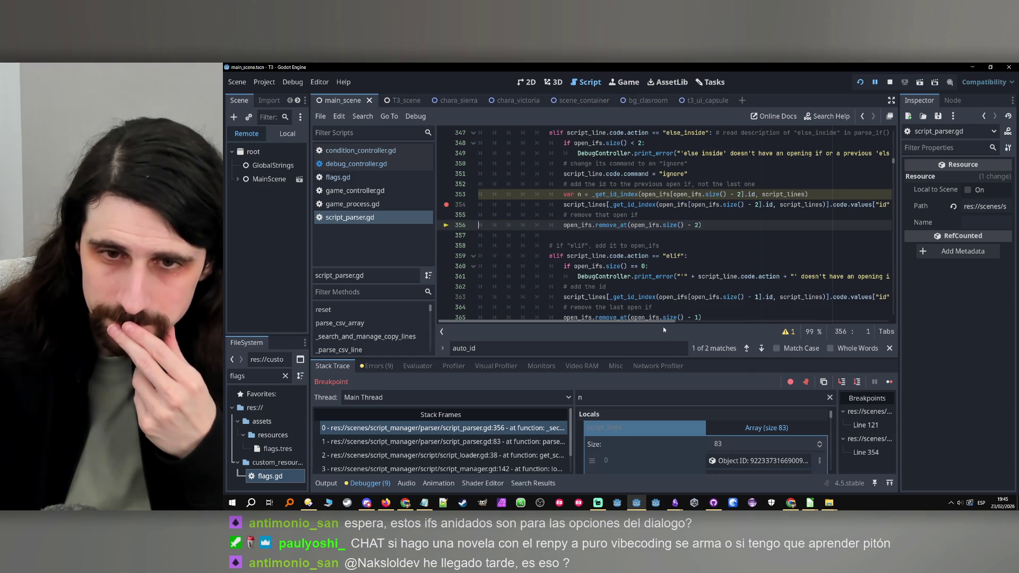
{"action": "left_click_drag", "start_coordinate": [664, 322], "coordinate": [718, 327]}
{"action": "double_click", "coordinate": [821, 204]}
{"action": "key", "text": "ctrl+c"}
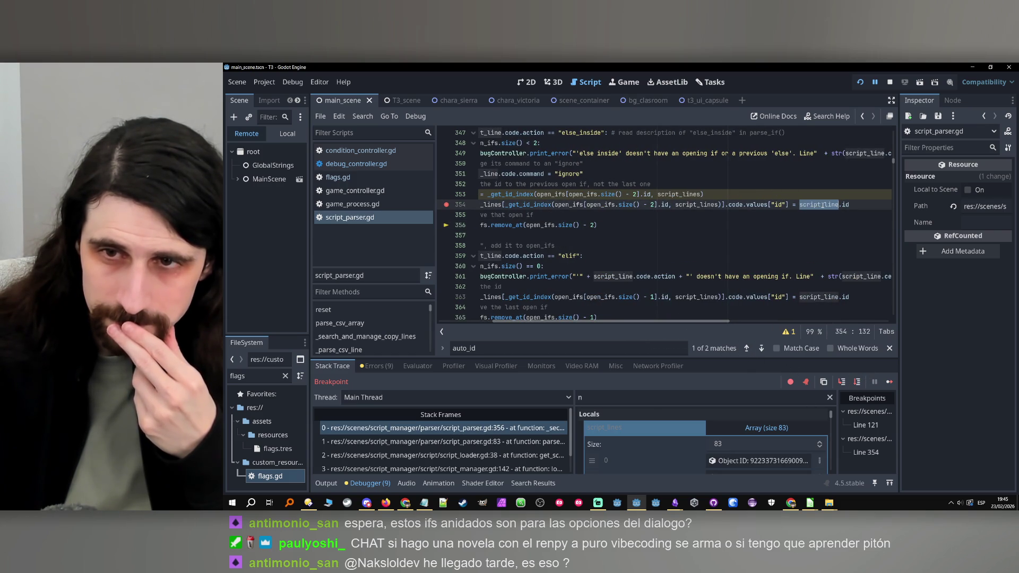
{"action": "left_click", "coordinate": [638, 397]}
{"action": "key", "text": "ctrl+a"}
{"action": "key", "text": "ctrl+v"}
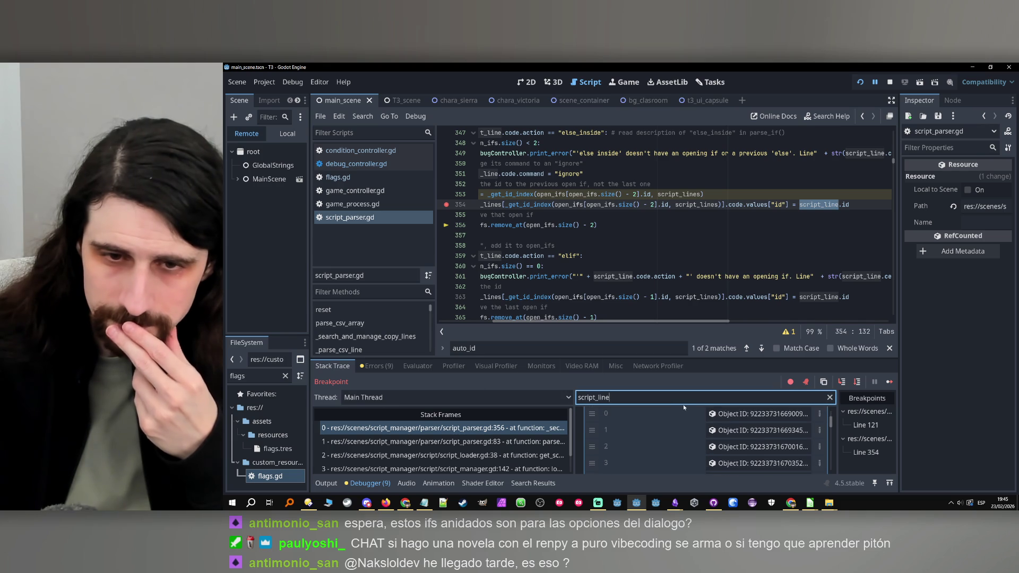
{"action": "scroll", "coordinate": [690, 435], "scroll_direction": "up", "scroll_amount": 5}
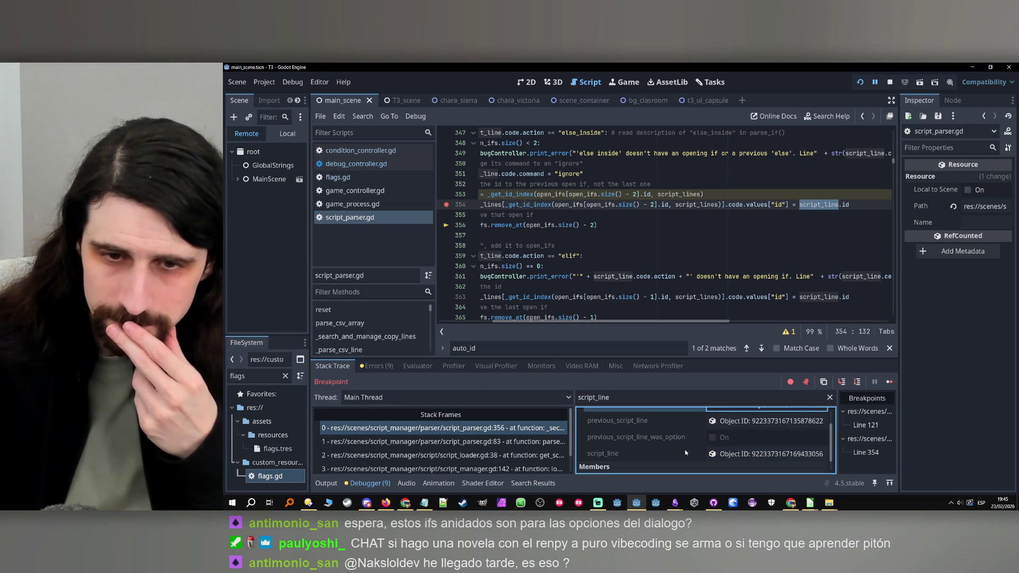
{"action": "left_click", "coordinate": [734, 455]}
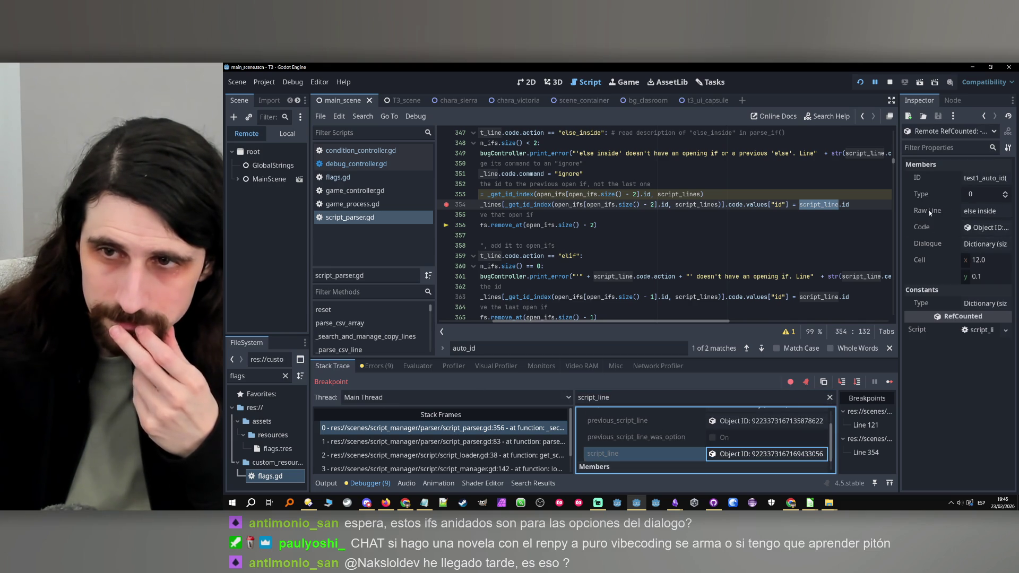
{"action": "mouse_move", "coordinate": [899, 212]}
{"action": "left_mouse_down"}
{"action": "mouse_move", "coordinate": [799, 230]}
{"action": "mouse_move", "coordinate": [820, 230]}
{"action": "left_mouse_up"}
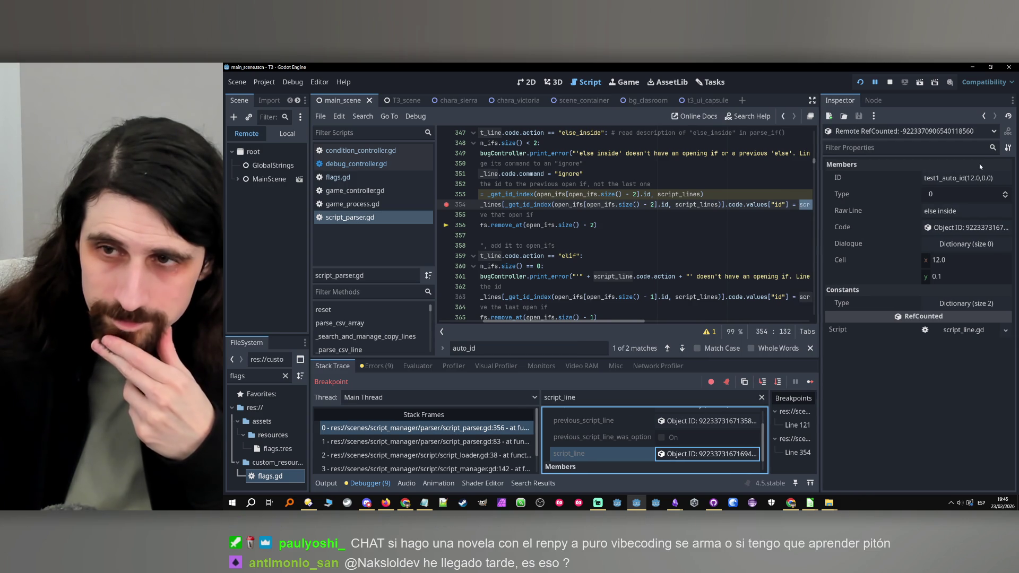
{"action": "left_click_drag", "start_coordinate": [611, 321], "coordinate": [498, 213]}
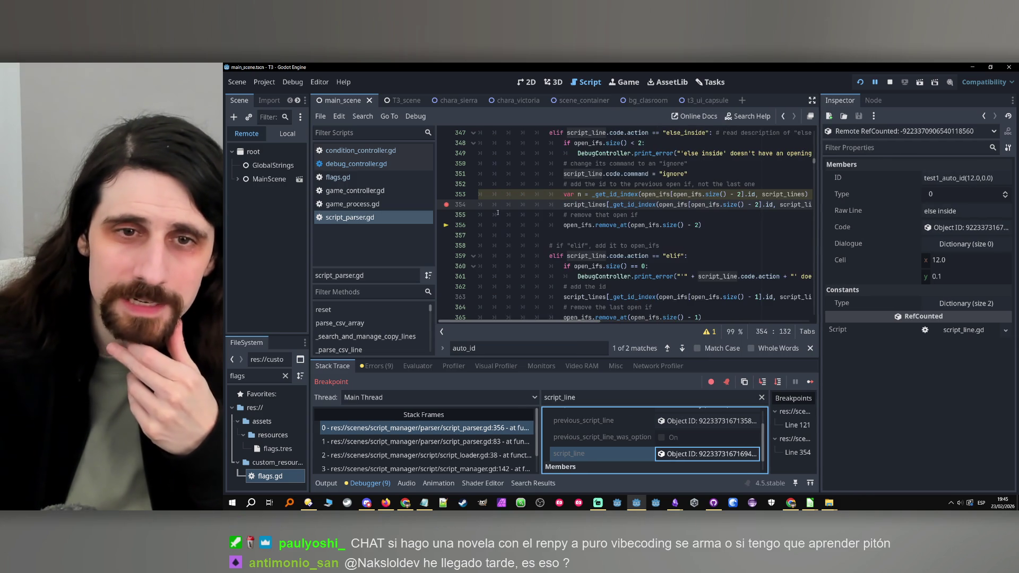
Step: Delete the unused 'var n = _get_id_index(...)' line from the else_inside branch
{"action": "left_click", "coordinate": [459, 214]}
{"action": "scroll", "coordinate": [583, 229], "scroll_direction": "up", "scroll_amount": 2}
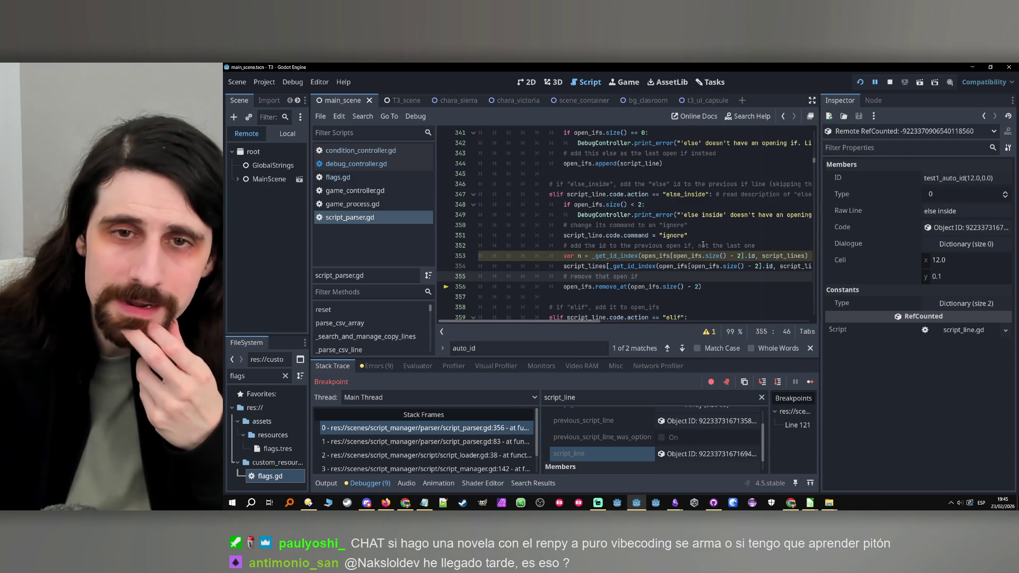
{"action": "left_click_drag", "start_coordinate": [564, 266], "coordinate": [565, 257]}
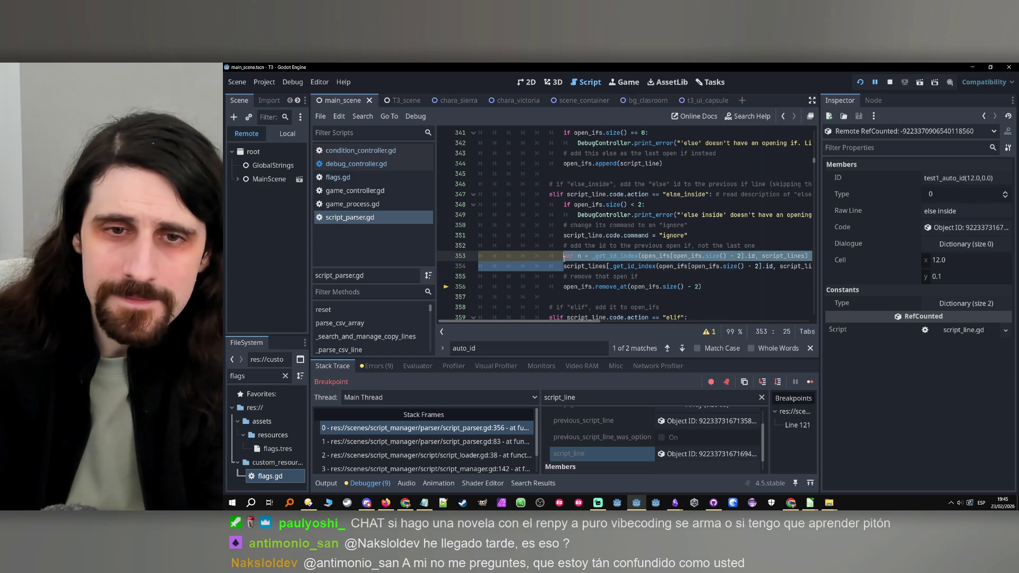
{"action": "key", "text": "Delete"}
{"action": "key", "text": "ctrl+f"}
Step: Find line 266, replace both floor( calls with int( for cell.x and cell.y, and save
{"action": "type", "text": "fl"}
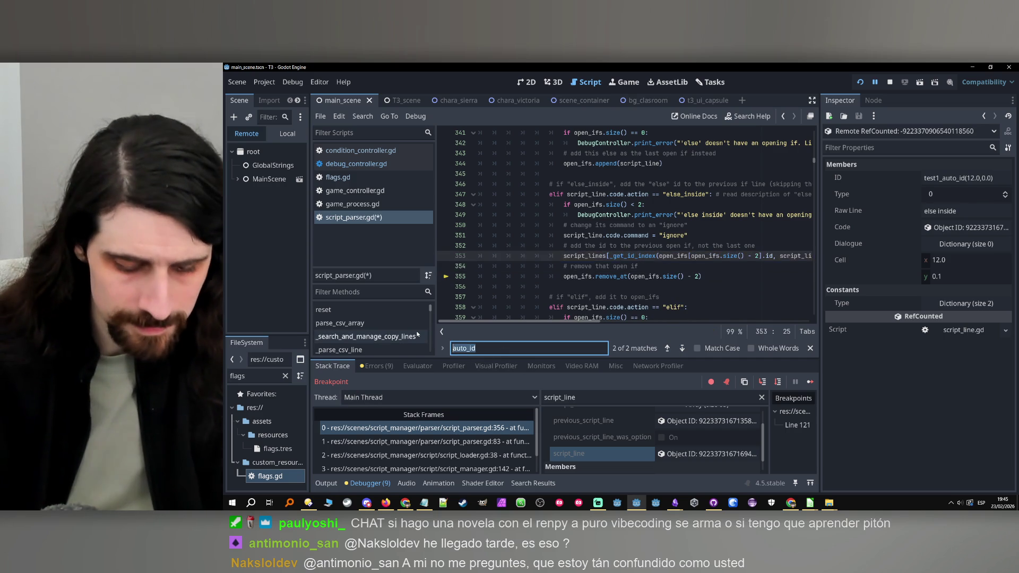
{"action": "type", "text": "oor"}
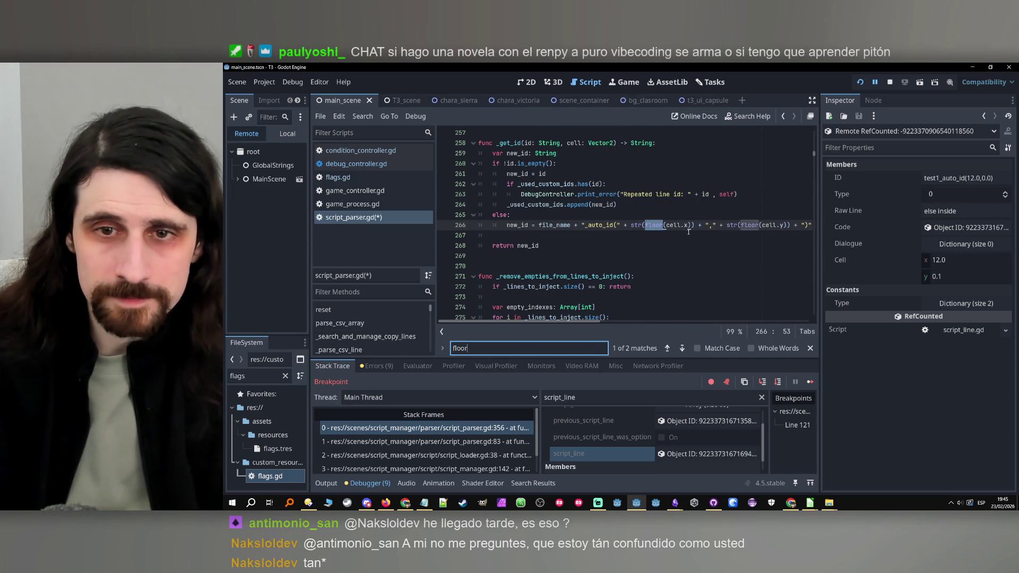
{"action": "double_click", "coordinate": [654, 225]}
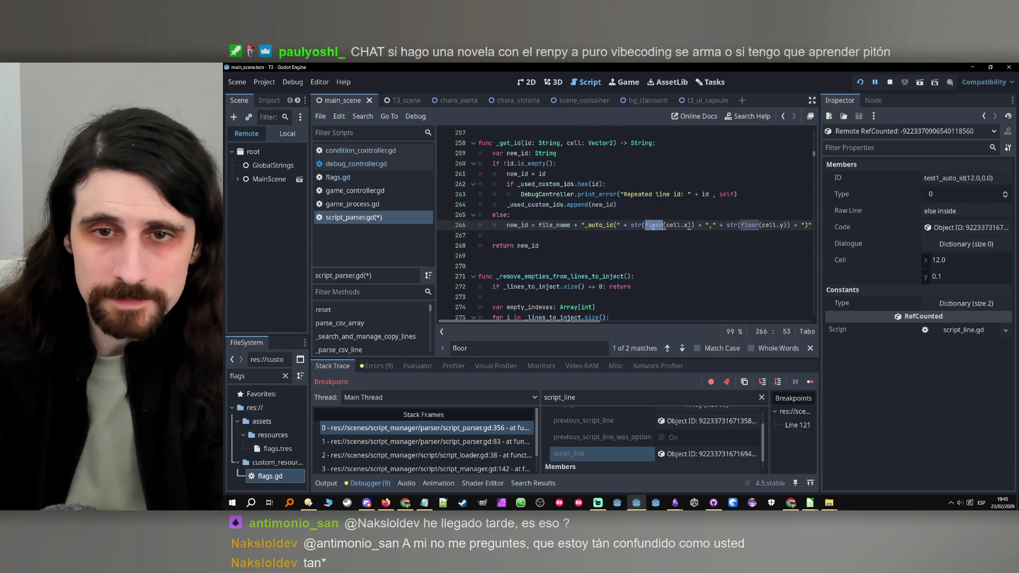
{"action": "type", "text": "int"}
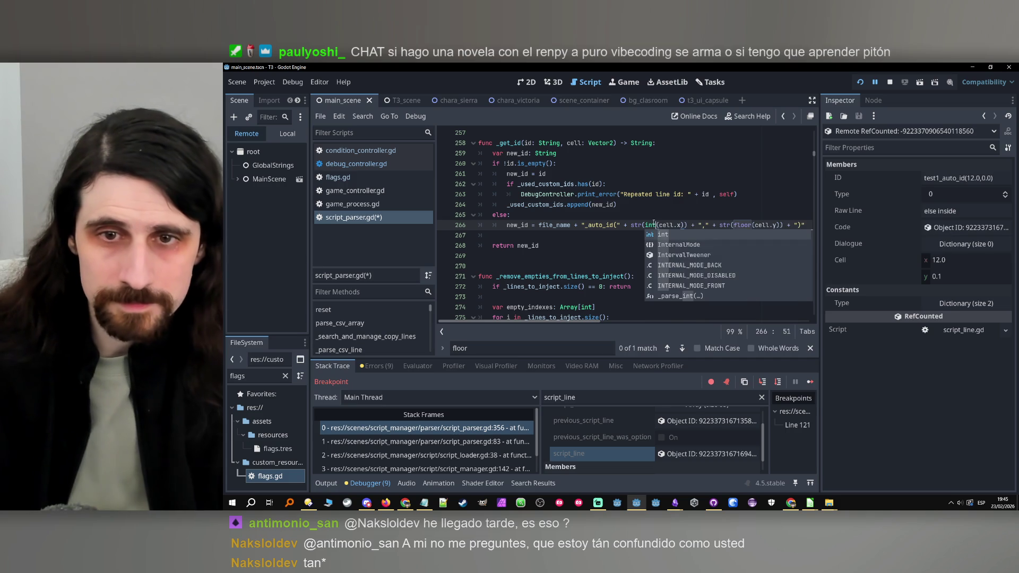
{"action": "left_click", "coordinate": [654, 214]}
{"action": "left_click", "coordinate": [777, 225]}
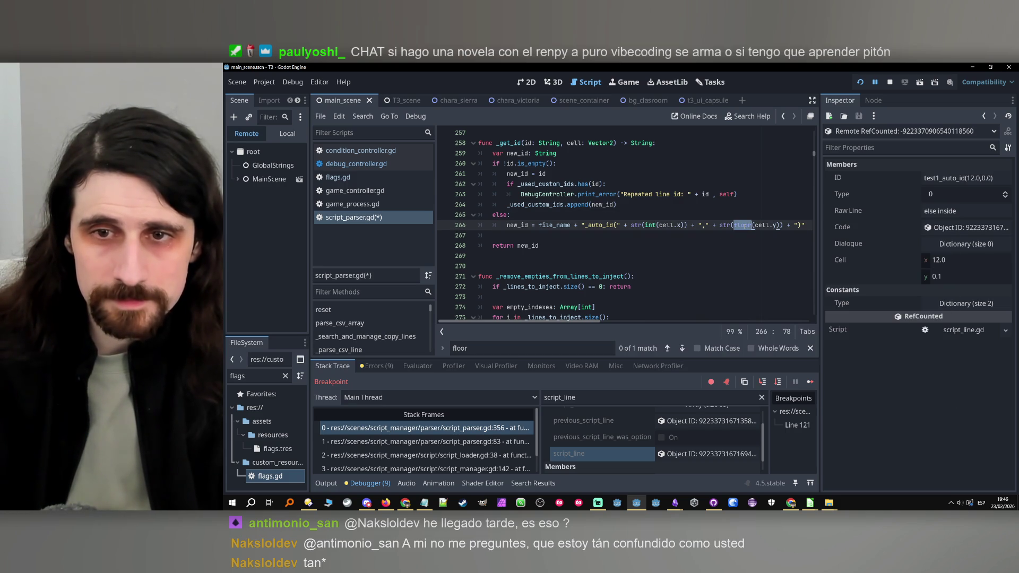
{"action": "double_click", "coordinate": [743, 225]}
{"action": "type", "text": "int"}
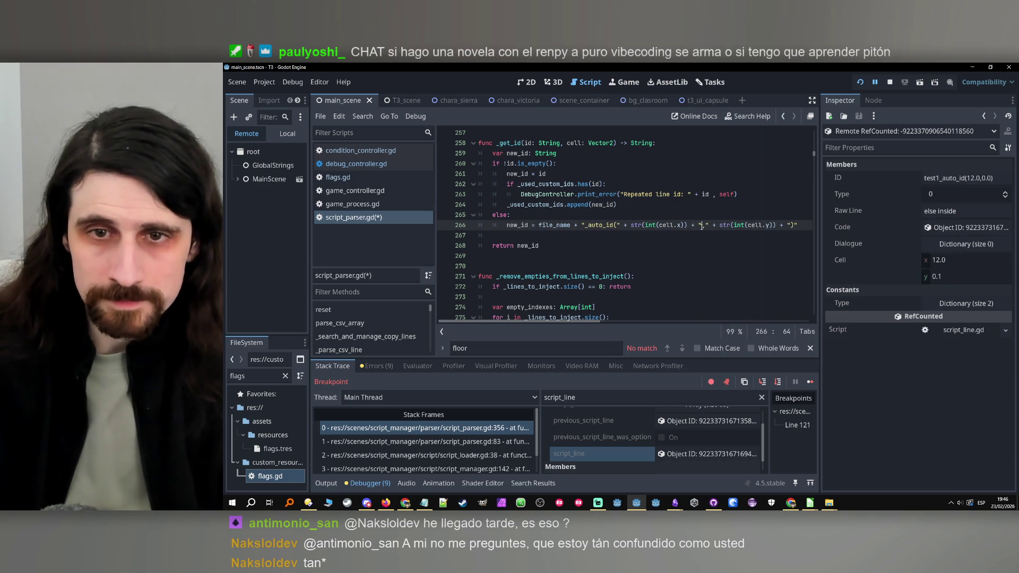
{"action": "key", "text": "ctrl+s"}
Step: Trace cell.x occurrences and '.id =' assignments back to the _get_id function definition
{"action": "scroll", "coordinate": [711, 228], "scroll_direction": "down", "scroll_amount": 10}
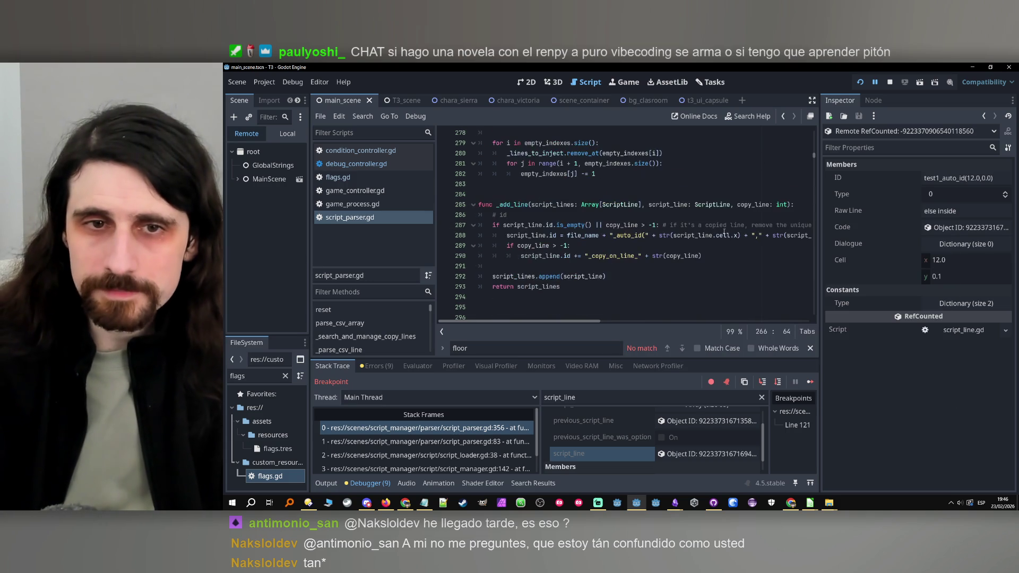
{"action": "scroll", "coordinate": [723, 232], "scroll_direction": "up", "scroll_amount": 10}
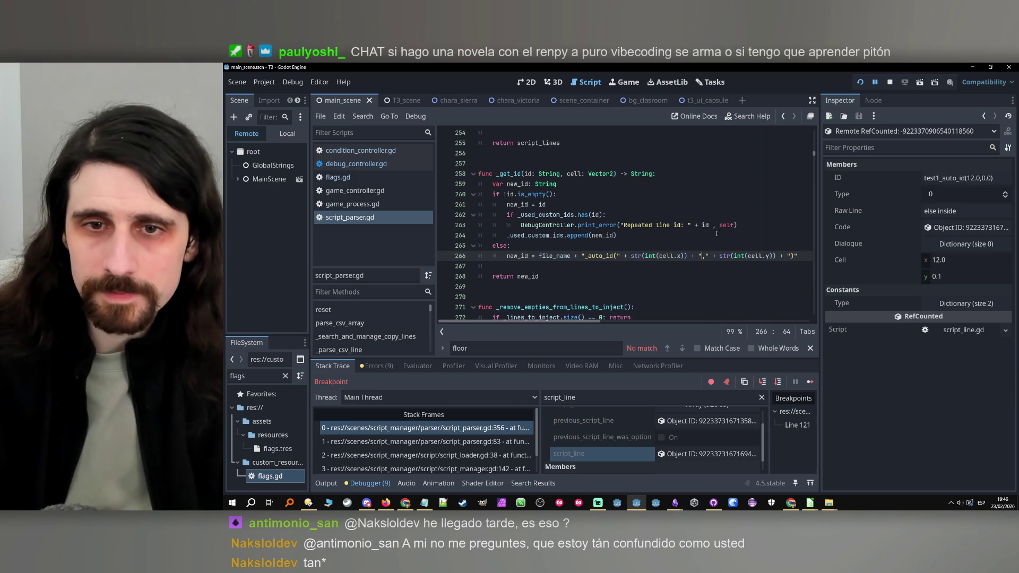
{"action": "left_click_drag", "start_coordinate": [680, 256], "coordinate": [666, 256]}
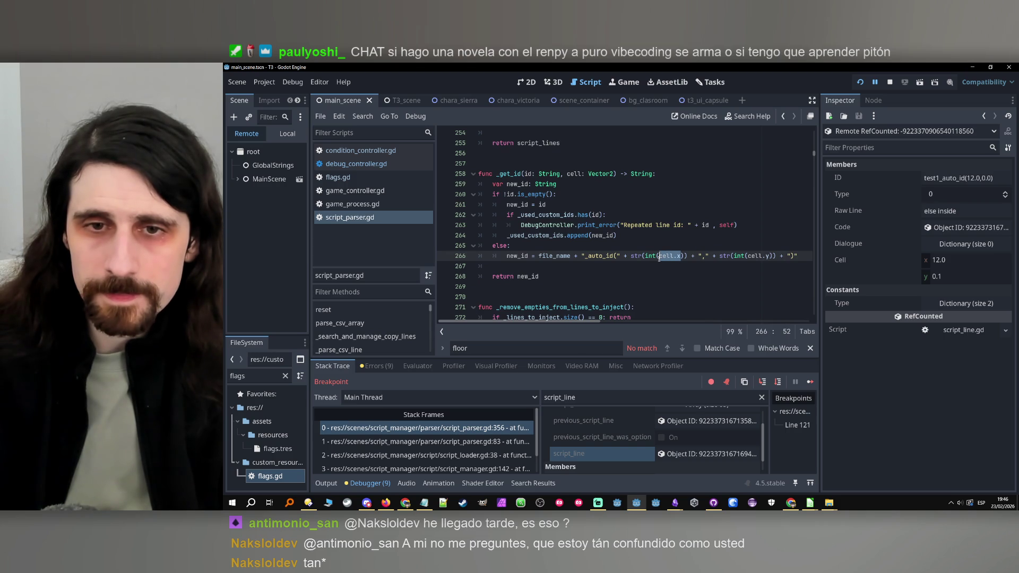
{"action": "key", "text": "ctrl+f"}
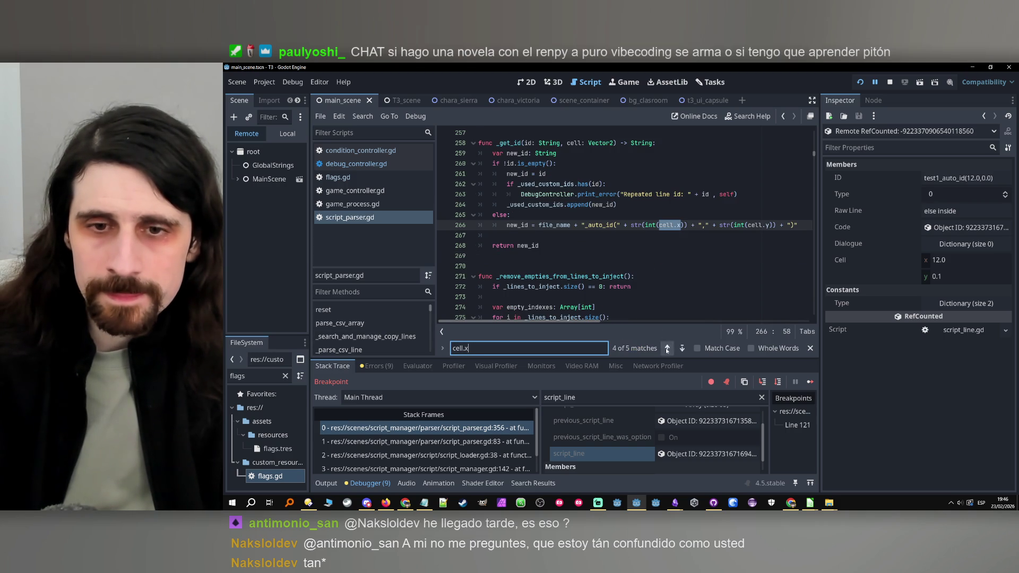
{"action": "left_click", "coordinate": [667, 348]}
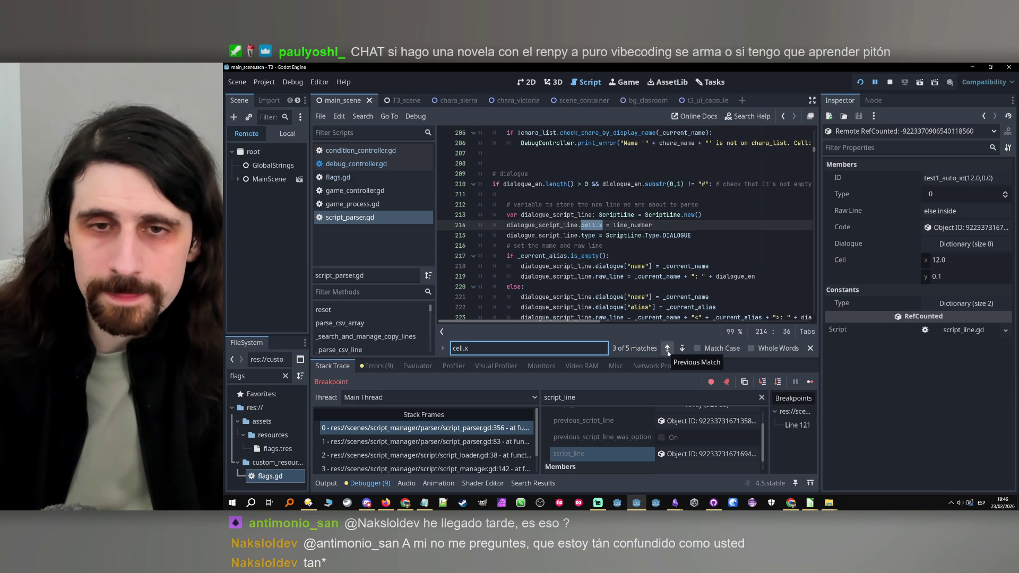
{"action": "left_click", "coordinate": [667, 348]}
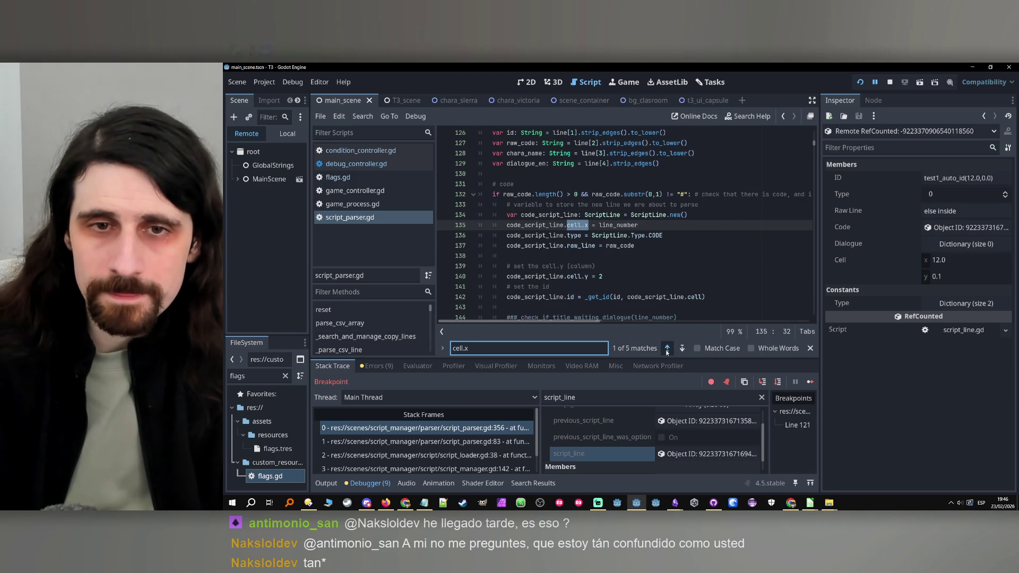
{"action": "left_click", "coordinate": [667, 348]}
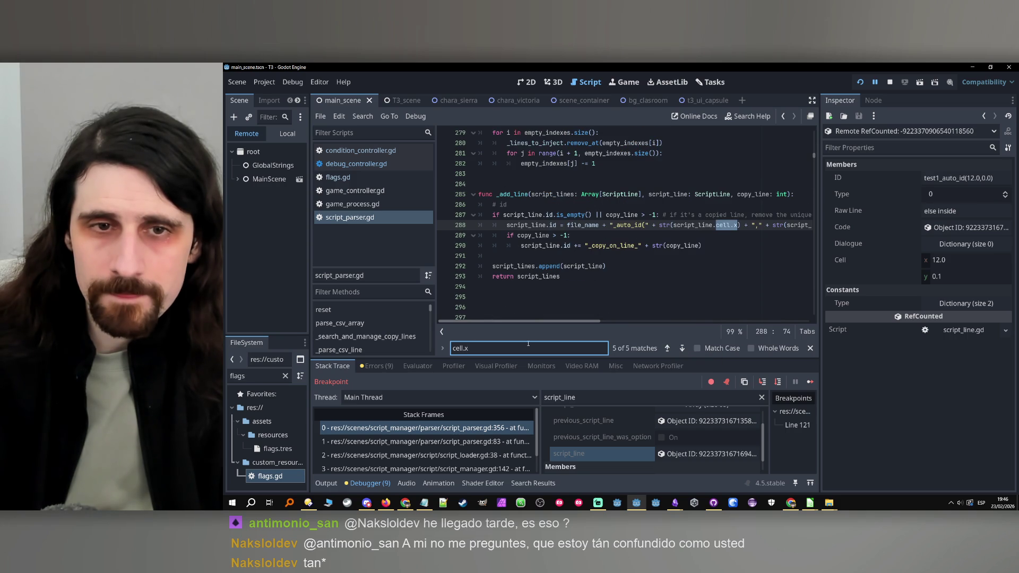
{"action": "left_click", "coordinate": [546, 225]}
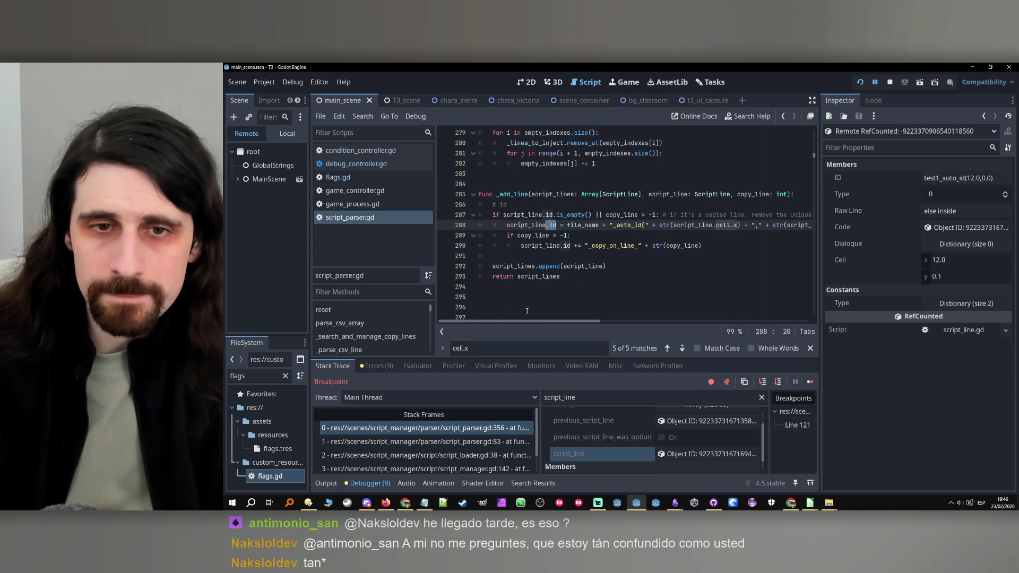
{"action": "key", "text": "ctrl+f"}
{"action": "type", "text": ".id ="}
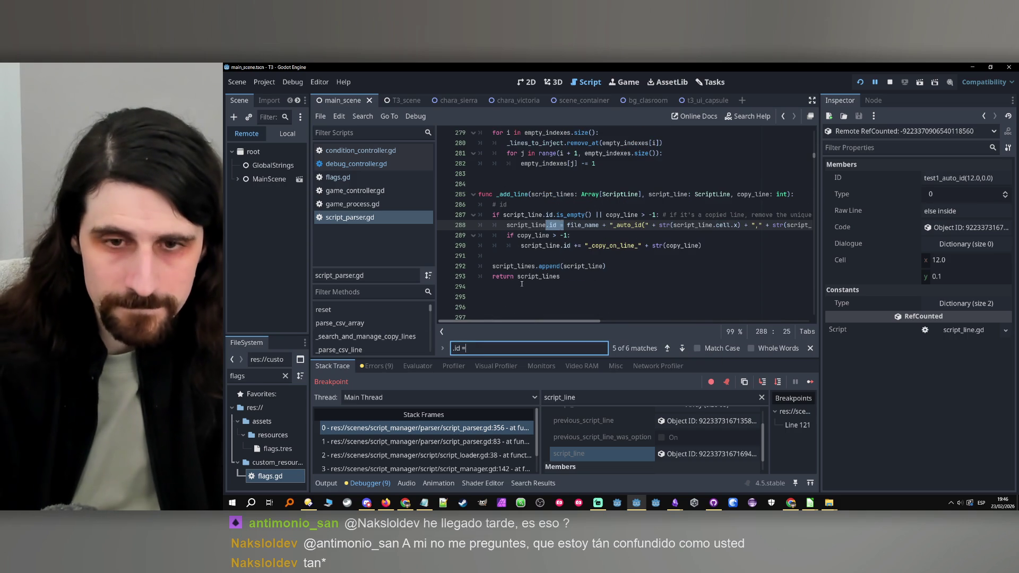
{"action": "left_click", "coordinate": [667, 348]}
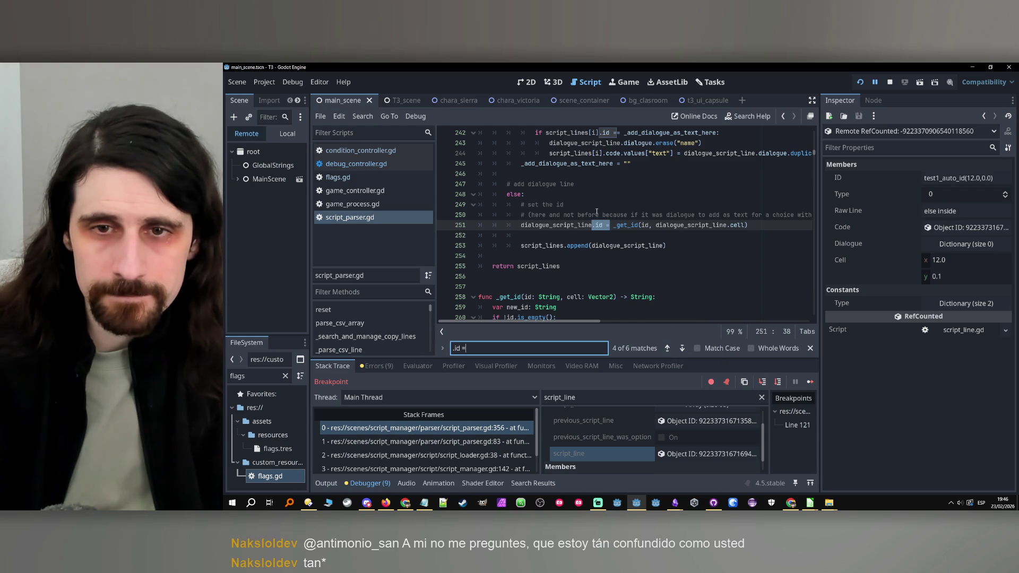
{"action": "left_click", "coordinate": [619, 228], "text": "ctrl"}
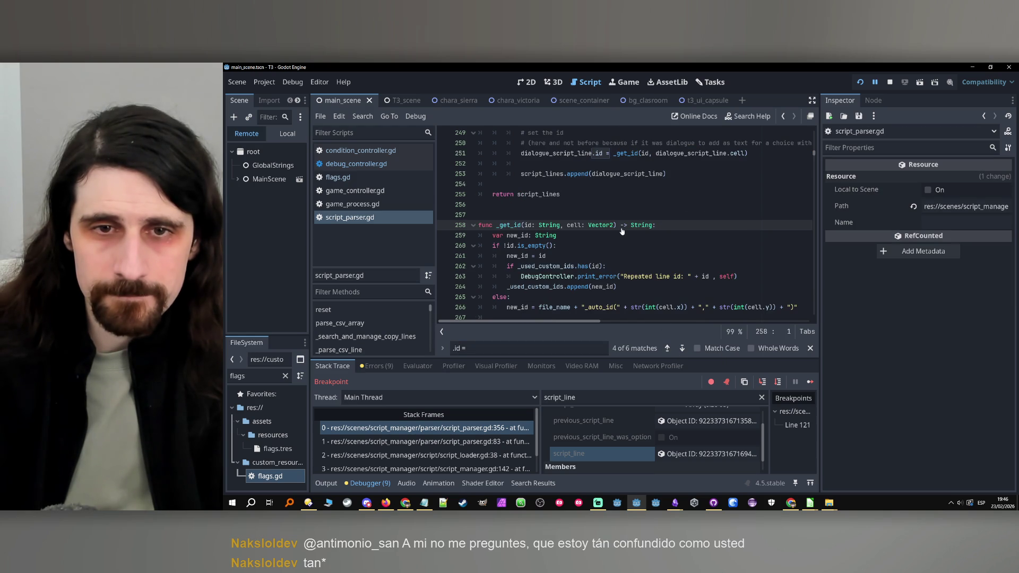
Step: Review where new_id is used in _get_id, down to 'return new_id'
{"action": "scroll", "coordinate": [612, 241], "scroll_direction": "down", "scroll_amount": 1}
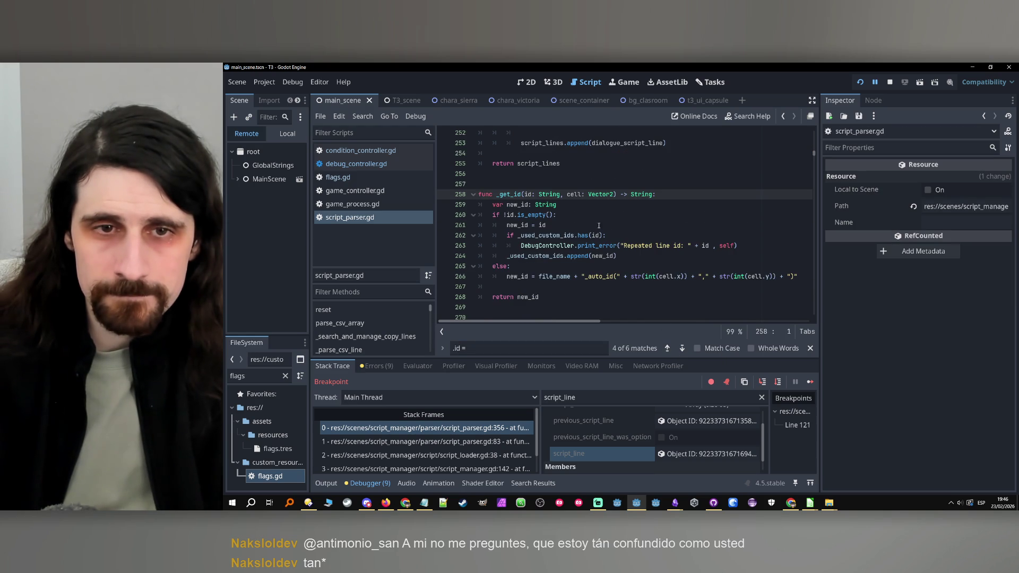
{"action": "double_click", "coordinate": [518, 225]}
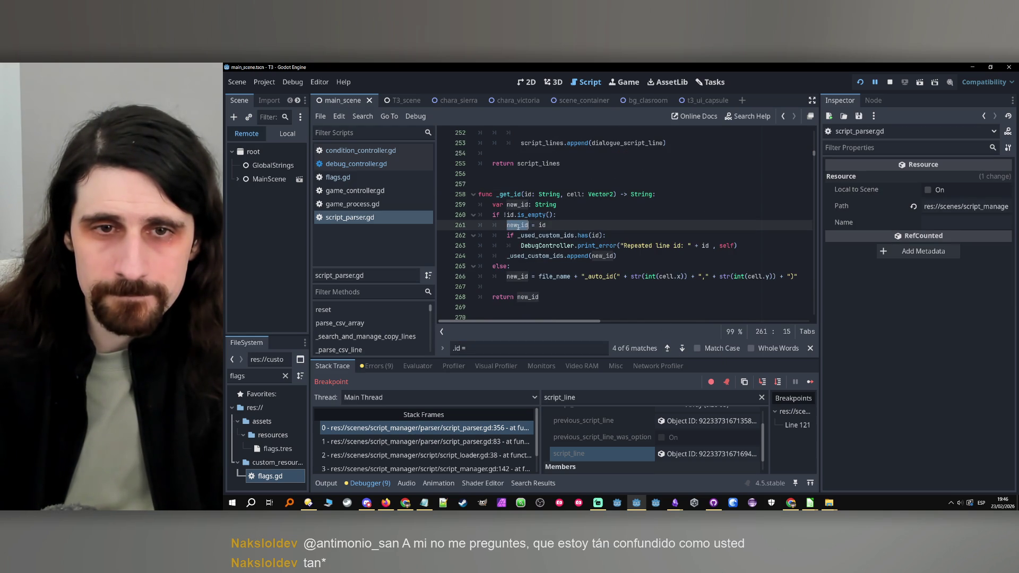
{"action": "left_click", "coordinate": [547, 226]}
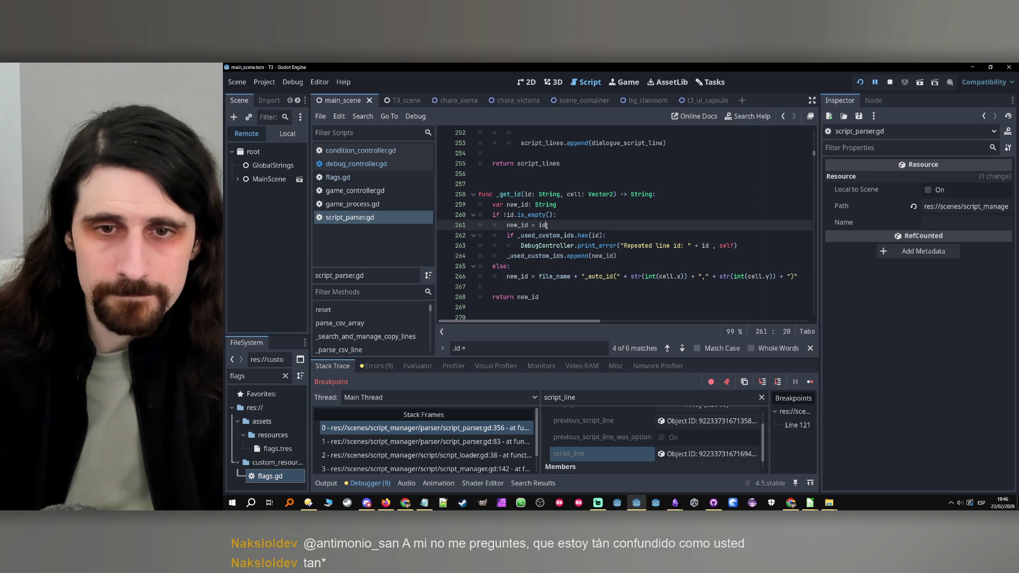
{"action": "scroll", "coordinate": [547, 225], "scroll_direction": "down", "scroll_amount": 1}
{"action": "mouse_move", "coordinate": [547, 226]}
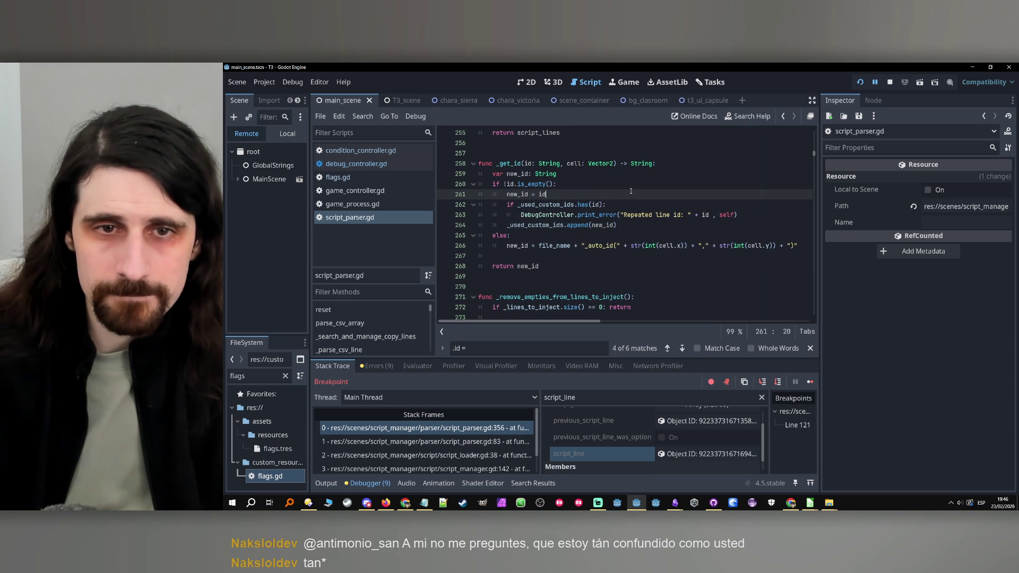
{"action": "left_click", "coordinate": [537, 266]}
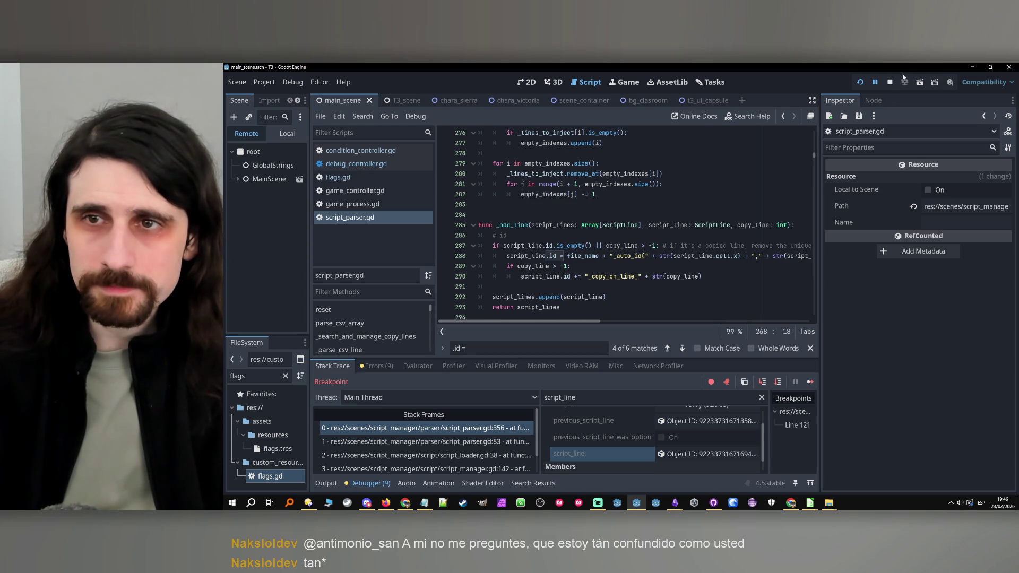
Step: Rerun the project, advance the dialogue to the test1 line, then stop the game
{"action": "left_click", "coordinate": [860, 83]}
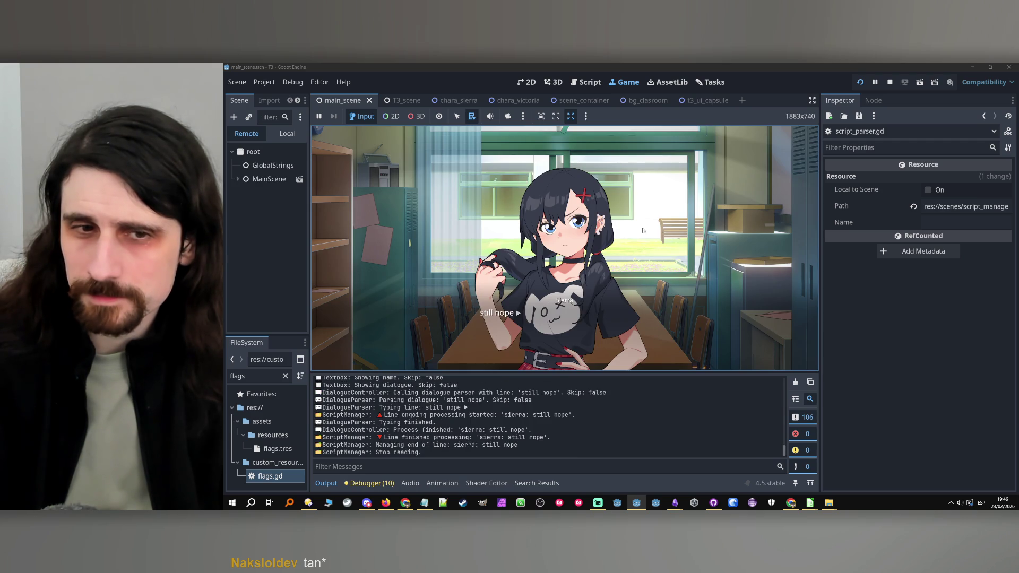
{"action": "left_click", "coordinate": [643, 230]}
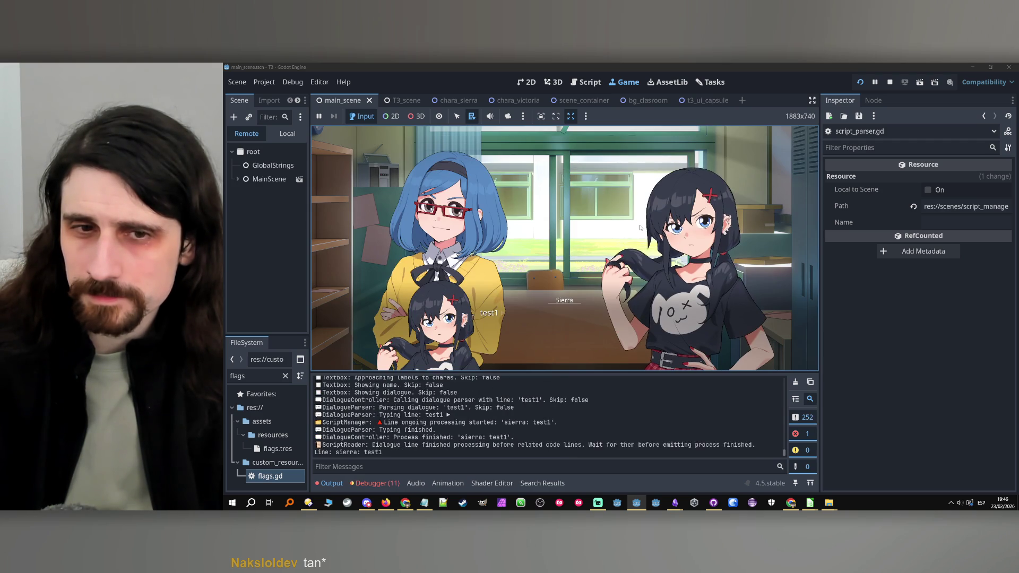
{"action": "left_click", "coordinate": [885, 84]}
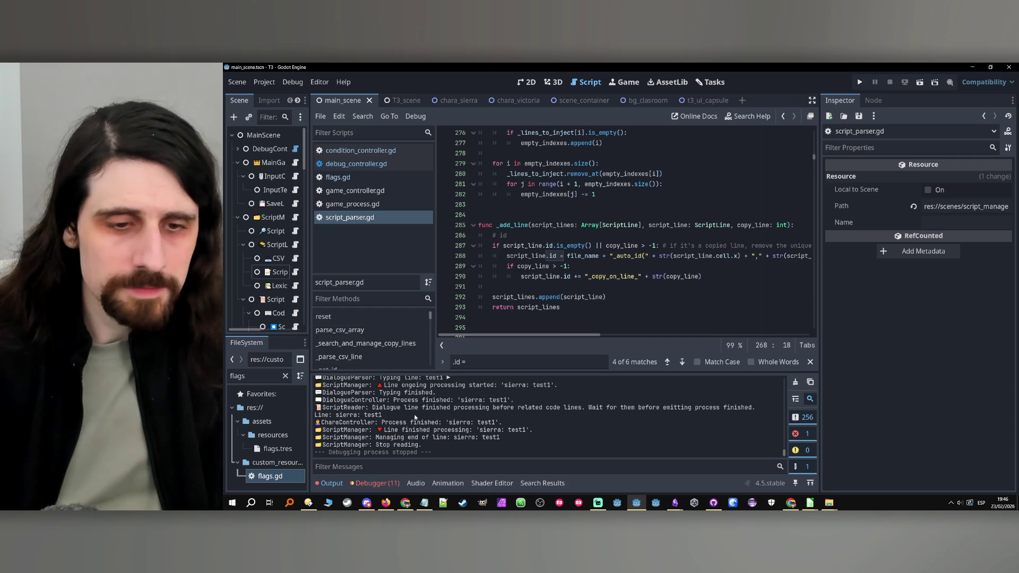
Step: Check the debugger's Errors list, then return to the Output log
{"action": "left_click", "coordinate": [377, 483]}
{"action": "left_click", "coordinate": [375, 365]}
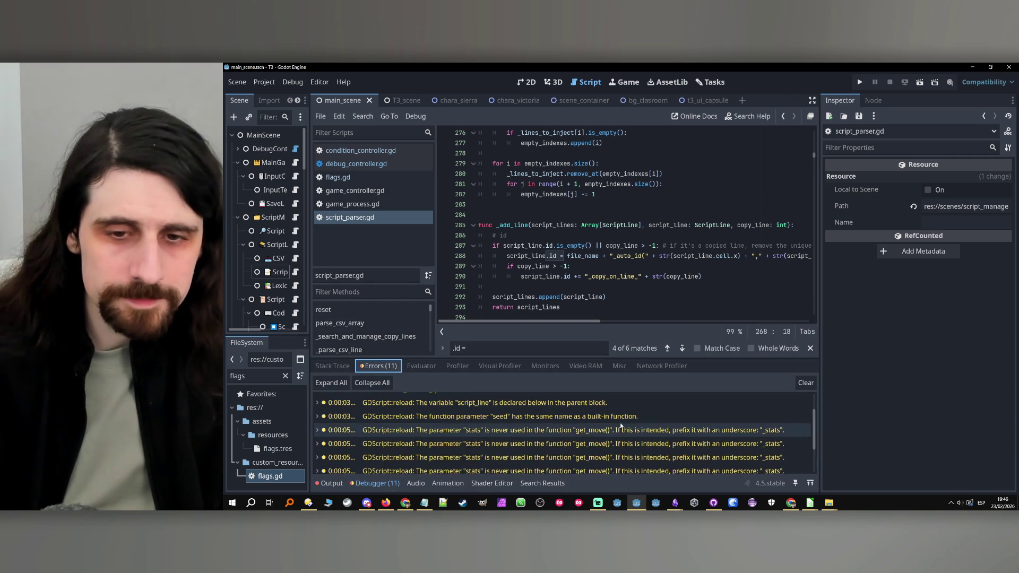
{"action": "scroll", "coordinate": [621, 426], "scroll_direction": "down", "scroll_amount": 3}
{"action": "scroll", "coordinate": [584, 435], "scroll_direction": "down", "scroll_amount": 2}
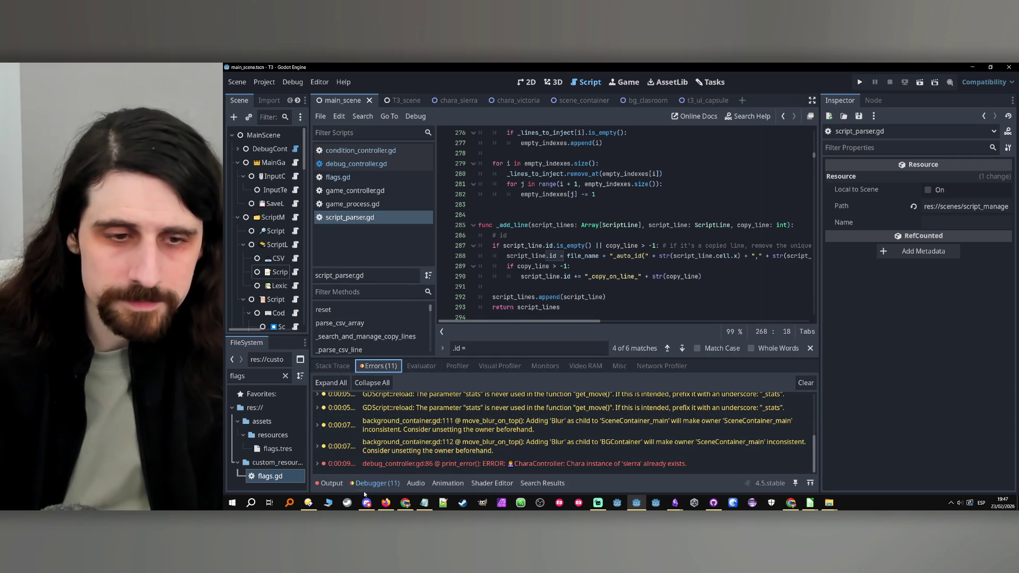
{"action": "left_click", "coordinate": [329, 483]}
Step: Search script_parser.gd for "elif" to reach the elif branch, then clear the Output log
{"action": "key", "text": "ctrl+f"}
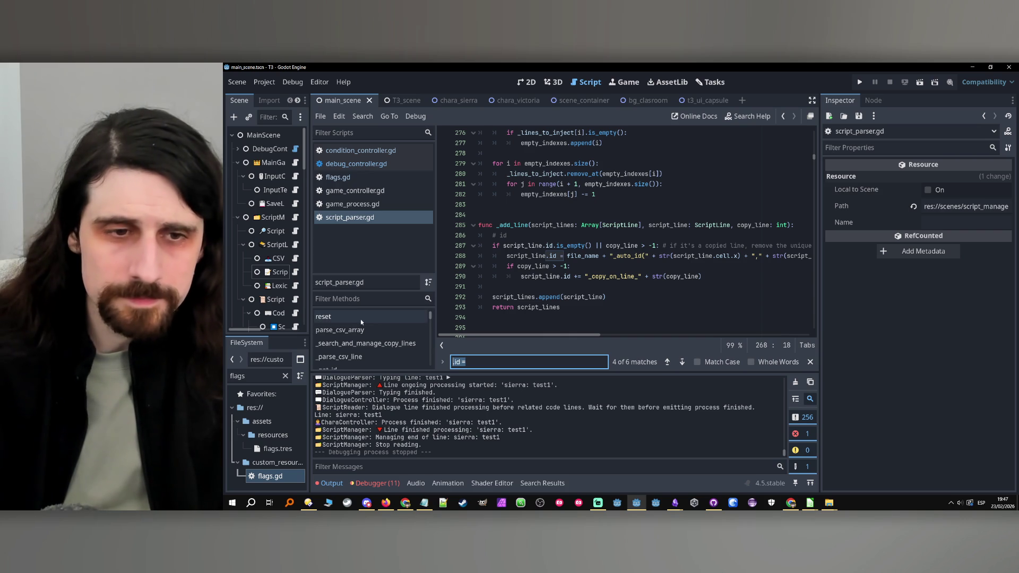
{"action": "type", "text": "\"elif\""}
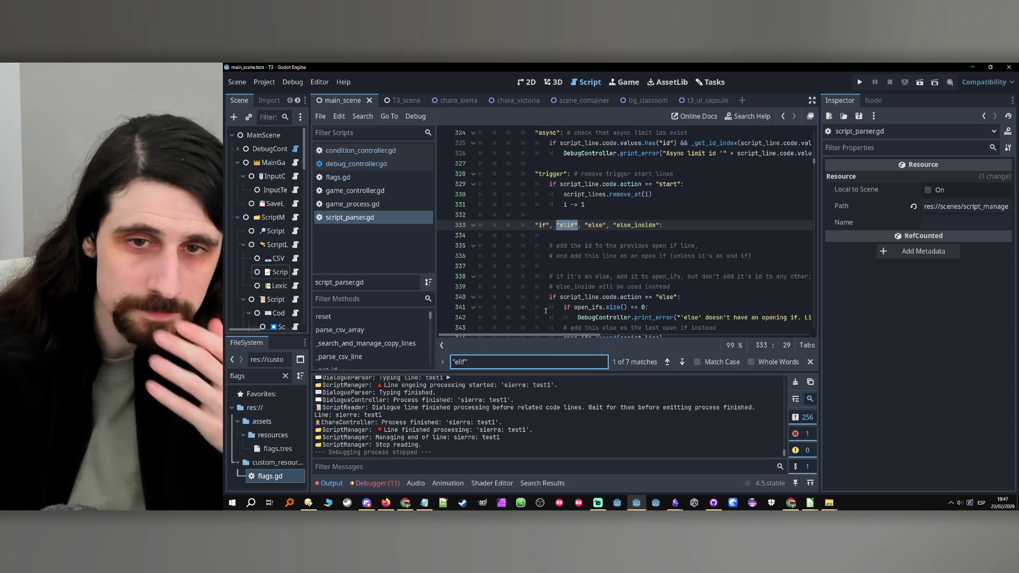
{"action": "scroll", "coordinate": [703, 264], "scroll_direction": "down", "scroll_amount": 6}
{"action": "scroll", "coordinate": [703, 264], "scroll_direction": "down", "scroll_amount": 3}
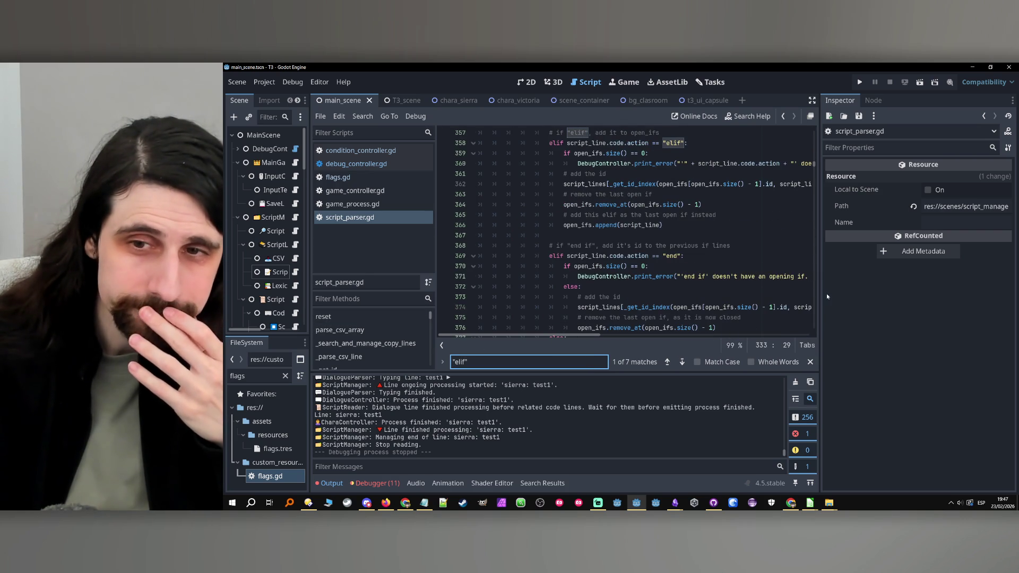
{"action": "left_click_drag", "start_coordinate": [823, 300], "coordinate": [836, 300]}
{"action": "scroll", "coordinate": [435, 427], "scroll_direction": "up", "scroll_amount": 3}
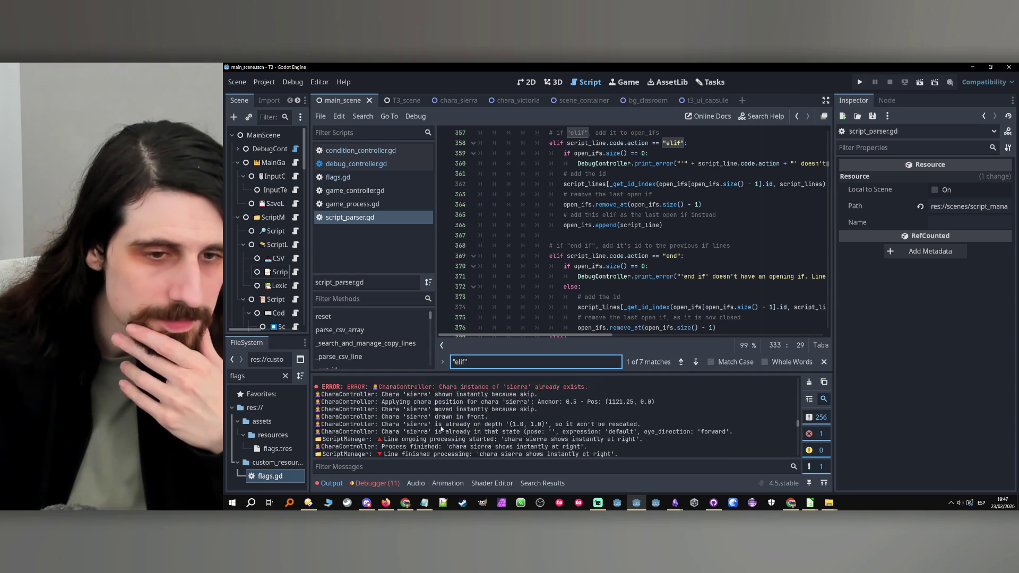
{"action": "left_click", "coordinate": [808, 382]}
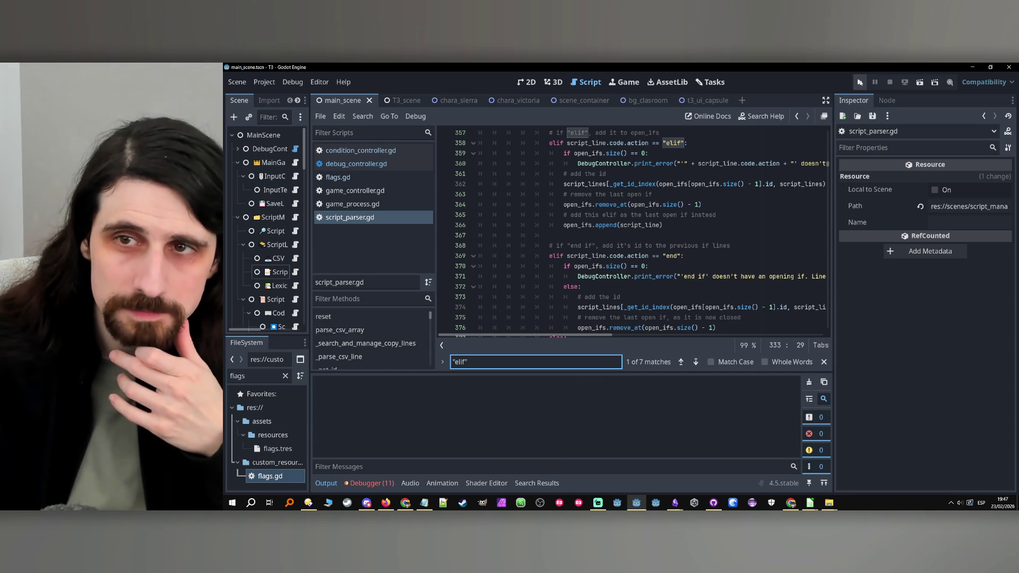
Step: Run and stop the game, then highlight the goto target test1_auto_id(10,2) in the Output log
{"action": "left_click", "coordinate": [860, 82]}
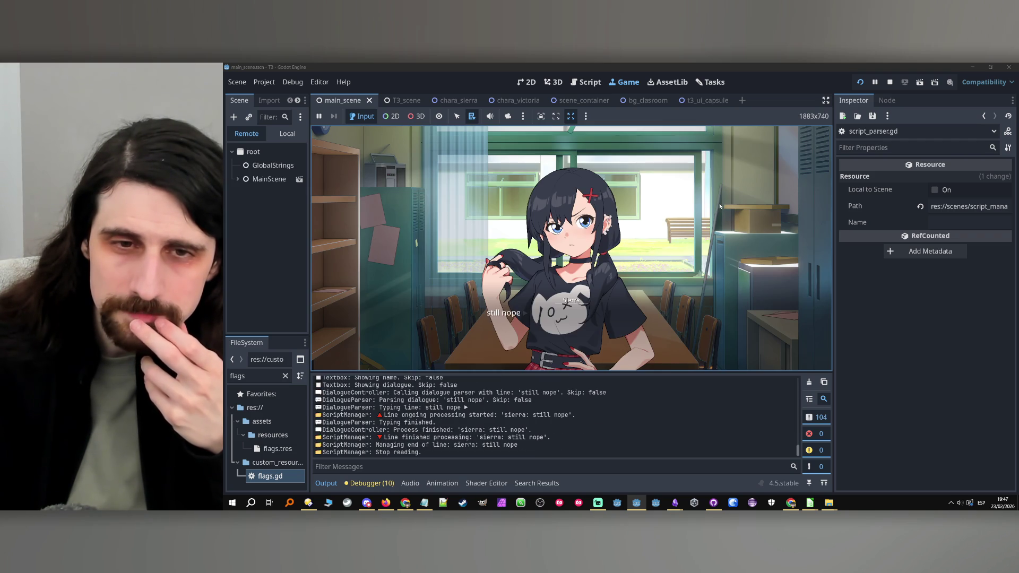
{"action": "left_click", "coordinate": [890, 82]}
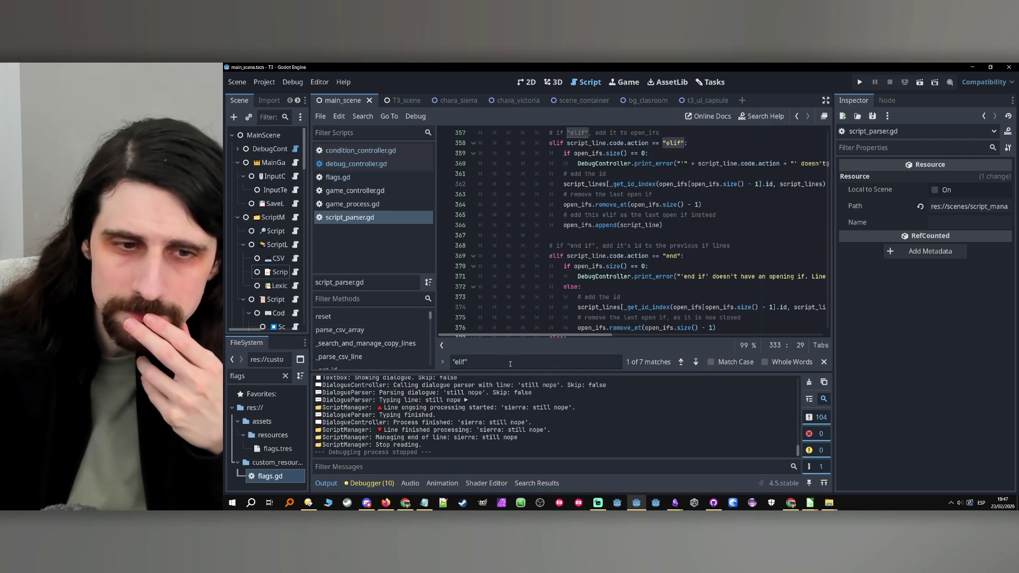
{"action": "scroll", "coordinate": [536, 419], "scroll_direction": "down", "scroll_amount": 10}
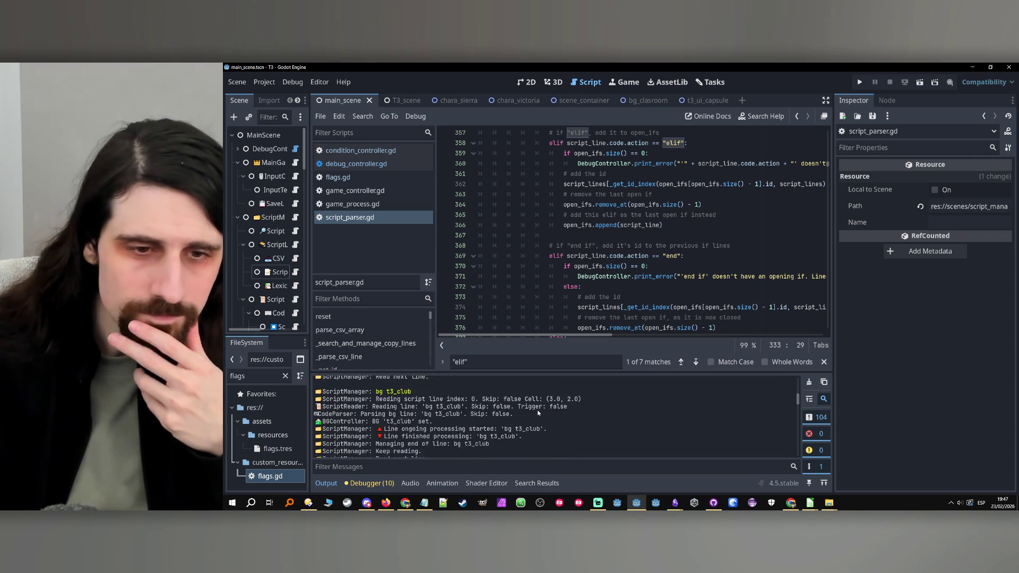
{"action": "scroll", "coordinate": [529, 403], "scroll_direction": "down", "scroll_amount": 5}
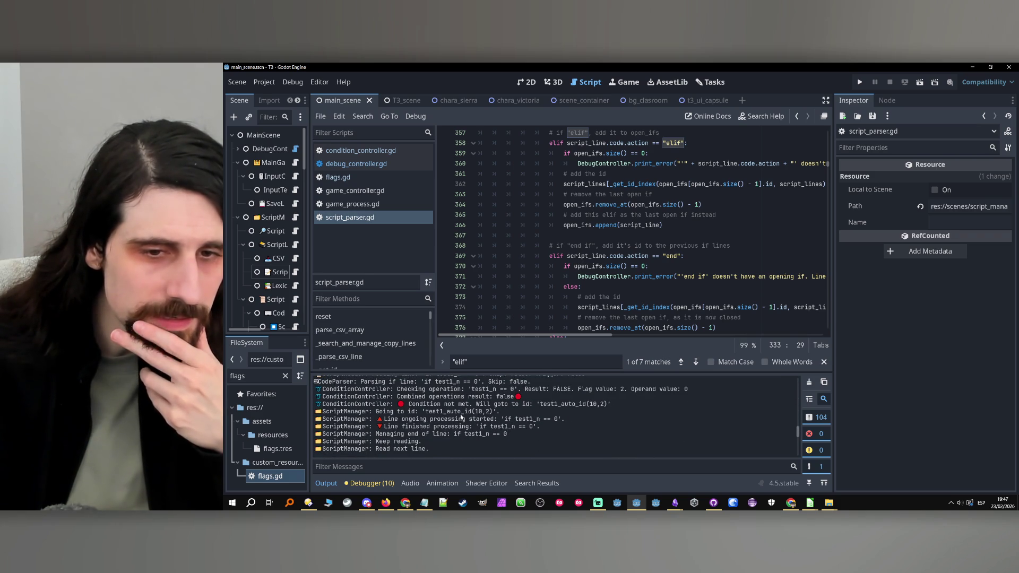
{"action": "left_click_drag", "start_coordinate": [426, 411], "coordinate": [483, 412]}
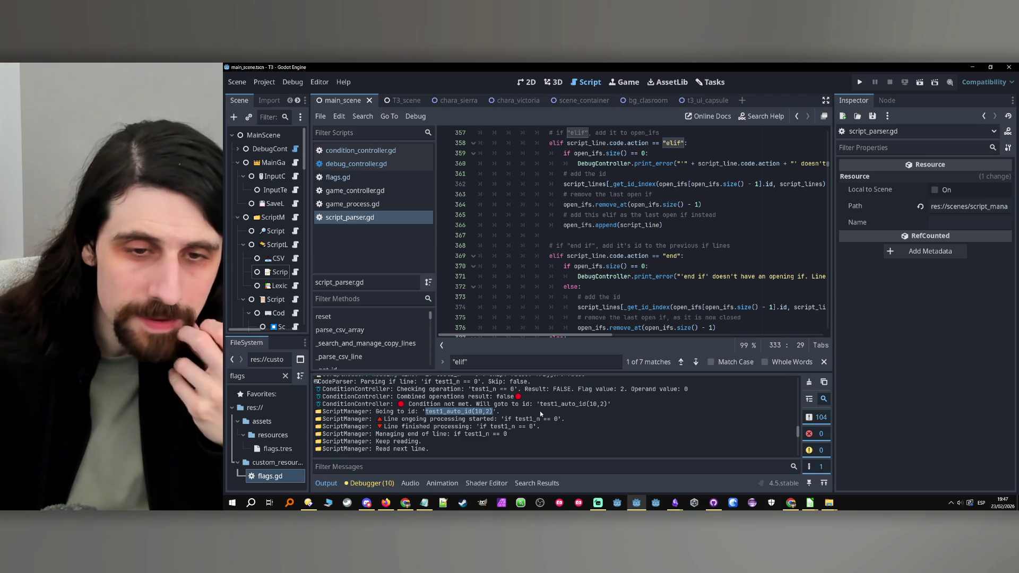
Step: Bring test1.csv to the front in Calc and read the 'elif test1_n == 1' row in B10
{"action": "mouse_move", "coordinate": [812, 503]}
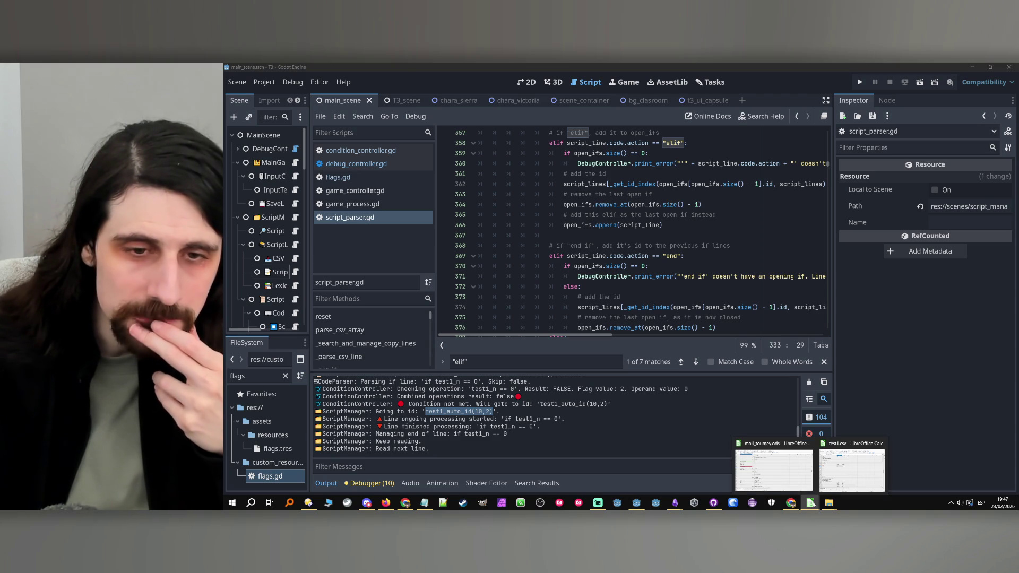
{"action": "mouse_move", "coordinate": [847, 477]}
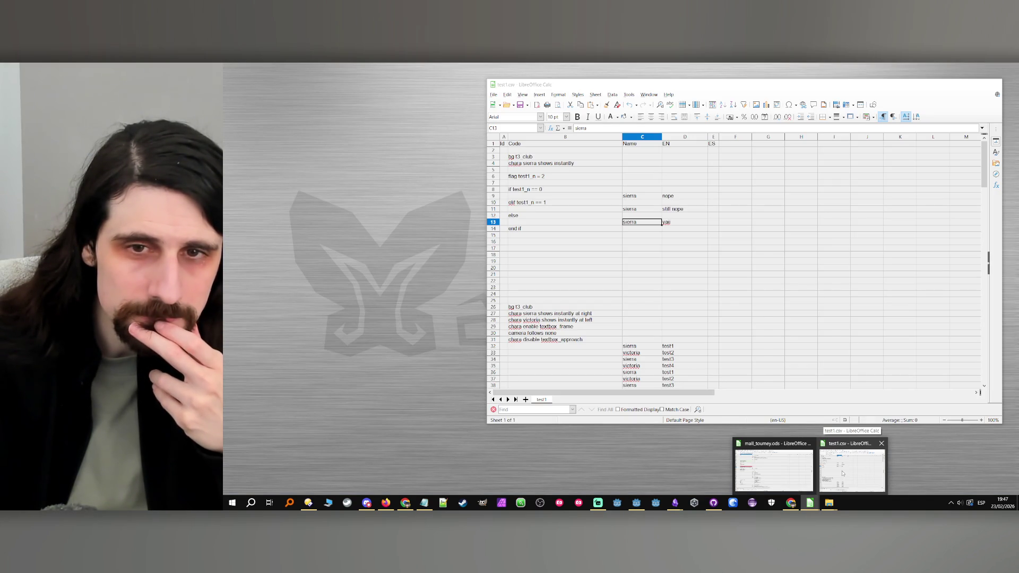
{"action": "mouse_move", "coordinate": [815, 472]}
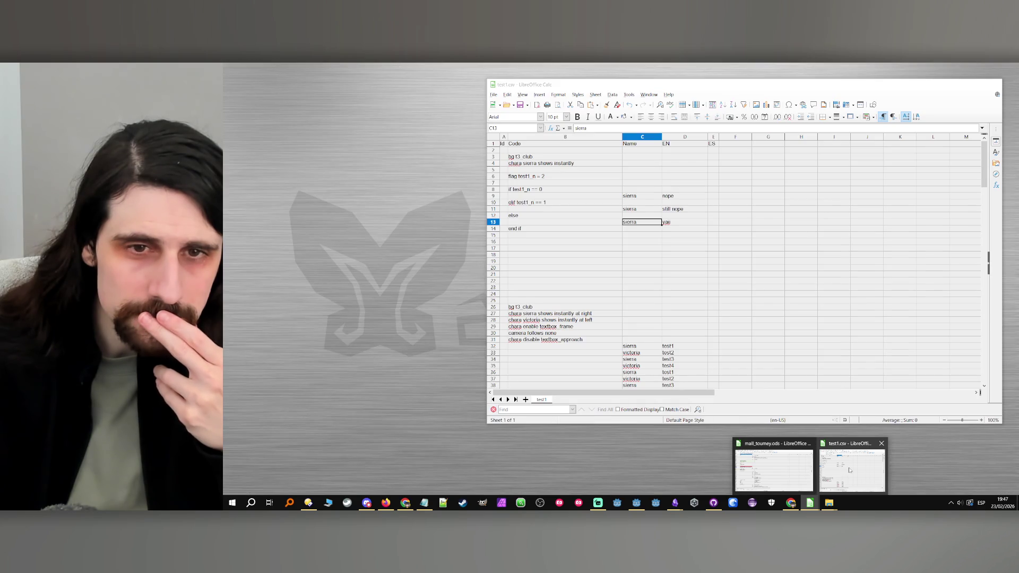
{"action": "left_click", "coordinate": [848, 467]}
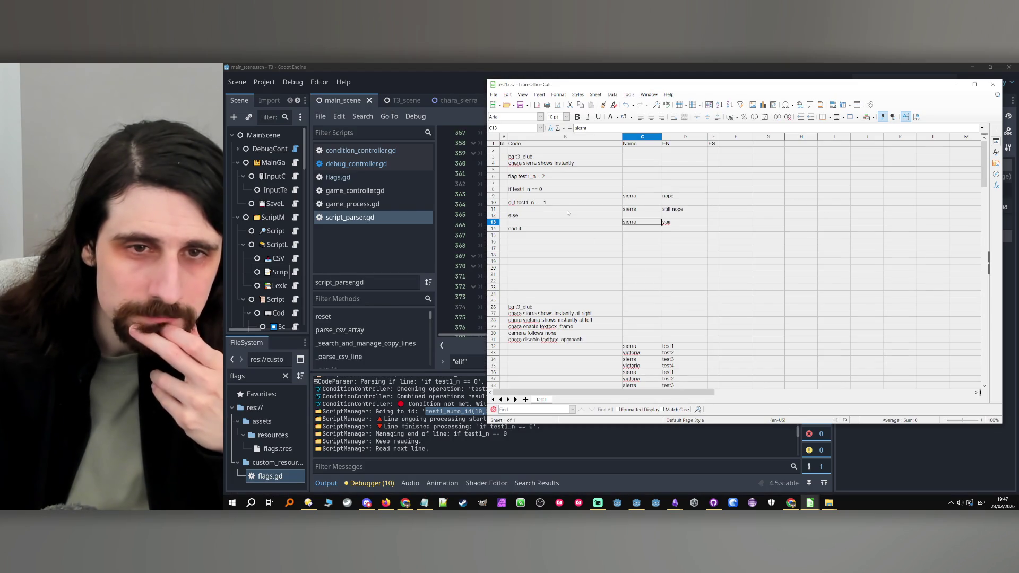
{"action": "left_click", "coordinate": [530, 204]}
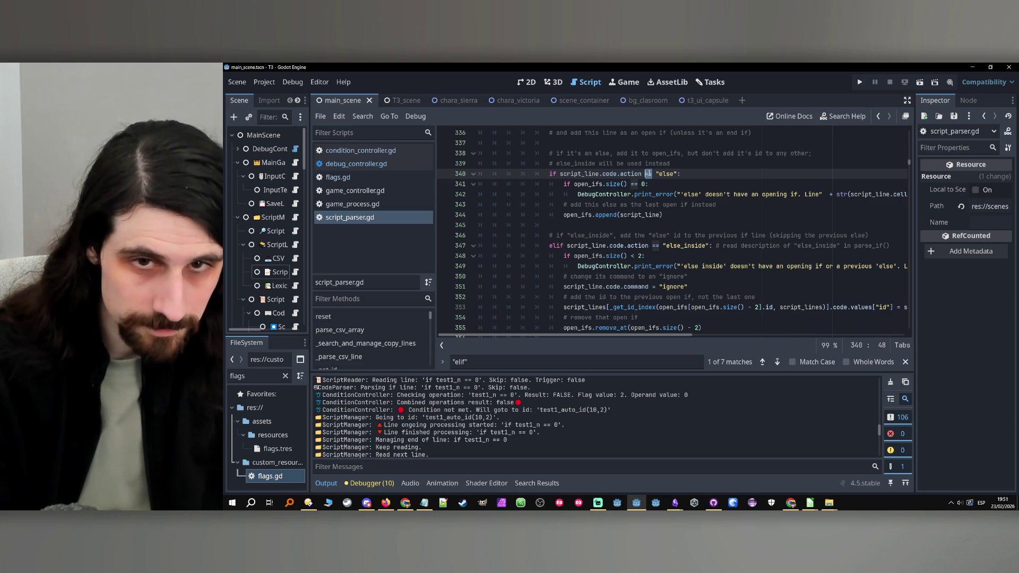
Step: Change the line 340 condition to match action in ["else", "elif"]
{"action": "type", "text": "in "}
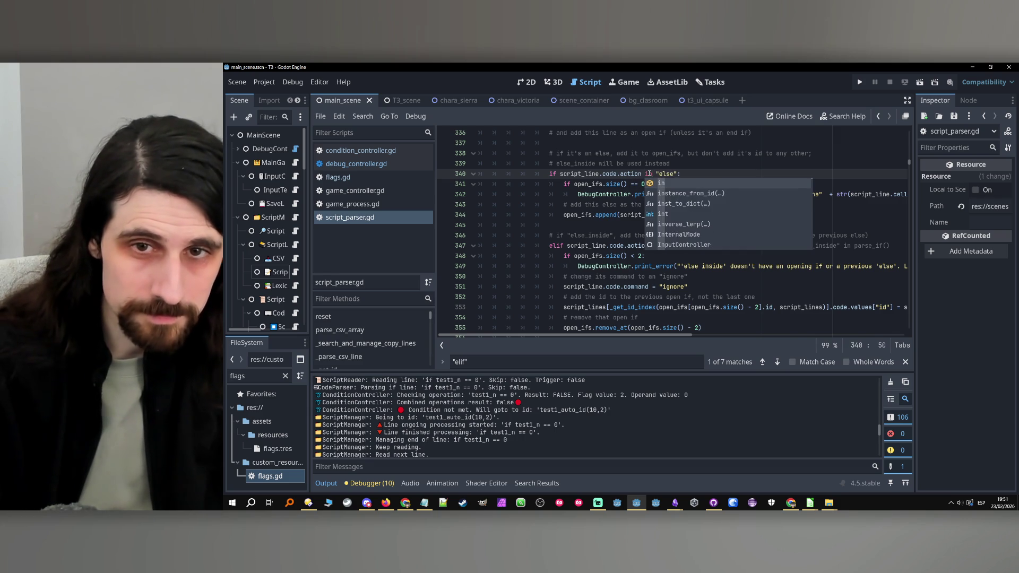
{"action": "type", "text": "["}
{"action": "key", "text": "Right"}
{"action": "key", "text": "Right"}
{"action": "key", "text": "Right"}
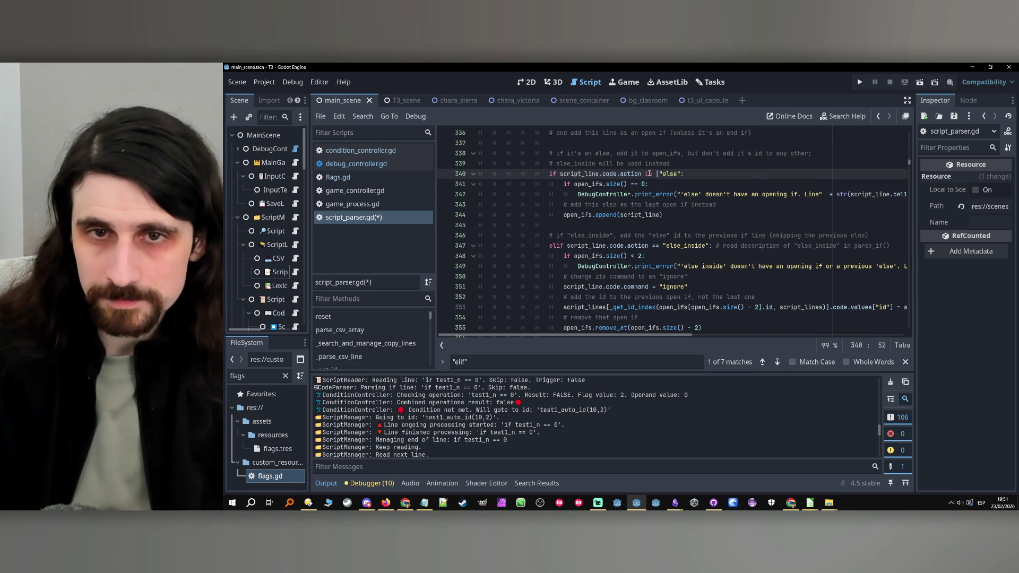
{"action": "type", "text": "/\""}
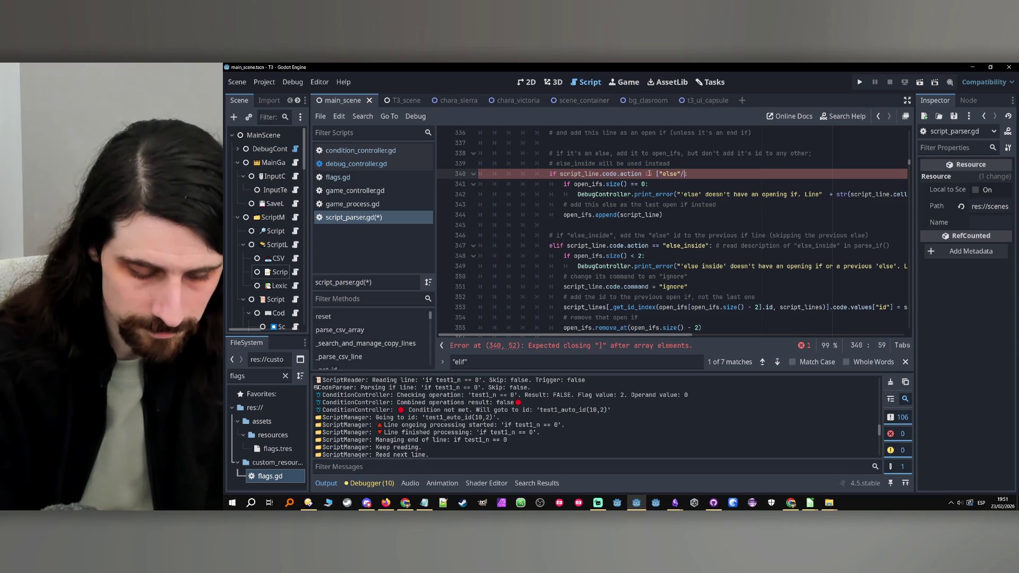
{"action": "type", "text": "elif\""}
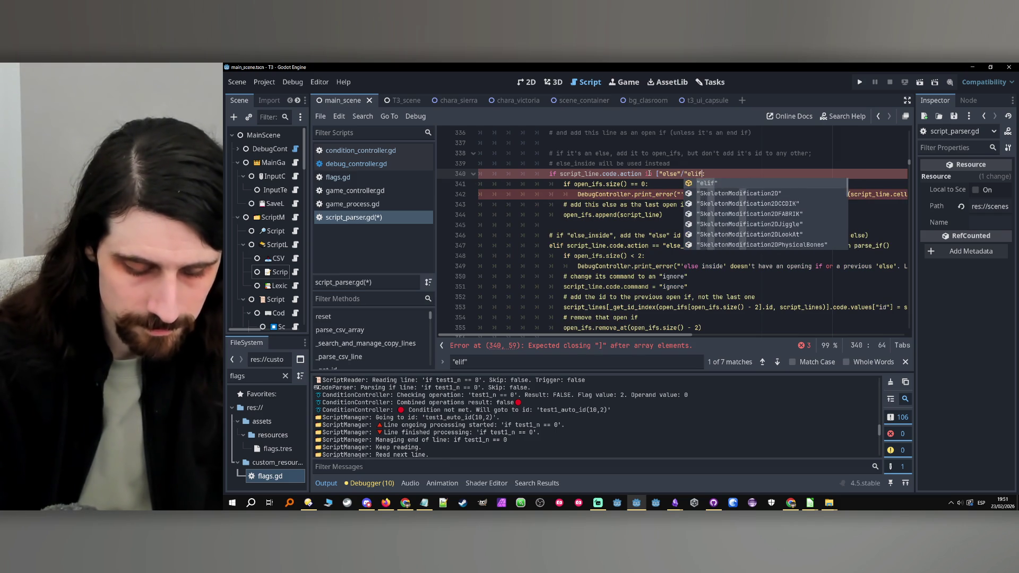
{"action": "type", "text": "]"}
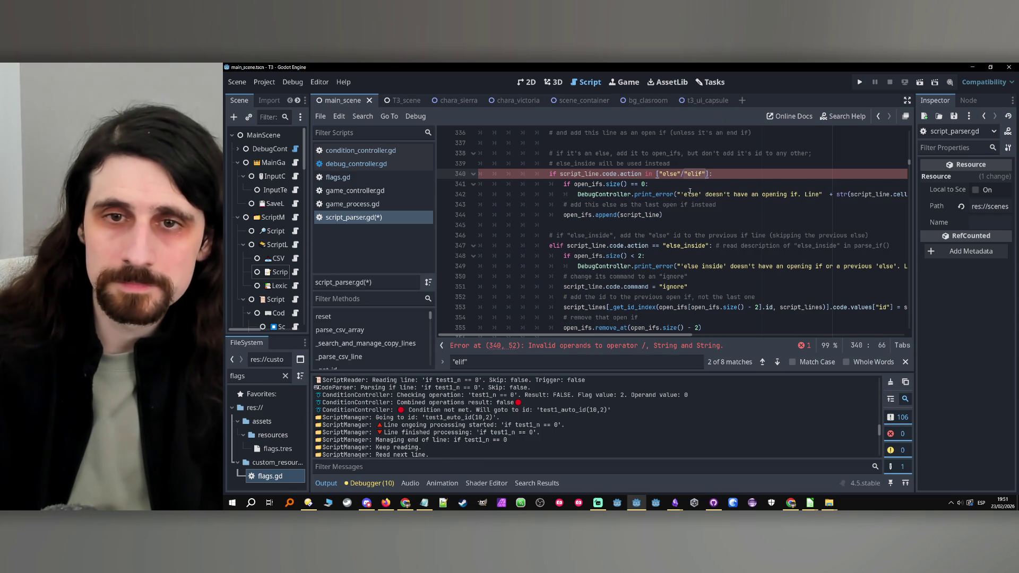
{"action": "left_click", "coordinate": [713, 182]}
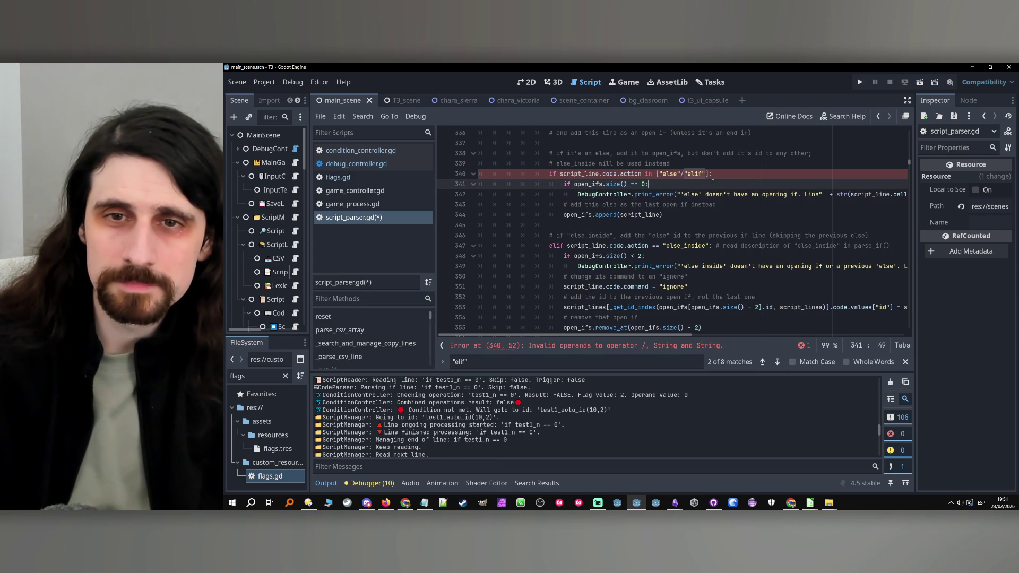
{"action": "left_click", "coordinate": [683, 174]}
{"action": "type", "text": ","}
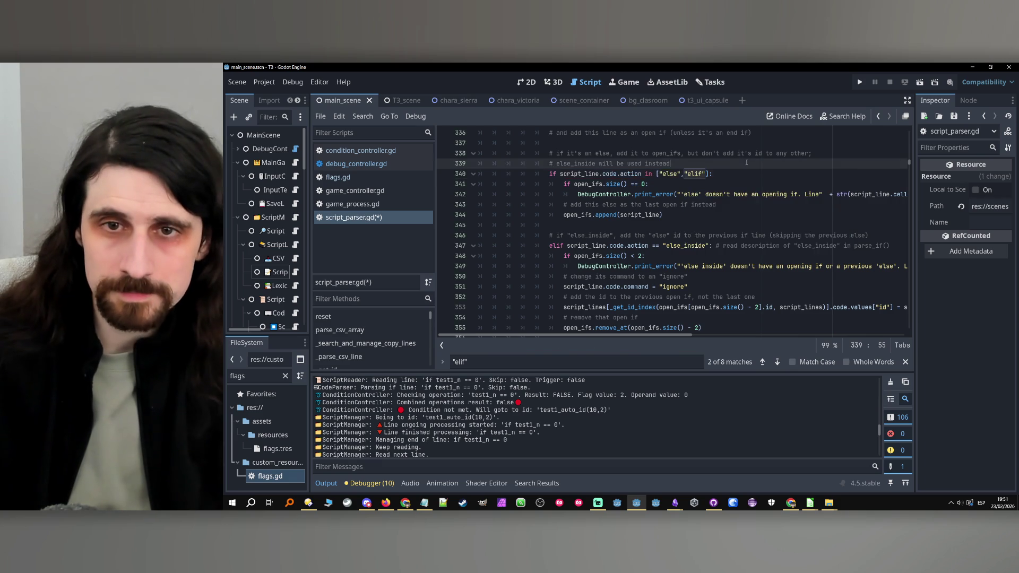
{"action": "left_click", "coordinate": [735, 169]}
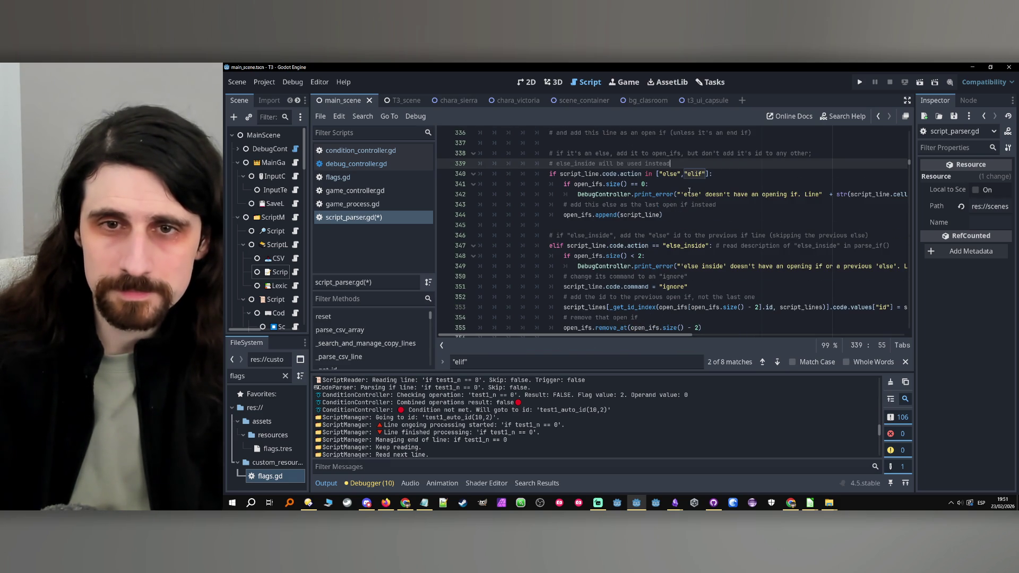
Step: Make the line 342 error message insert script_line.code.action instead of a hard-coded 'else'
{"action": "left_click_drag", "start_coordinate": [642, 175], "coordinate": [559, 176]}
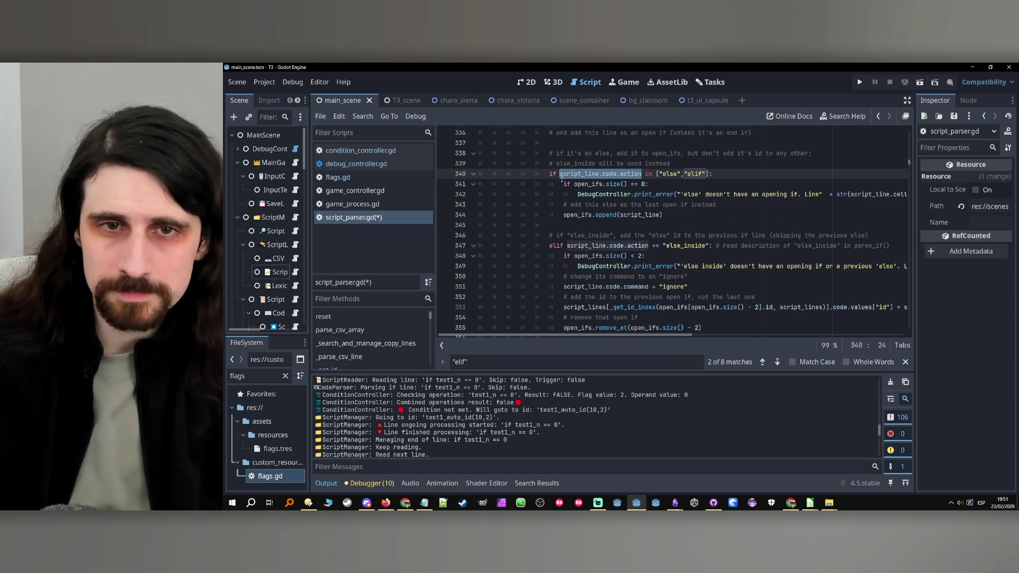
{"action": "double_click", "coordinate": [691, 195]}
{"action": "type", "text": "\""}
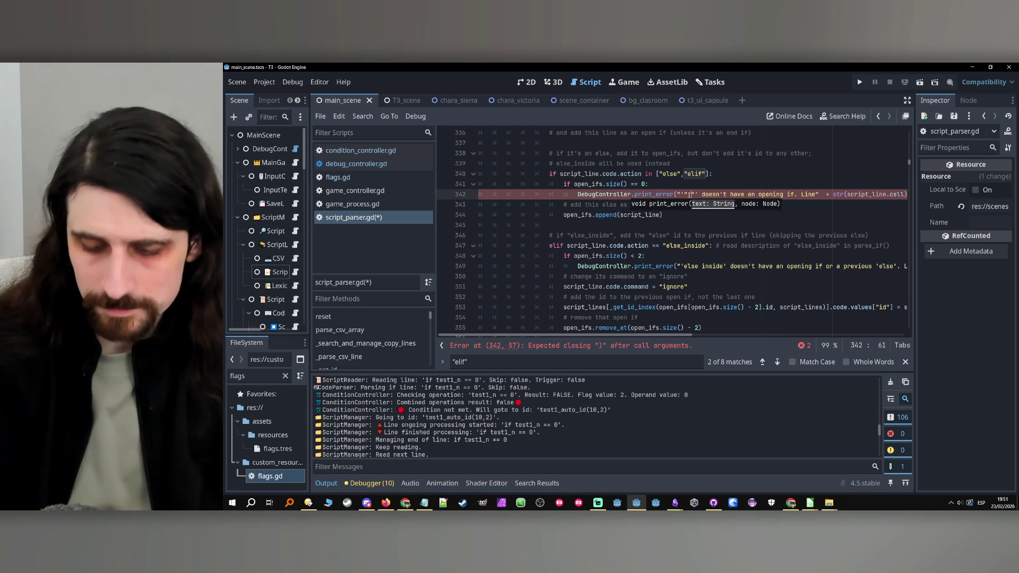
{"action": "type", "text": " + script_line.code.action +"}
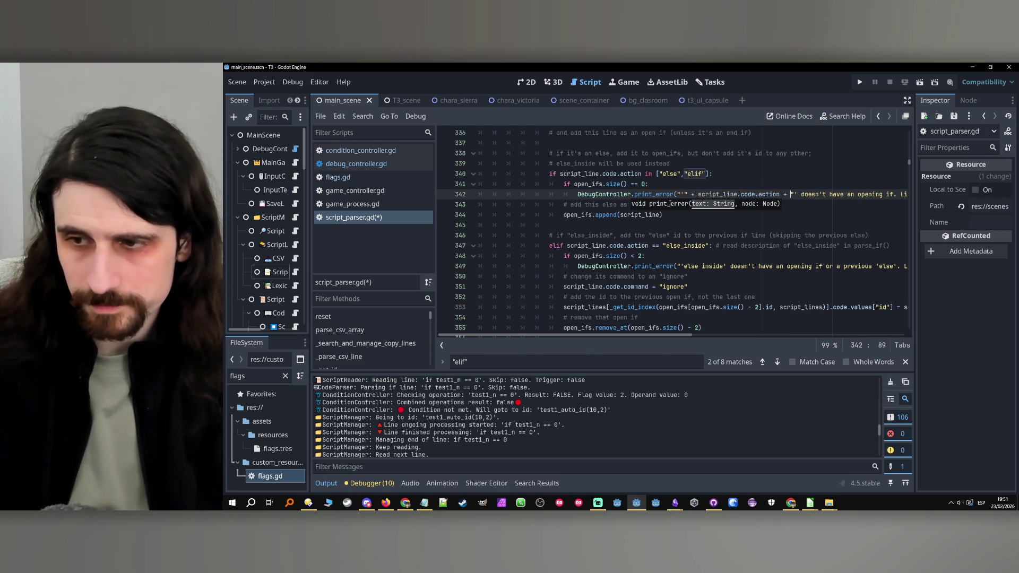
{"action": "left_click", "coordinate": [656, 195]}
{"action": "scroll", "coordinate": [656, 196], "scroll_direction": "down", "scroll_amount": 6}
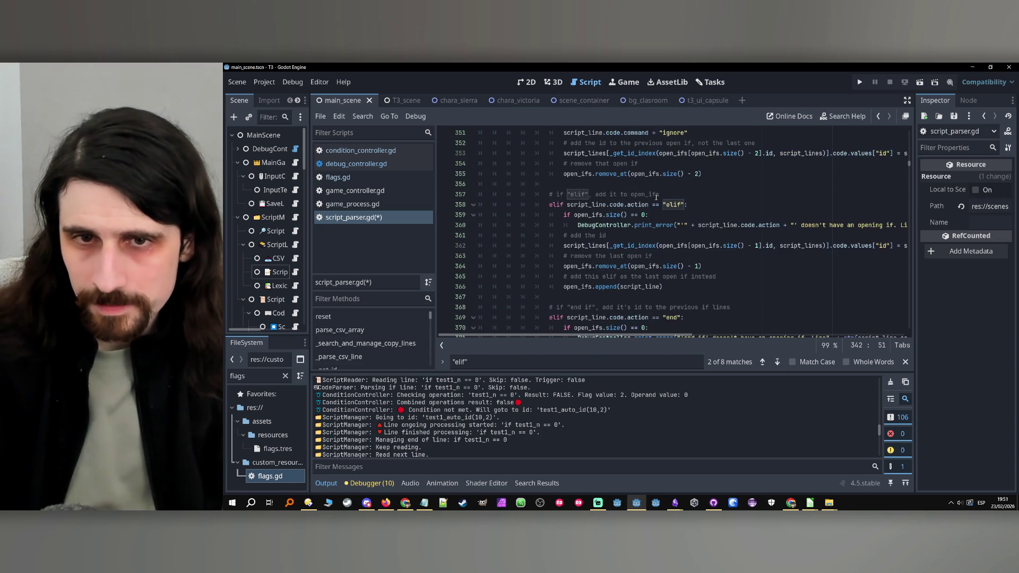
Step: Delete the now-redundant elif branch spanning lines 357–366
{"action": "scroll", "coordinate": [656, 198], "scroll_direction": "up", "scroll_amount": 1}
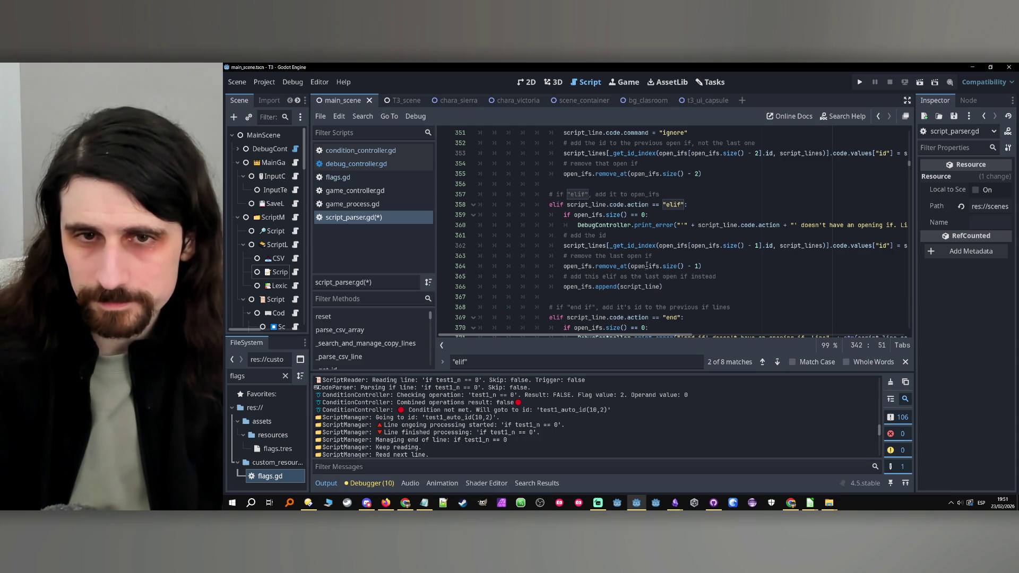
{"action": "left_click", "coordinate": [591, 277]}
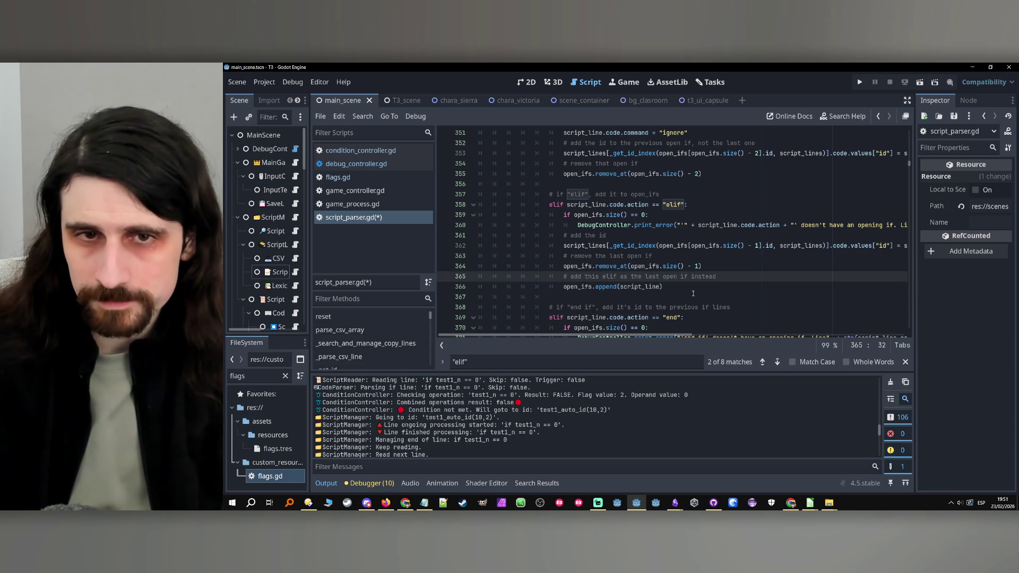
{"action": "mouse_move", "coordinate": [691, 290]}
{"action": "left_mouse_down"}
{"action": "mouse_move", "coordinate": [531, 253]}
{"action": "mouse_move", "coordinate": [380, 202]}
{"action": "left_mouse_up"}
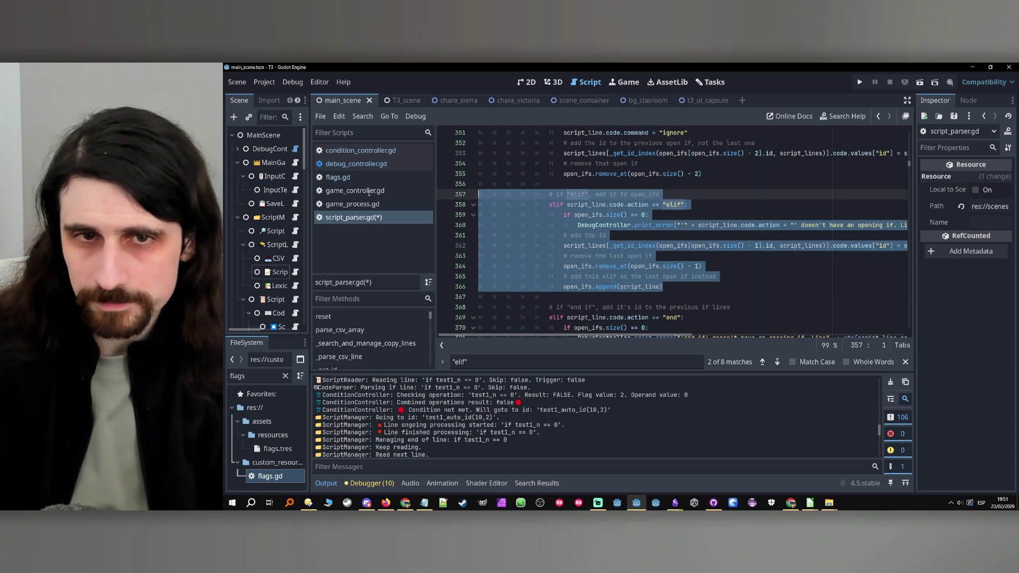
{"action": "key", "text": "BackSpace"}
{"action": "key", "text": "BackSpace"}
{"action": "key", "text": "BackSpace"}
Step: Highlight the uses of else_inside from its check on line 347
{"action": "scroll", "coordinate": [592, 210], "scroll_direction": "up", "scroll_amount": 6}
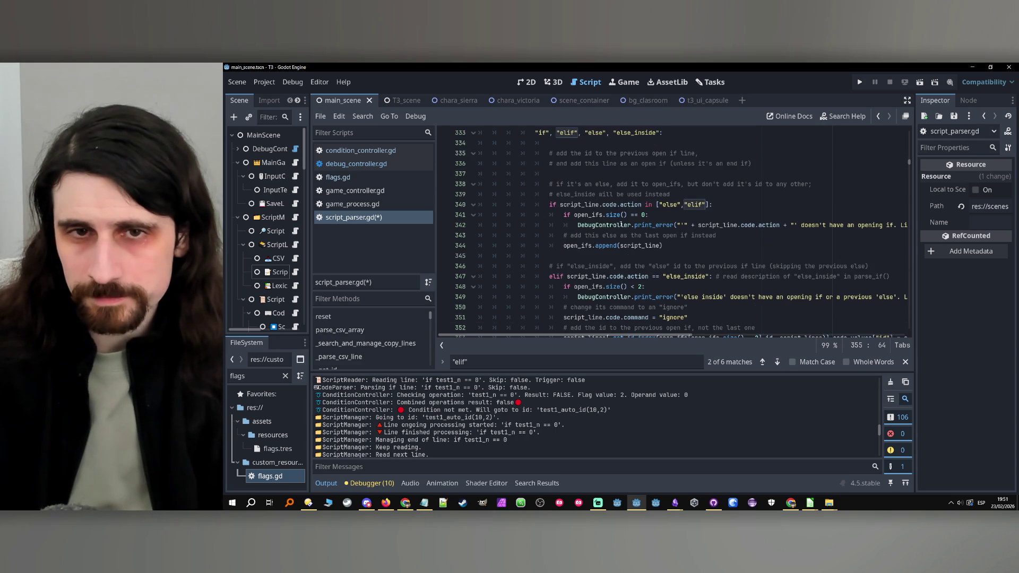
{"action": "left_click", "coordinate": [691, 276]}
{"action": "double_click", "coordinate": [690, 276]}
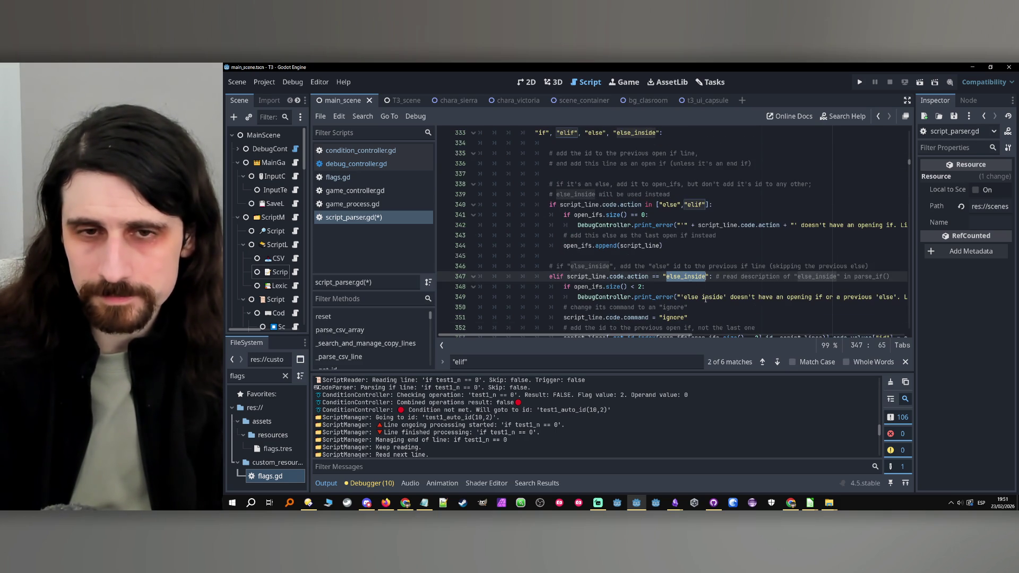
{"action": "left_click", "coordinate": [674, 246]}
{"action": "double_click", "coordinate": [697, 277]}
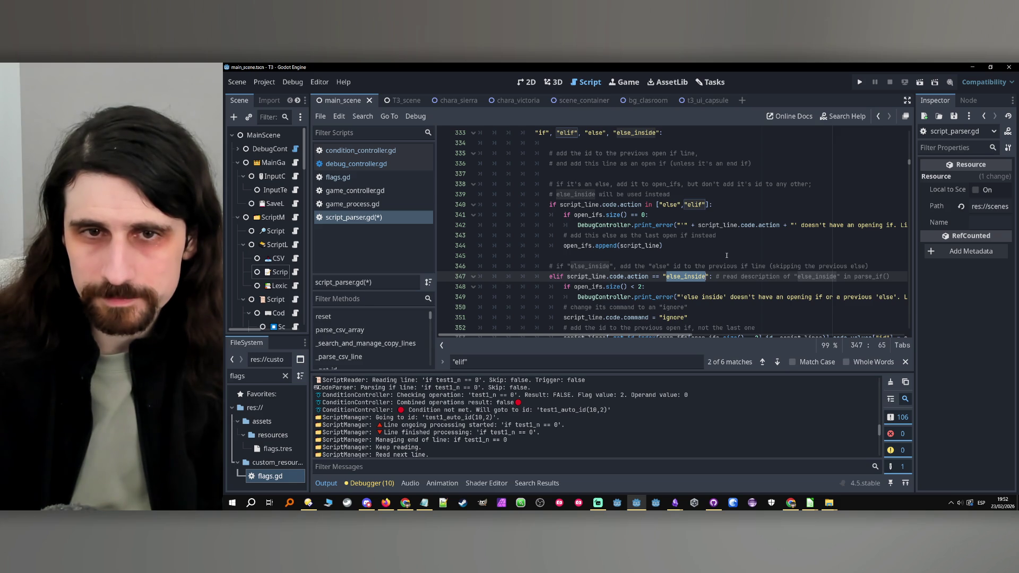
Step: Append '/elif' after 'else' in the line 338 comment
{"action": "left_click", "coordinate": [611, 185]}
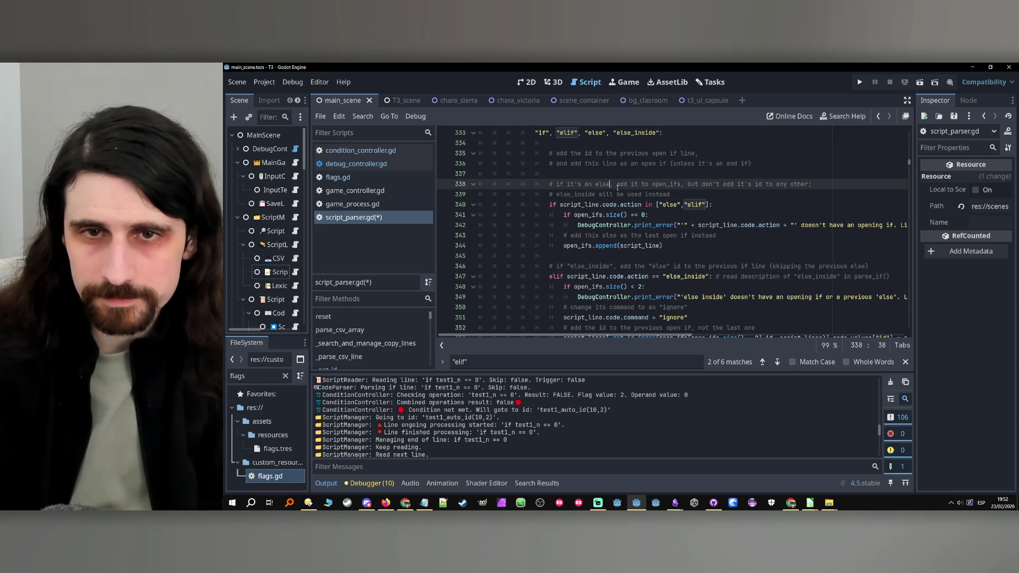
{"action": "type", "text": "/elif"}
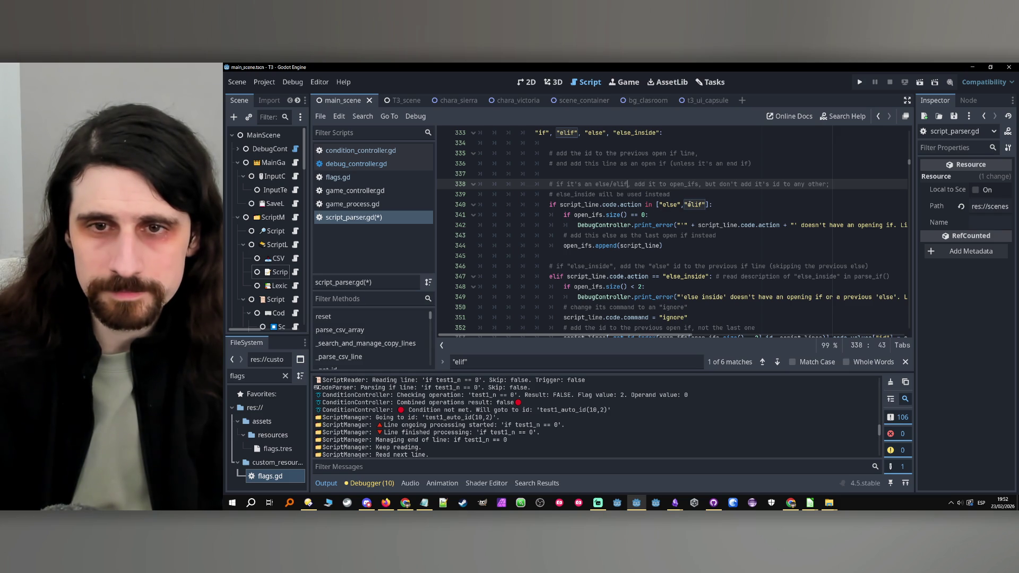
{"action": "double_click", "coordinate": [685, 277]}
Step: Jump to the next else_inside match and compare the else and elif branches of _parse_if
{"action": "key", "text": "ctrl+f"}
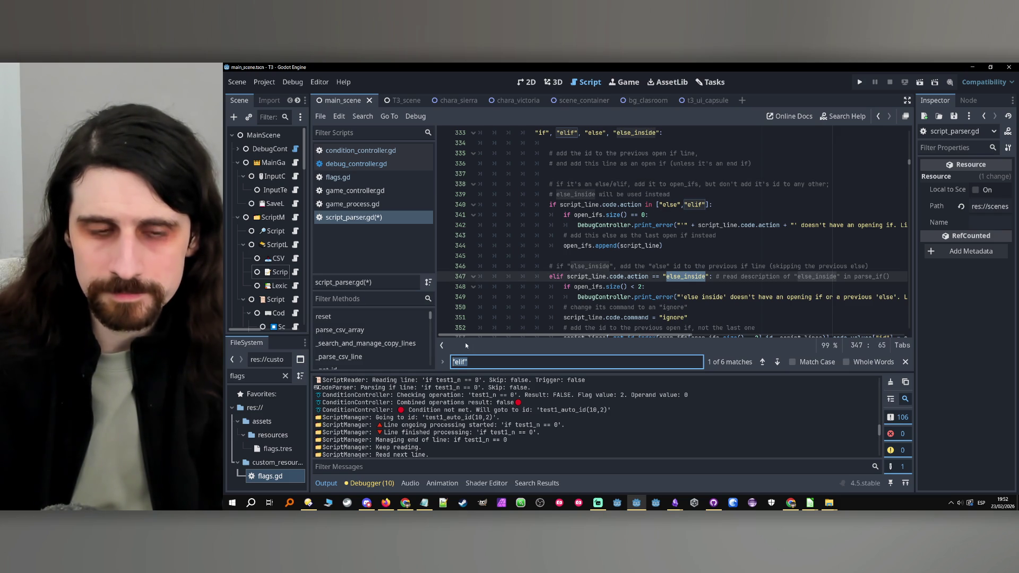
{"action": "left_click", "coordinate": [776, 362]}
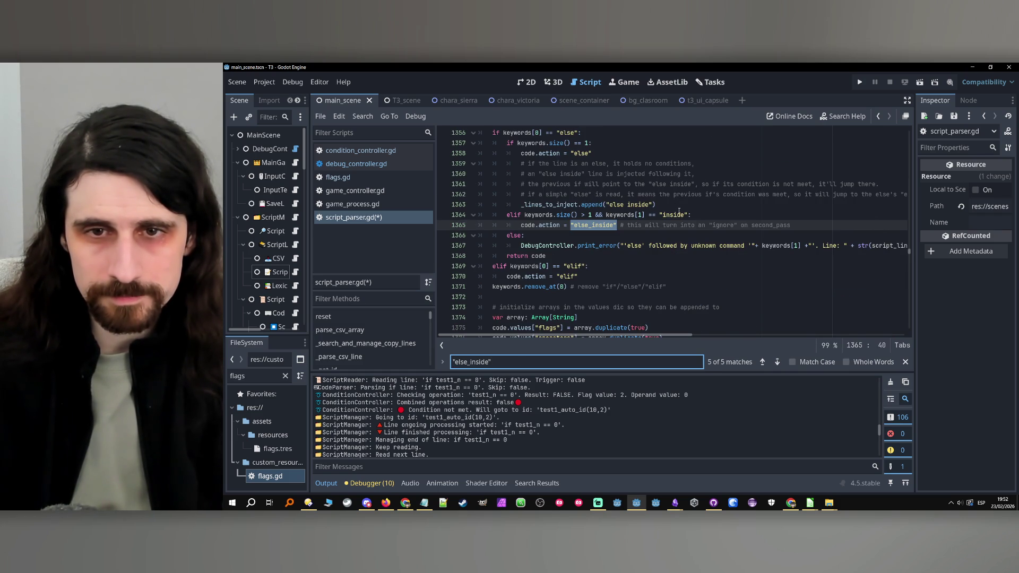
{"action": "scroll", "coordinate": [575, 235], "scroll_direction": "up", "scroll_amount": 2}
{"action": "scroll", "coordinate": [575, 236], "scroll_direction": "down", "scroll_amount": 4}
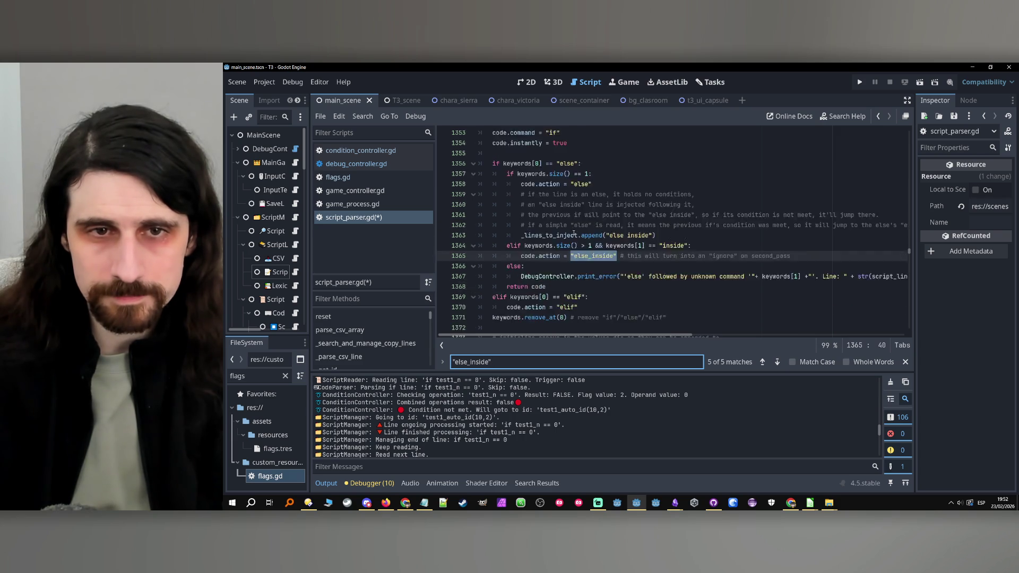
{"action": "scroll", "coordinate": [573, 233], "scroll_direction": "up", "scroll_amount": 3}
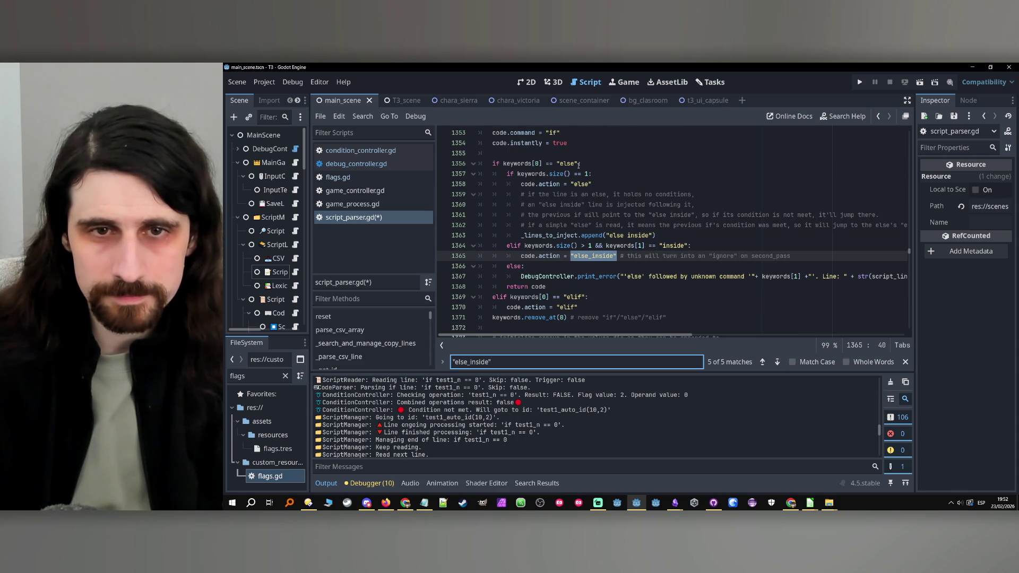
{"action": "left_click", "coordinate": [564, 164]}
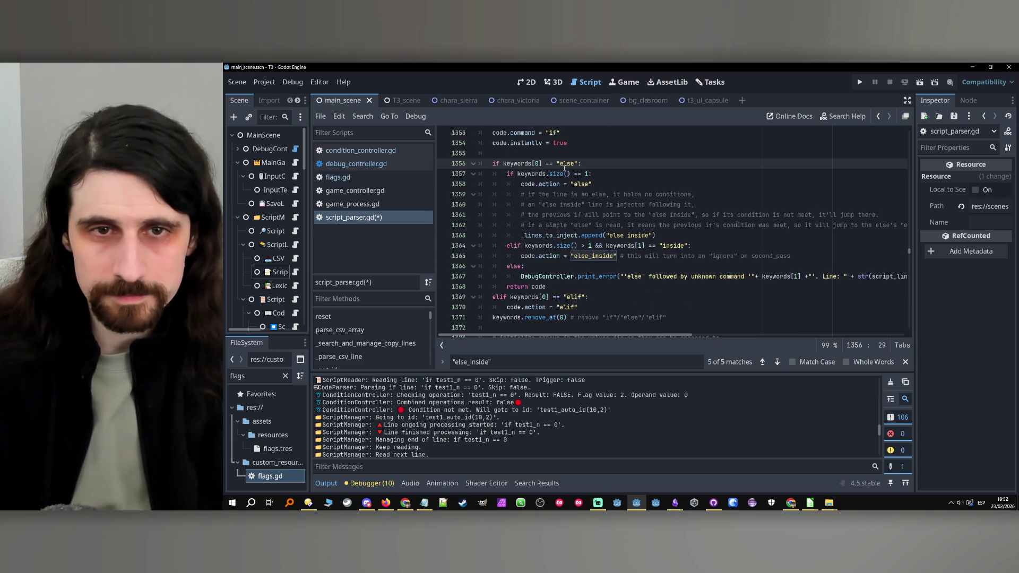
{"action": "left_click", "coordinate": [594, 297]}
{"action": "left_click_drag", "start_coordinate": [507, 174], "coordinate": [617, 182]}
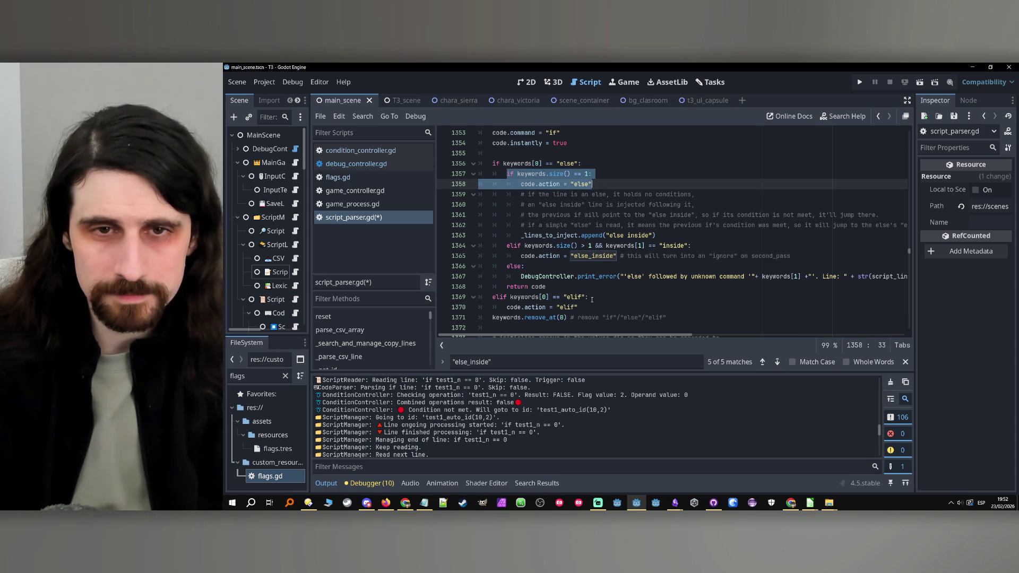
{"action": "left_click_drag", "start_coordinate": [591, 299], "coordinate": [516, 307]}
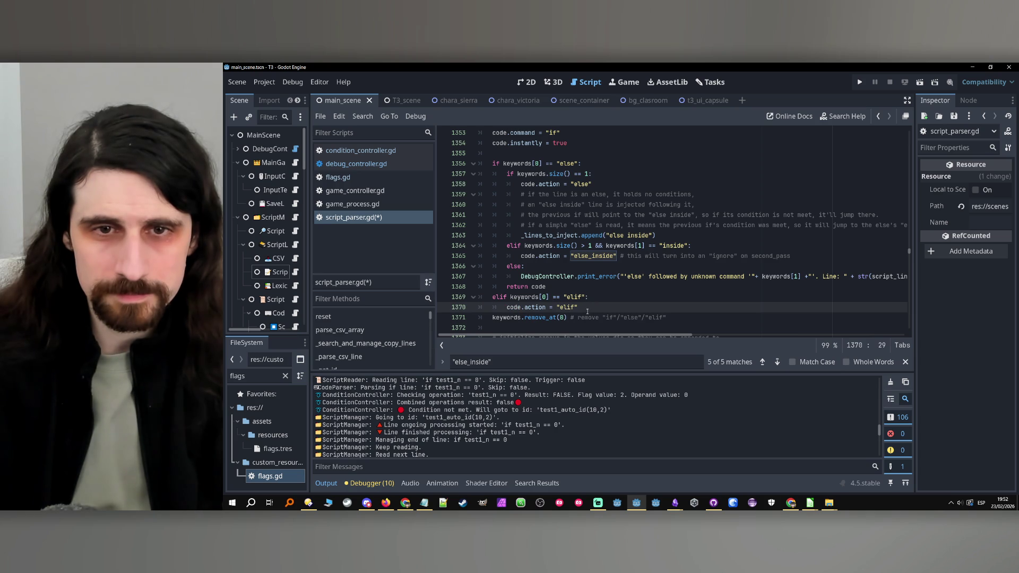
{"action": "left_click_drag", "start_coordinate": [584, 310], "coordinate": [506, 307]}
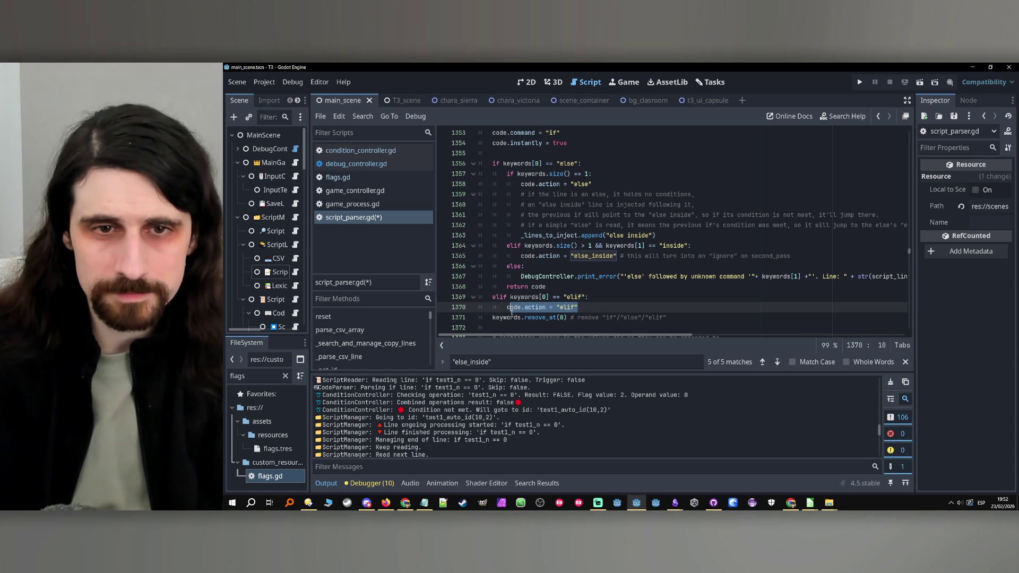
{"action": "double_click", "coordinate": [531, 174]}
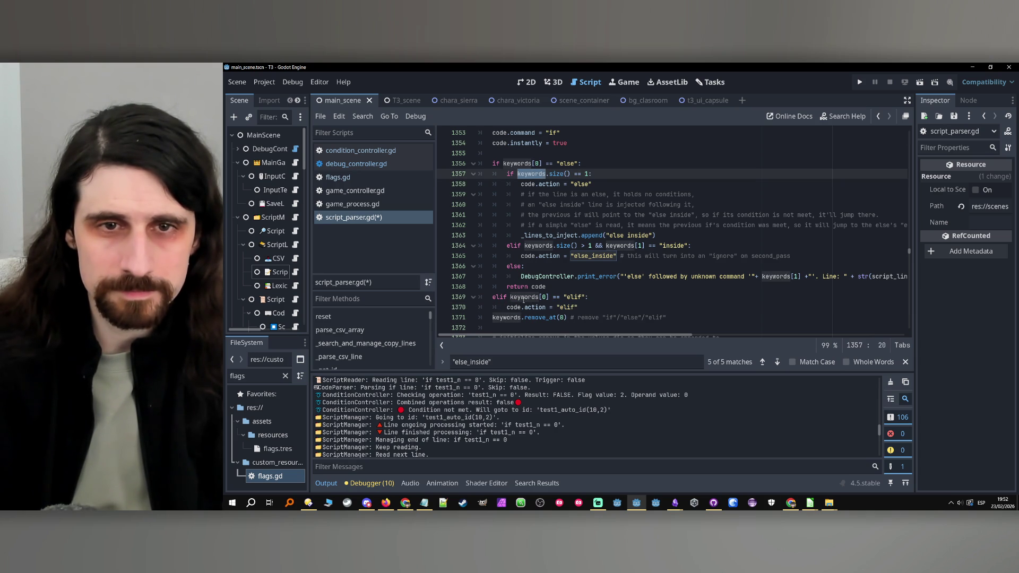
{"action": "mouse_move", "coordinate": [524, 298]}
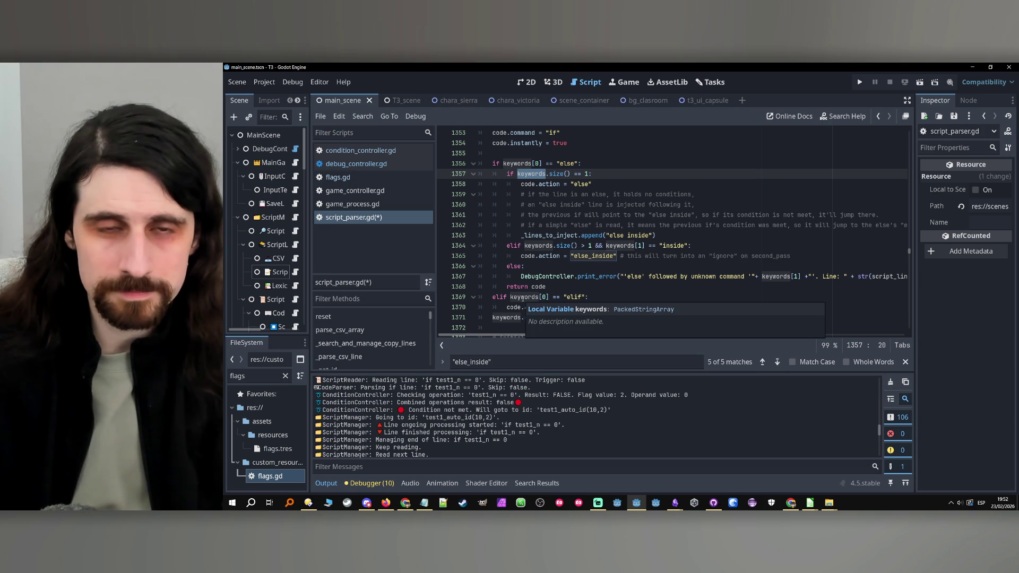
{"action": "left_click", "coordinate": [532, 245]}
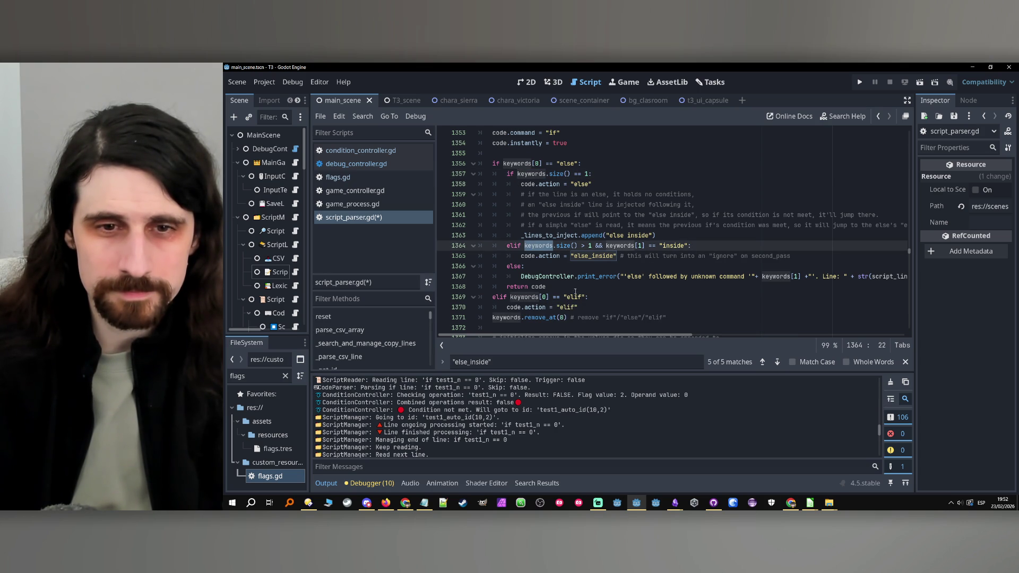
Step: Copy line 1363's _lines_to_inject.append("else inside") onto a new line after the elif action
{"action": "left_click", "coordinate": [589, 308]}
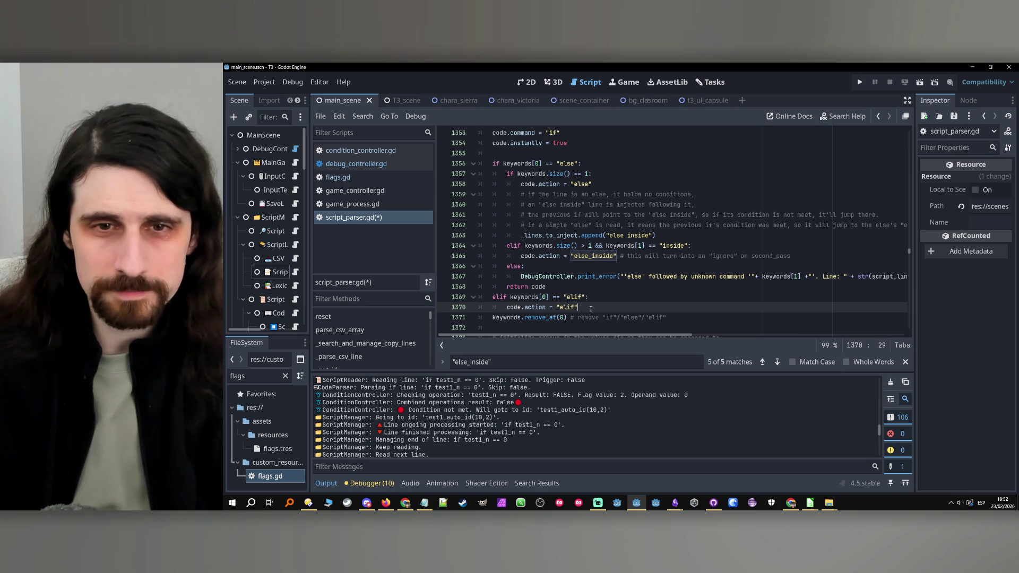
{"action": "key", "text": "Return"}
{"action": "left_click_drag", "start_coordinate": [656, 235], "coordinate": [519, 237]}
{"action": "key", "text": "ctrl+c"}
{"action": "left_click", "coordinate": [557, 317]}
{"action": "key", "text": "ctrl+v"}
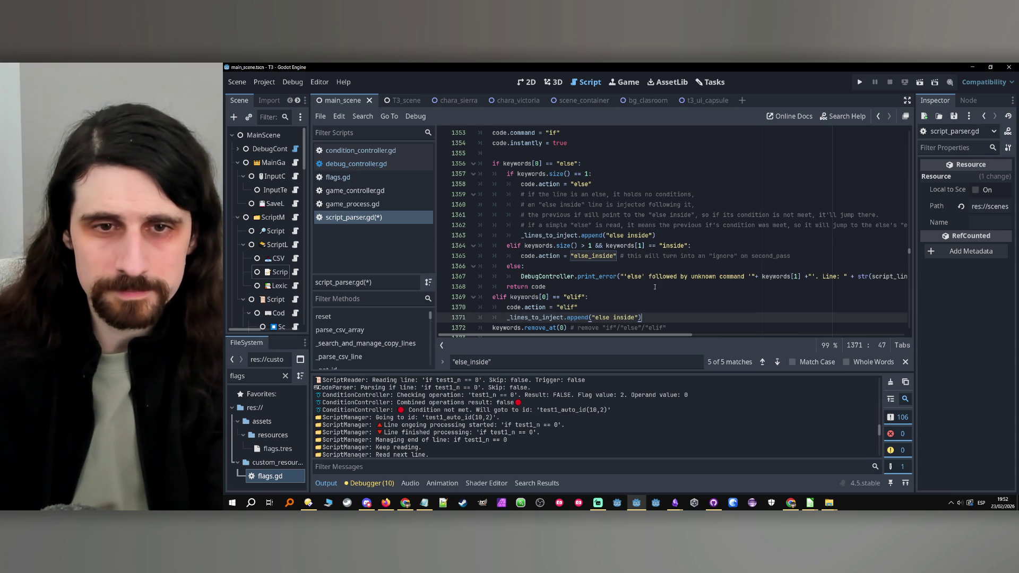
Step: Check the pasted elif line against the else branch's comments about the injected line
{"action": "left_click", "coordinate": [632, 298]}
{"action": "scroll", "coordinate": [633, 303], "scroll_direction": "down", "scroll_amount": 1}
{"action": "left_click", "coordinate": [662, 287]}
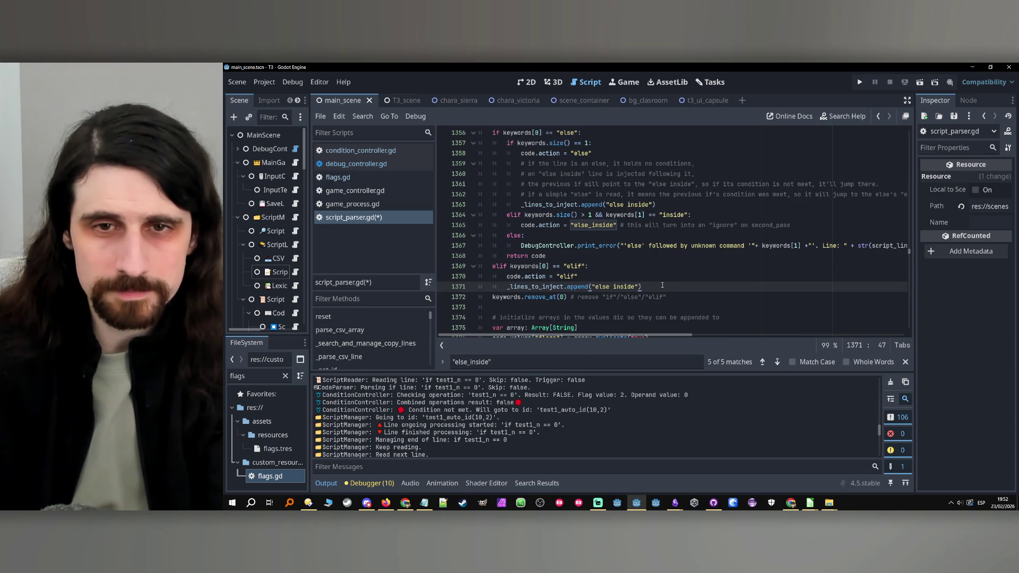
{"action": "key", "text": "Up"}
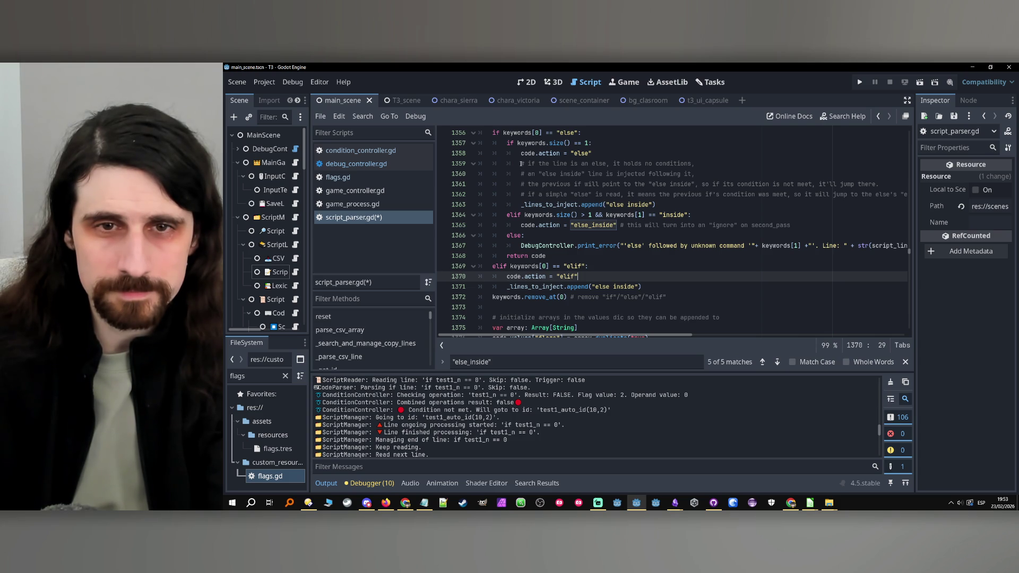
{"action": "left_click_drag", "start_coordinate": [521, 163], "coordinate": [719, 166]}
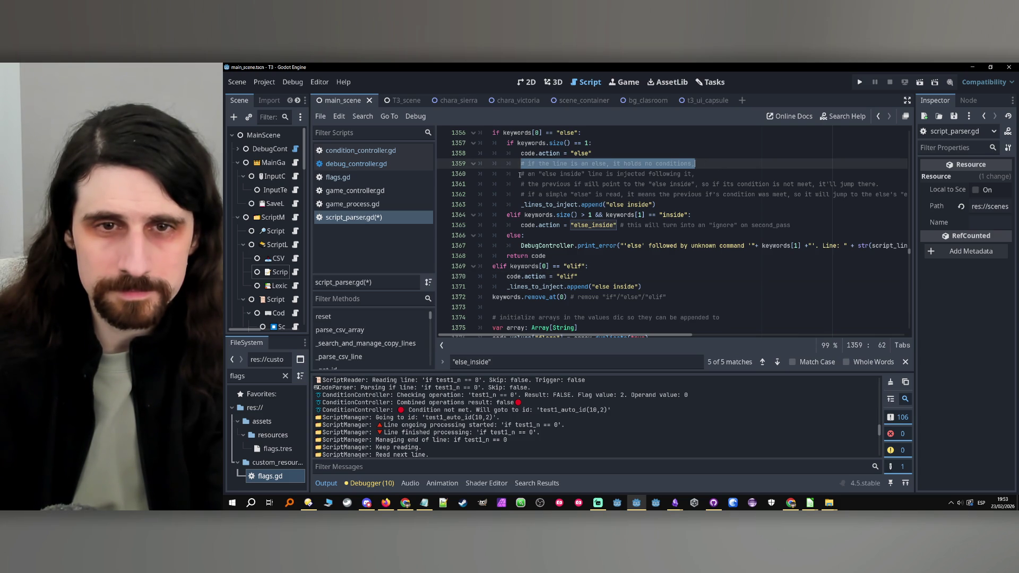
{"action": "left_click_drag", "start_coordinate": [519, 176], "coordinate": [713, 173]}
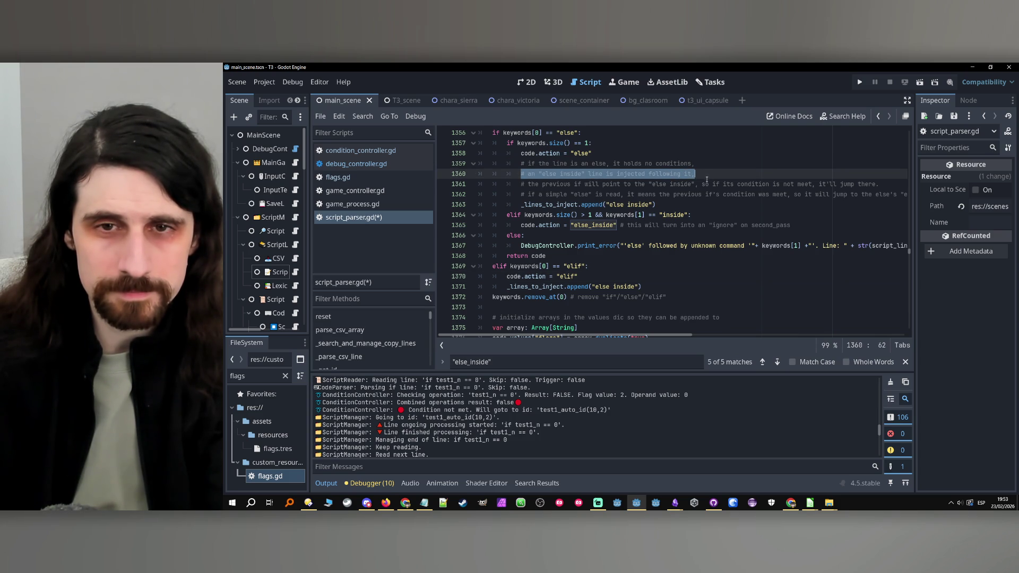
{"action": "left_click", "coordinate": [633, 279]}
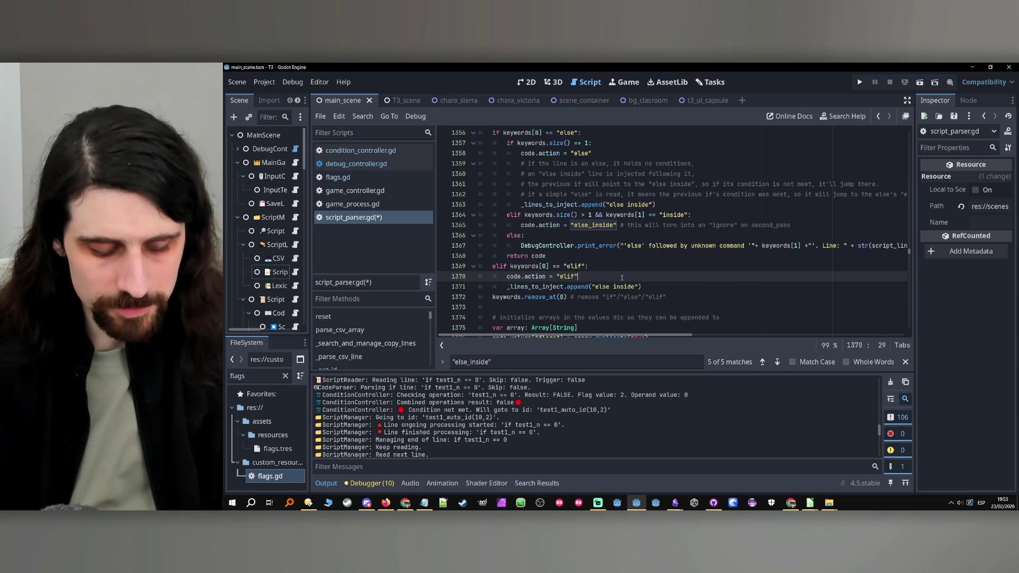
Step: Scroll the Output log, then undo recent edits so line 342's message drops the action name
{"action": "scroll", "coordinate": [518, 408], "scroll_direction": "up", "scroll_amount": 3}
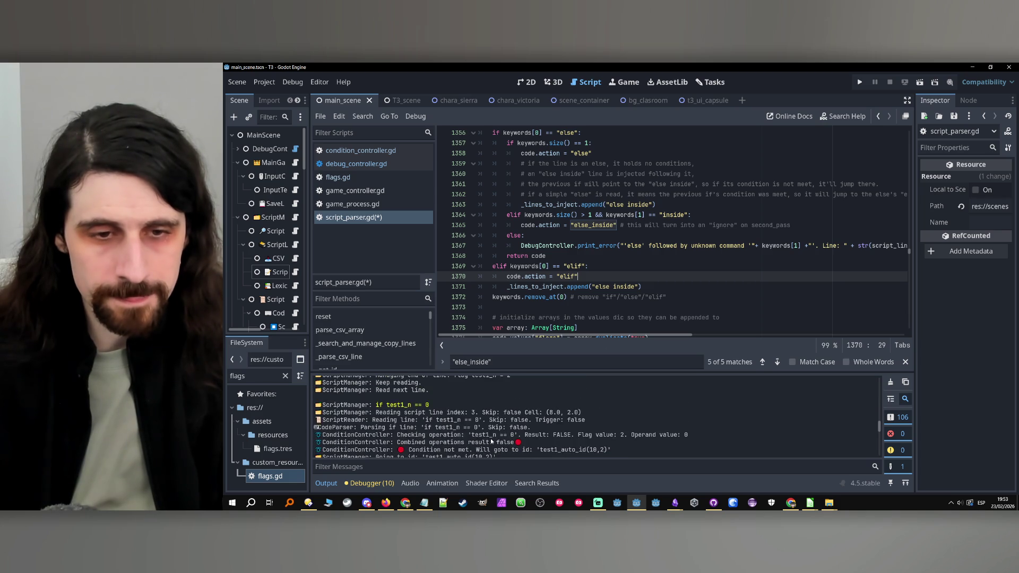
{"action": "scroll", "coordinate": [491, 441], "scroll_direction": "down", "scroll_amount": 3}
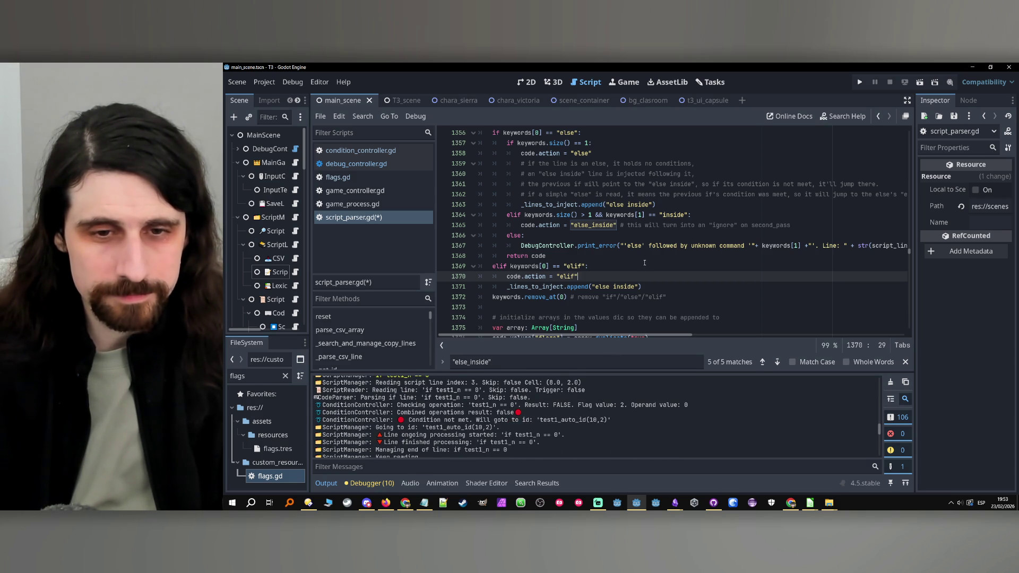
{"action": "key", "text": "Up"}
{"action": "key", "text": "Up"}
{"action": "scroll", "coordinate": [516, 428], "scroll_direction": "down", "scroll_amount": 3}
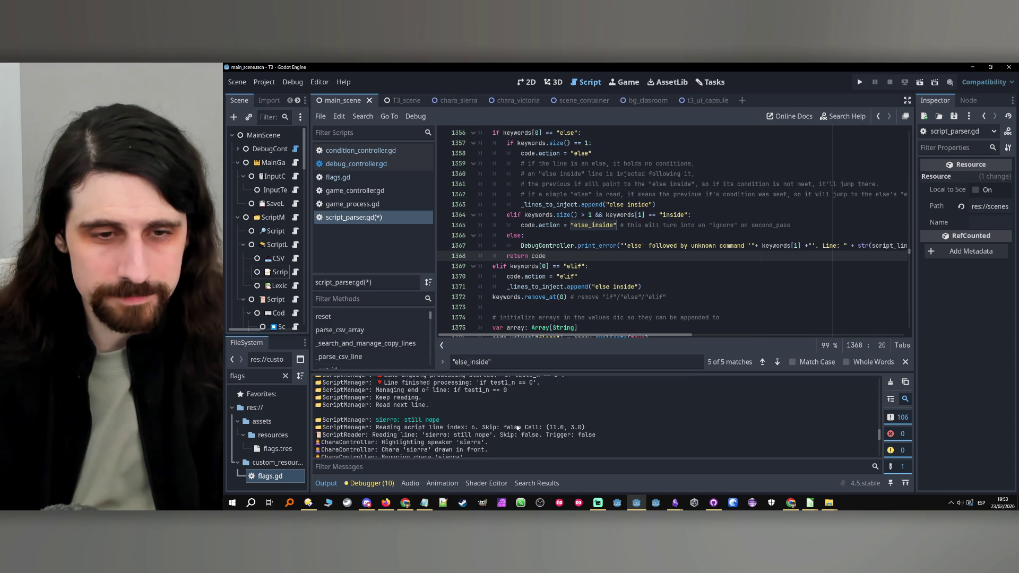
{"action": "scroll", "coordinate": [517, 427], "scroll_direction": "up", "scroll_amount": 3}
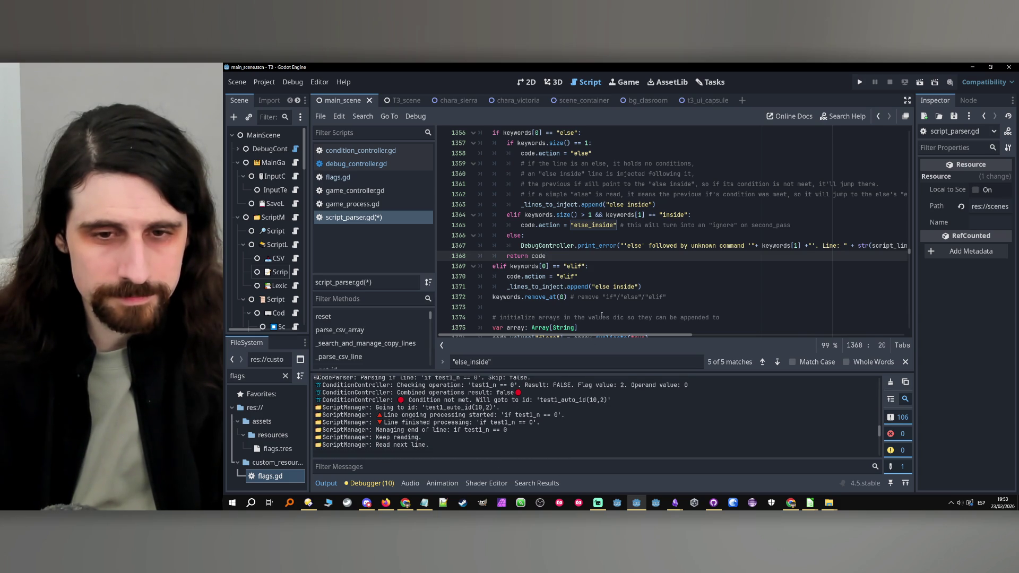
{"action": "key", "text": "Down"}
{"action": "key", "text": "Down"}
{"action": "scroll", "coordinate": [647, 277], "scroll_direction": "down", "scroll_amount": 2}
{"action": "key", "text": "ctrl+z"}
{"action": "key", "text": "ctrl+z"}
{"action": "key", "text": "ctrl+z"}
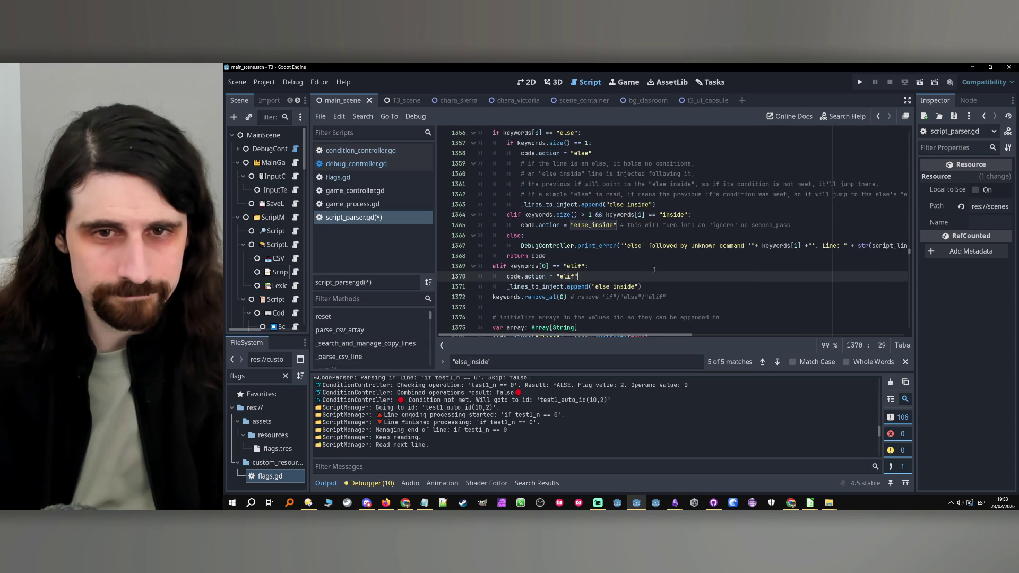
Step: Undo the recent script_parser.gd edits back to line 266, redo some, and move into the if/elif/else block
{"action": "key", "text": "ctrl+z"}
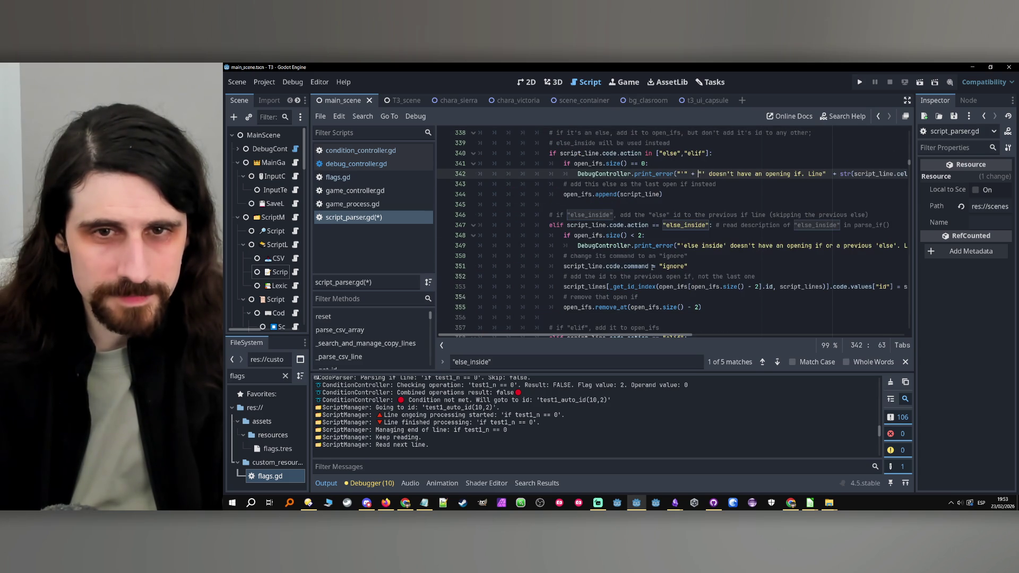
{"action": "key", "text": "ctrl+z"}
{"action": "key", "text": "ctrl+z"}
{"action": "key", "text": "ctrl+z"}
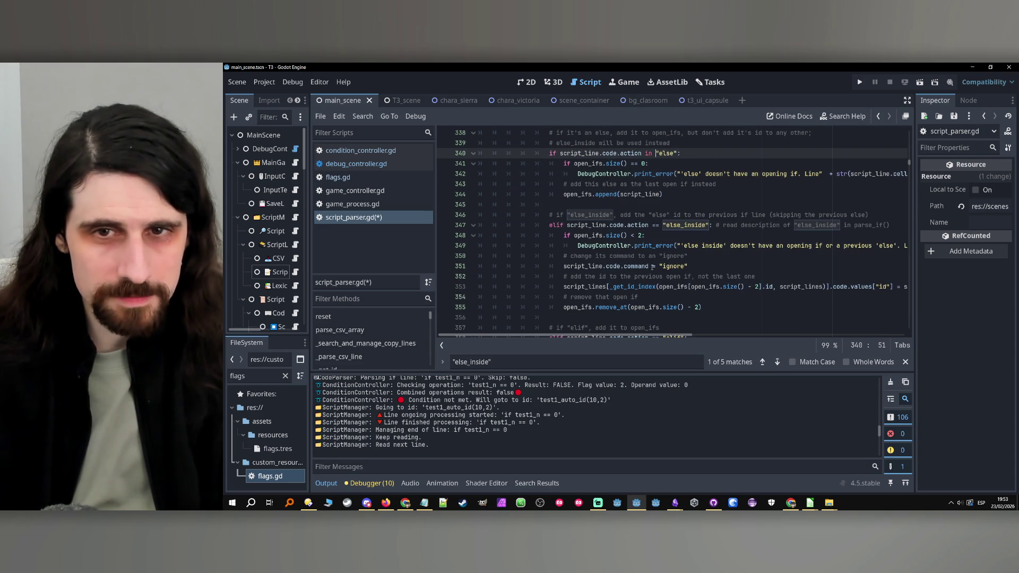
{"action": "key", "text": "ctrl+z"}
{"action": "key", "text": "ctrl+z"}
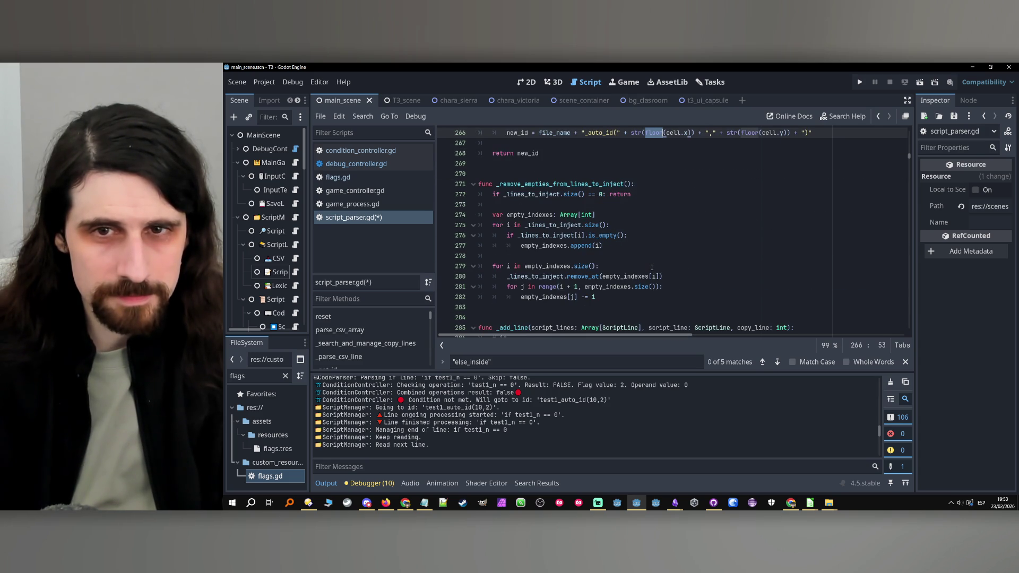
{"action": "key", "text": "ctrl+y"}
{"action": "key", "text": "ctrl+y"}
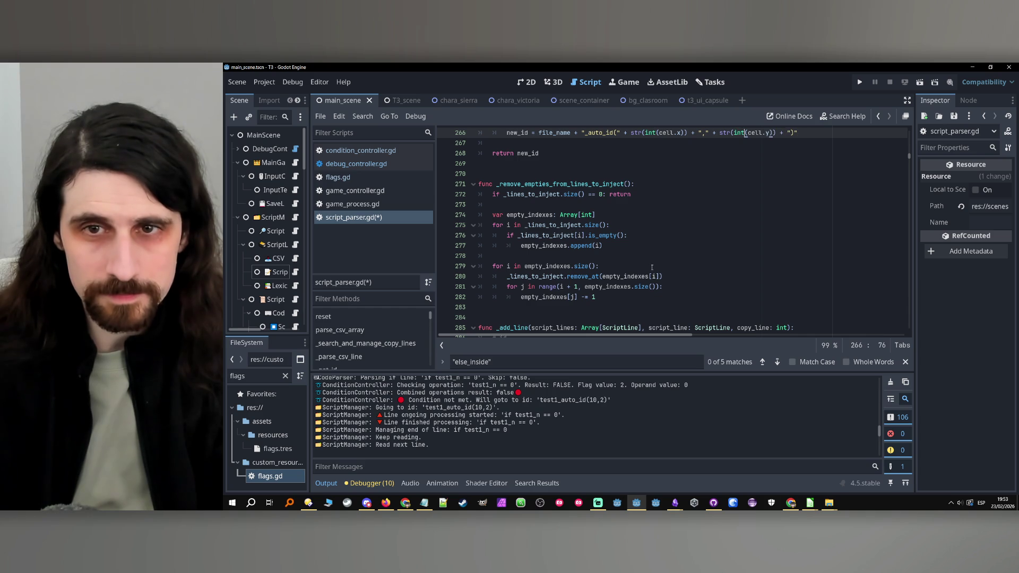
{"action": "key", "text": "ctrl+y"}
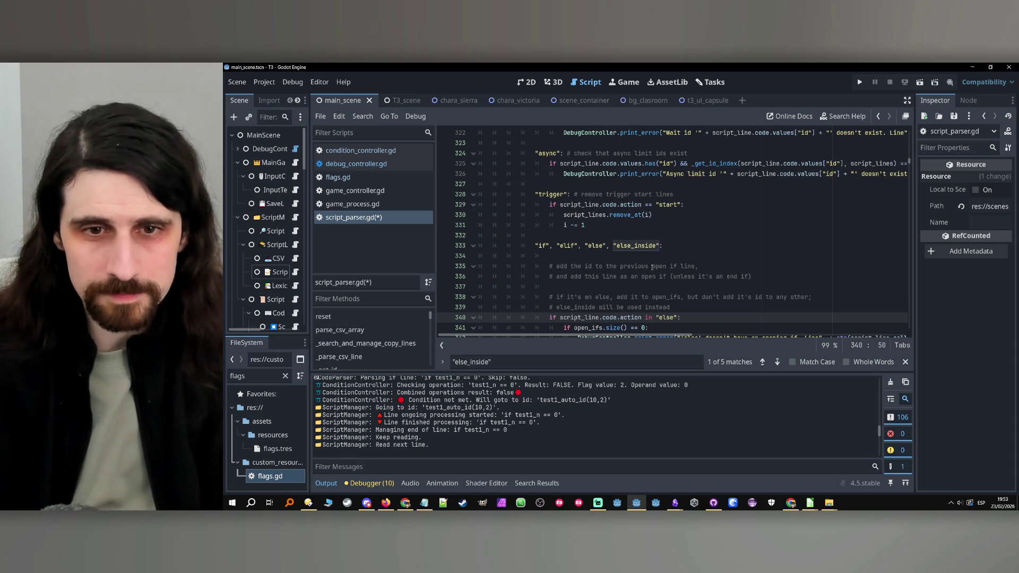
{"action": "left_click", "coordinate": [684, 254]}
{"action": "scroll", "coordinate": [685, 254], "scroll_direction": "down", "scroll_amount": 11}
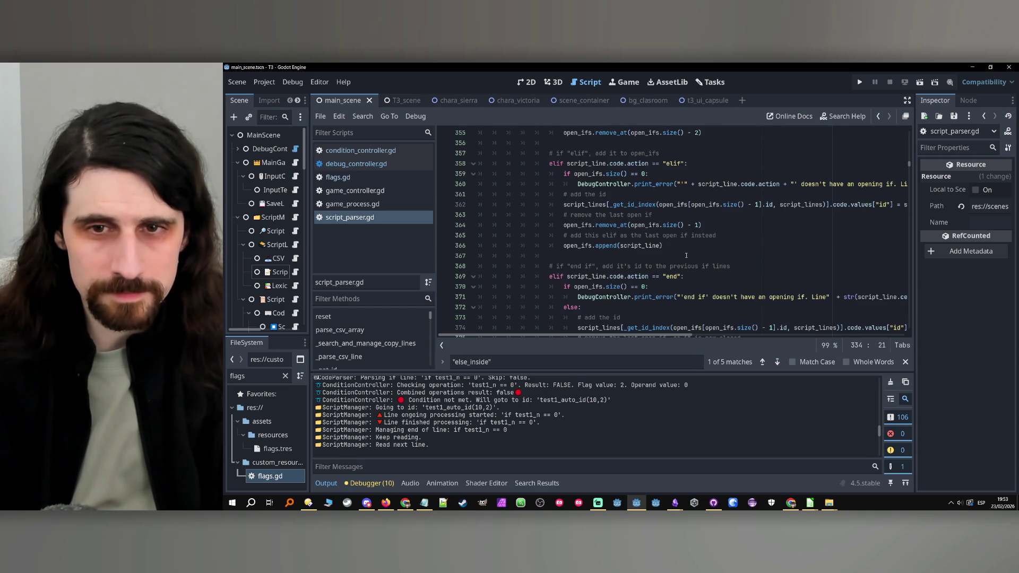
Step: Scroll to read the elif id-assignment code and put a breakpoint on line 362
{"action": "left_click", "coordinate": [689, 248]}
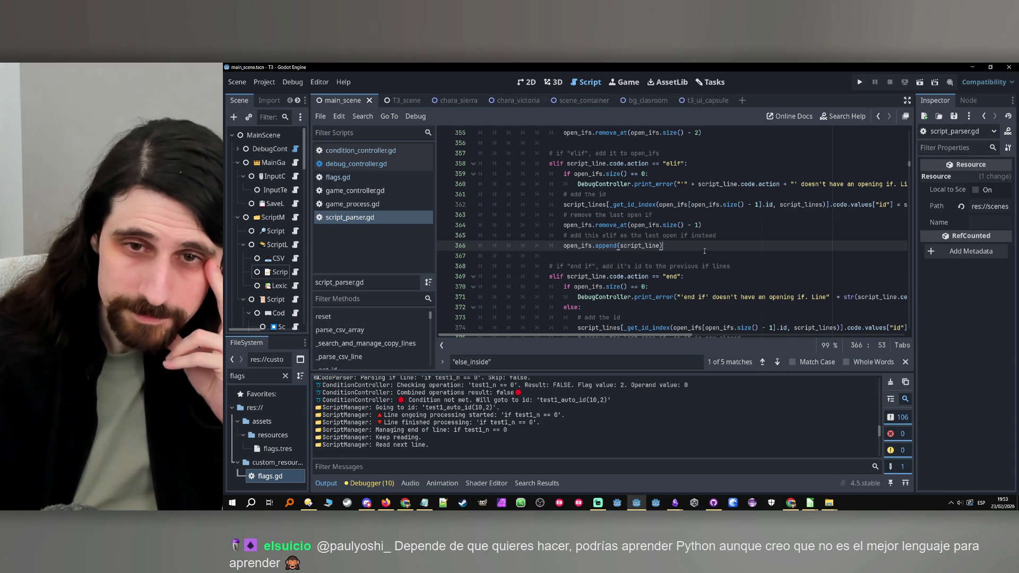
{"action": "scroll", "coordinate": [704, 250], "scroll_direction": "up", "scroll_amount": 1}
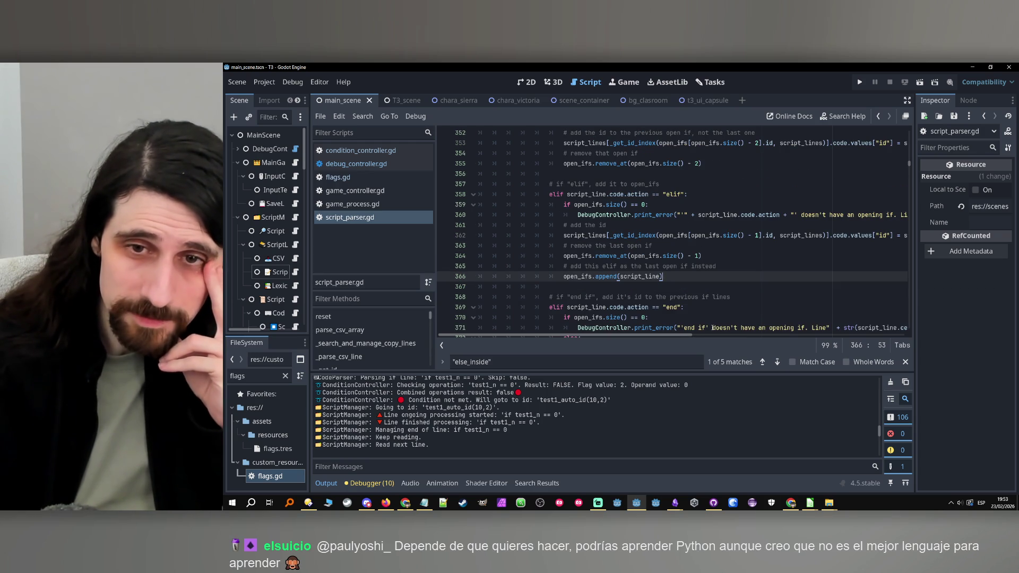
{"action": "scroll", "coordinate": [688, 334], "scroll_direction": "right", "scroll_amount": 2}
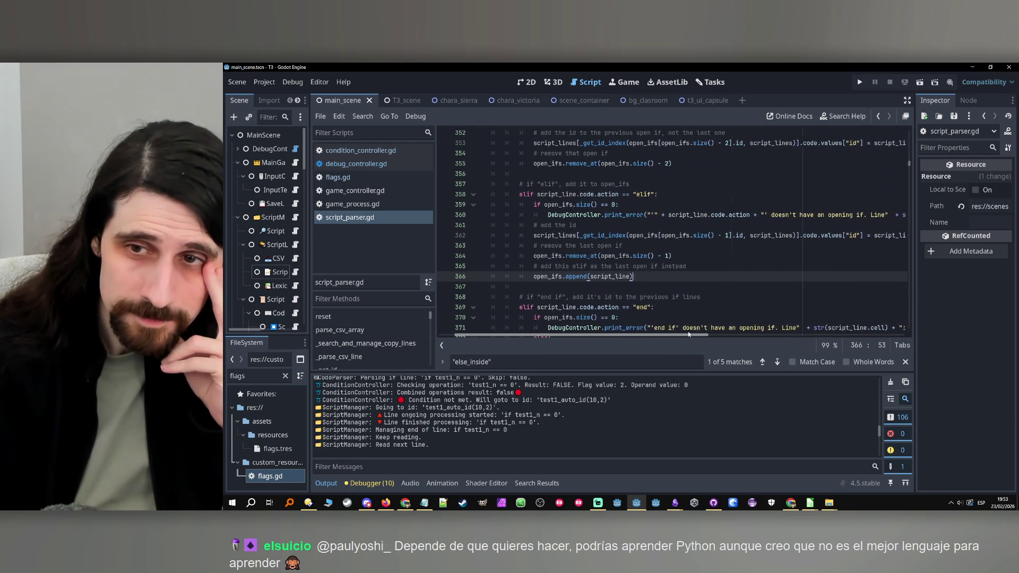
{"action": "mouse_move", "coordinate": [688, 334]}
{"action": "left_mouse_down"}
{"action": "mouse_move", "coordinate": [711, 334]}
{"action": "mouse_move", "coordinate": [663, 333]}
{"action": "mouse_move", "coordinate": [689, 332]}
{"action": "mouse_move", "coordinate": [638, 313]}
{"action": "left_mouse_up"}
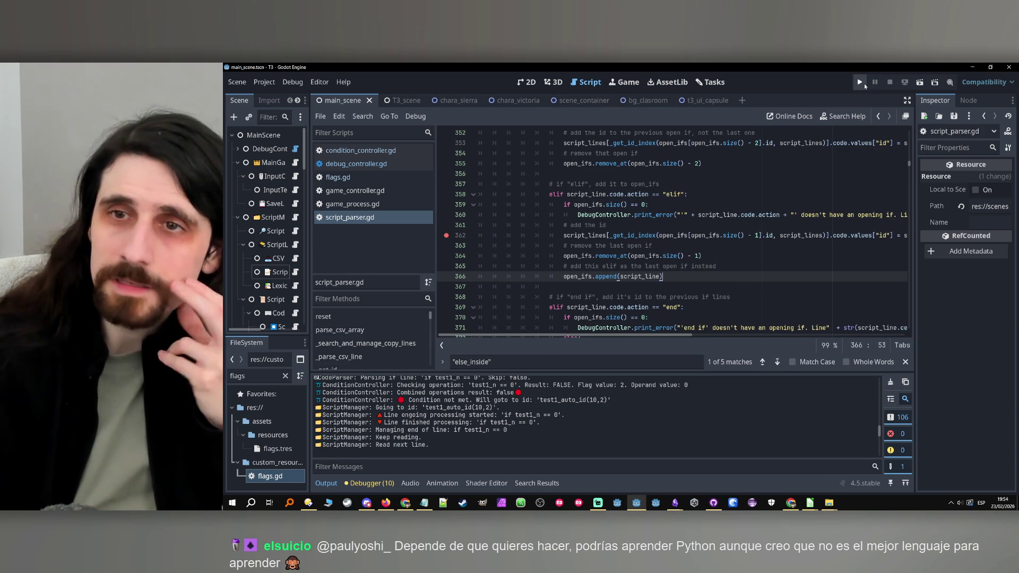
Step: Select the condition-not-met 'Will goto to id' lines in the Output log
{"action": "scroll", "coordinate": [575, 427], "scroll_direction": "up", "scroll_amount": 3}
{"action": "scroll", "coordinate": [576, 425], "scroll_direction": "down", "scroll_amount": 3}
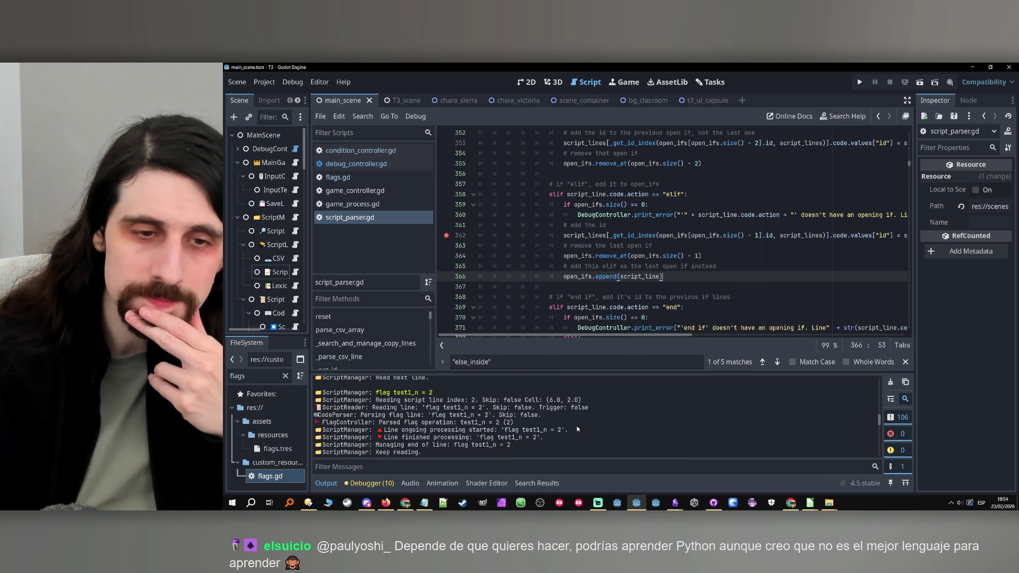
{"action": "scroll", "coordinate": [576, 431], "scroll_direction": "down", "scroll_amount": 3}
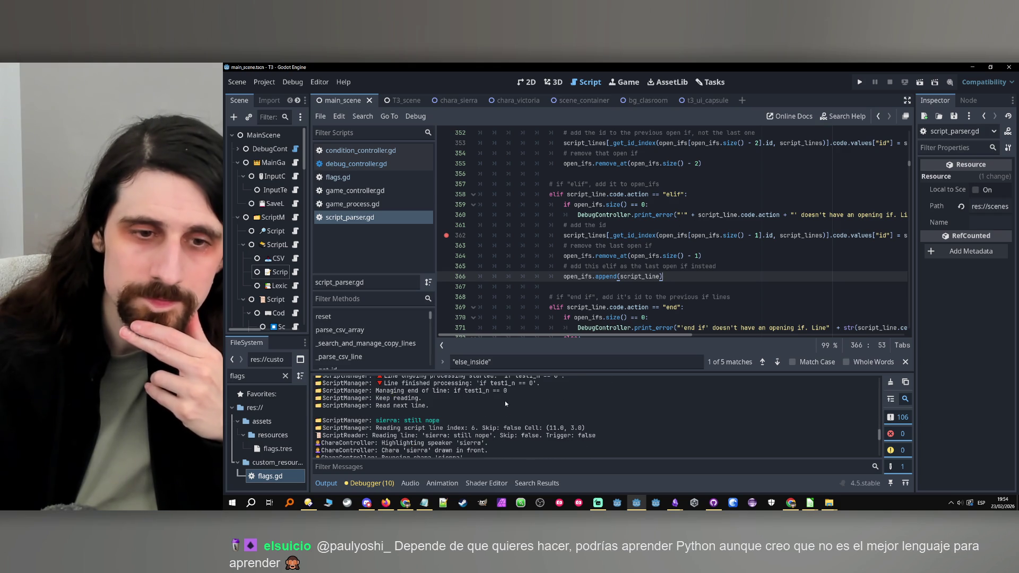
{"action": "scroll", "coordinate": [505, 402], "scroll_direction": "up", "scroll_amount": 3}
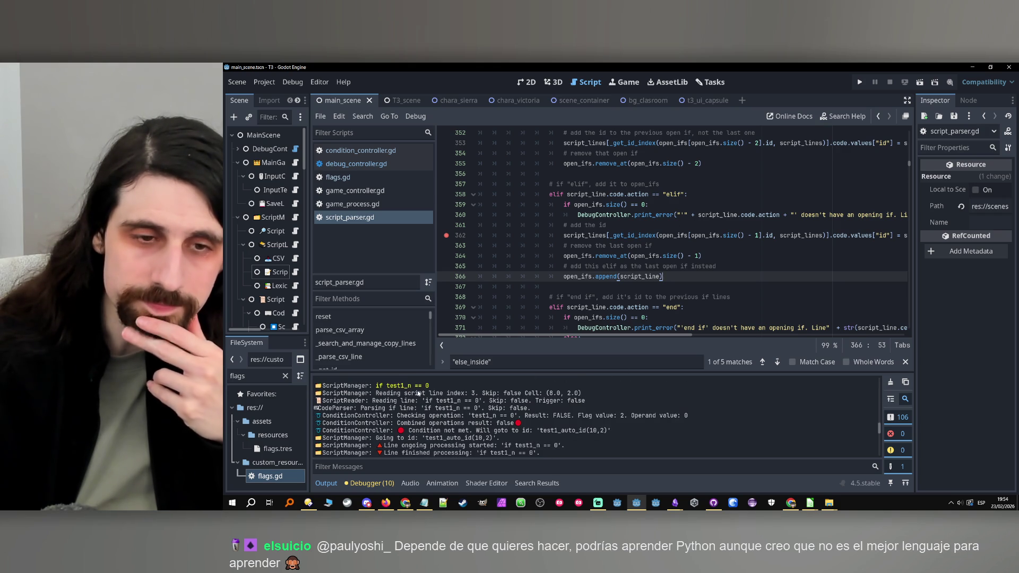
{"action": "scroll", "coordinate": [425, 390], "scroll_direction": "down", "scroll_amount": 2}
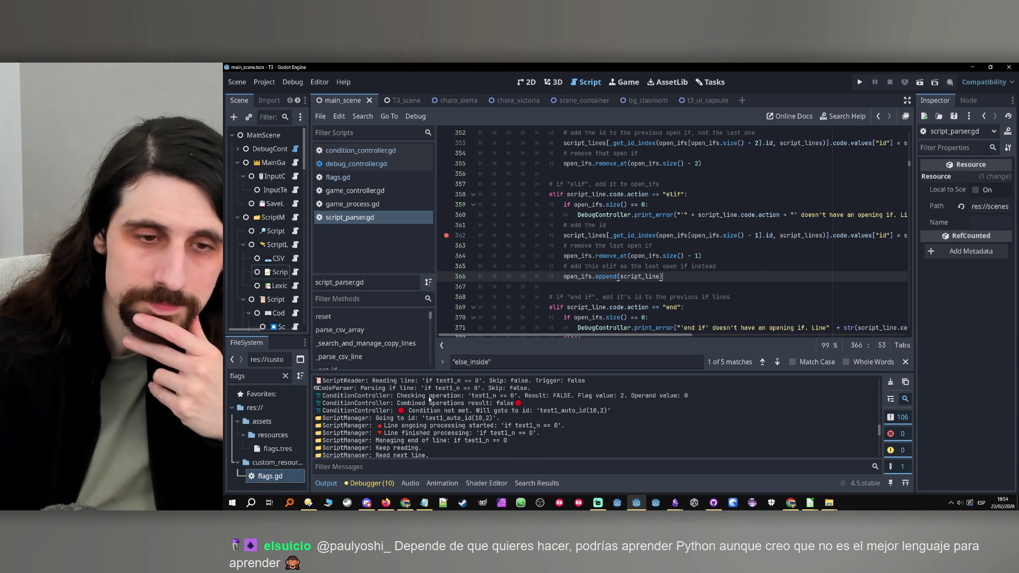
{"action": "left_click_drag", "start_coordinate": [416, 410], "coordinate": [610, 416]}
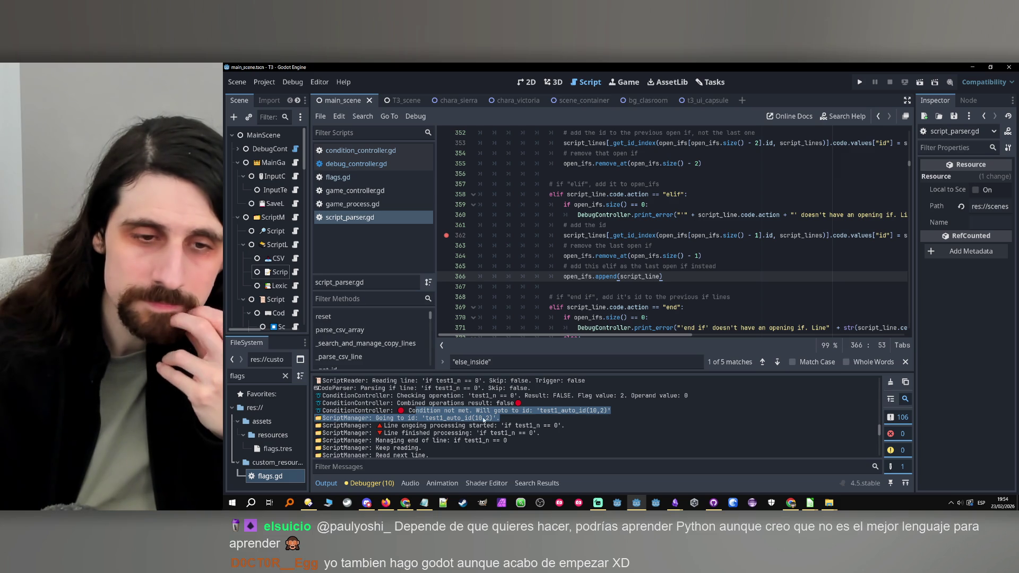
{"action": "left_click_drag", "start_coordinate": [469, 411], "coordinate": [520, 417]}
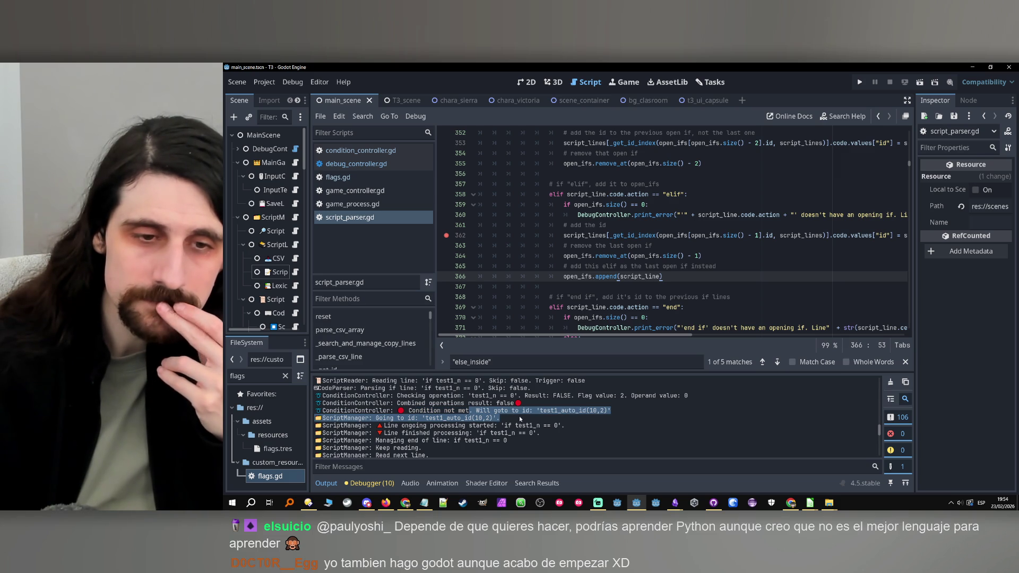
Step: Narrow the selection to test1_auto_id(10,2), then run the project again
{"action": "scroll", "coordinate": [517, 415], "scroll_direction": "down", "scroll_amount": 3}
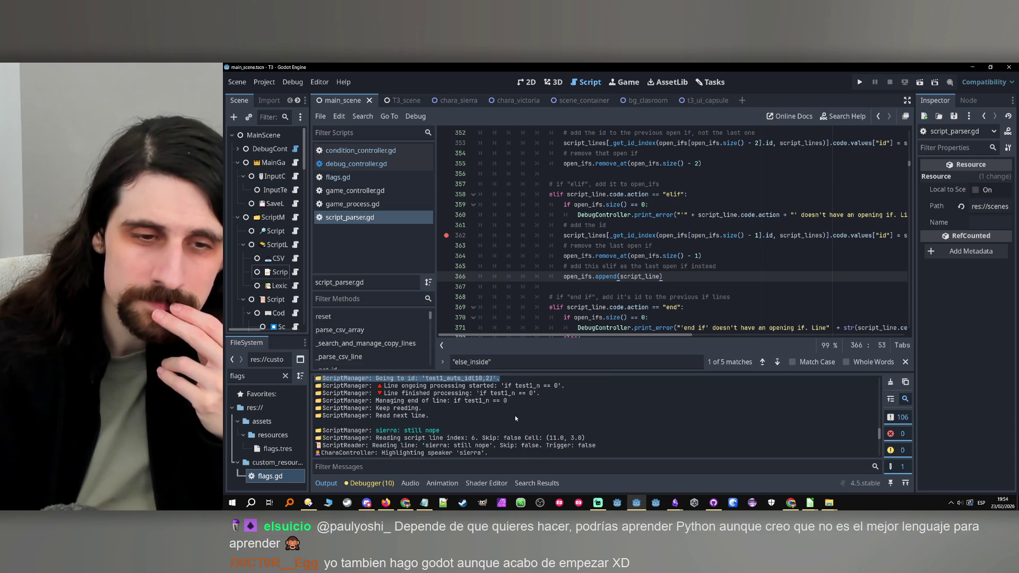
{"action": "scroll", "coordinate": [512, 414], "scroll_direction": "up", "scroll_amount": 3}
{"action": "left_click_drag", "start_coordinate": [520, 411], "coordinate": [533, 418]}
{"action": "left_click", "coordinate": [816, 265]}
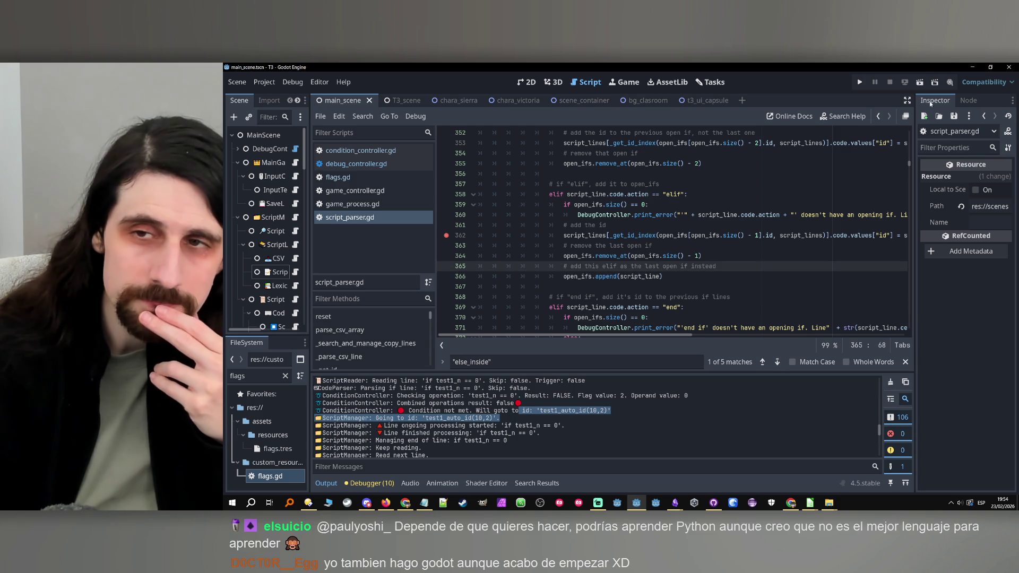
{"action": "left_click", "coordinate": [860, 83]}
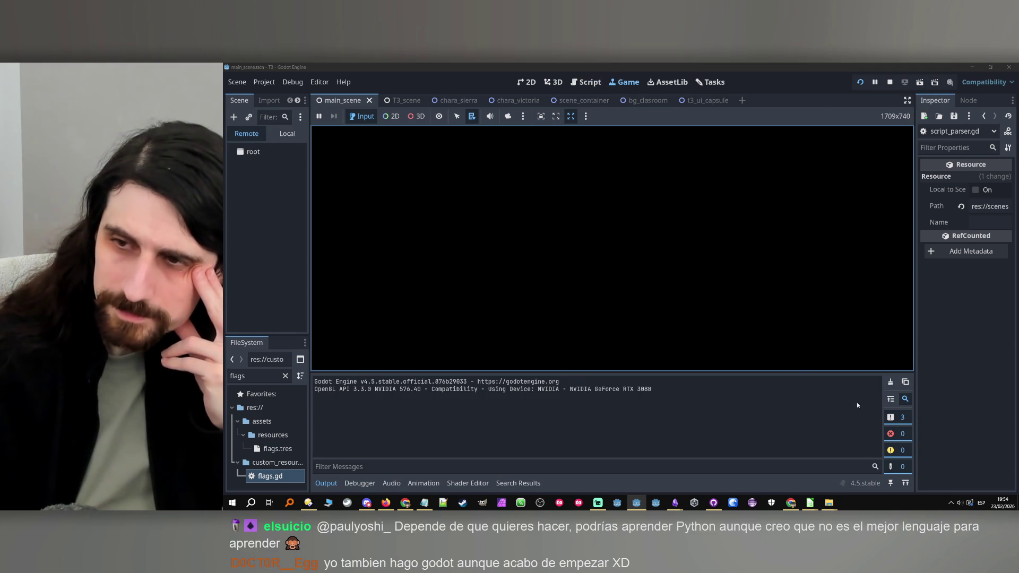
Step: Check the if/elif/else rows in test1.csv in Calc, then minimize the Calc window
{"action": "mouse_move", "coordinate": [809, 502]}
{"action": "mouse_move", "coordinate": [800, 476]}
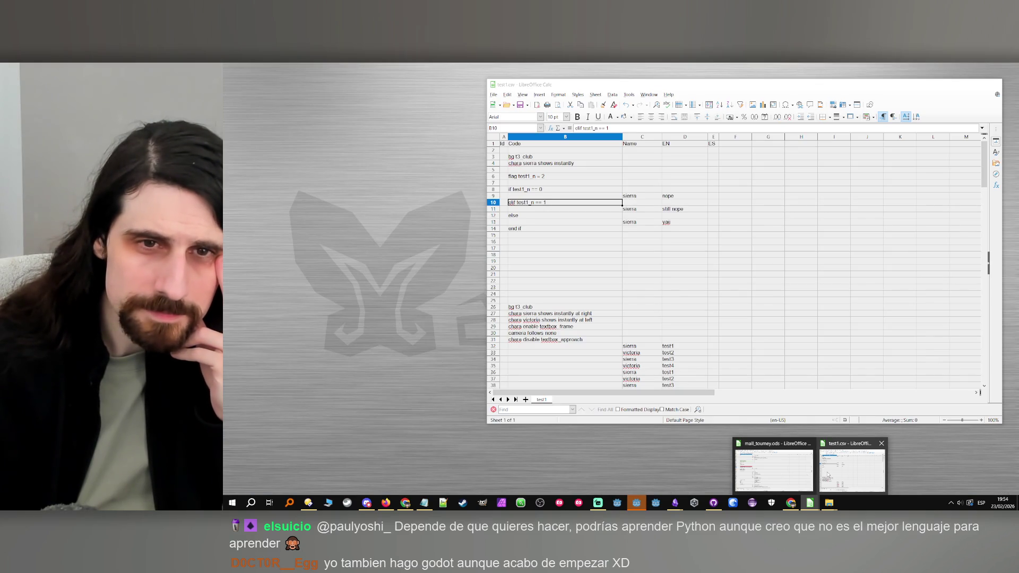
{"action": "left_click", "coordinate": [826, 472]}
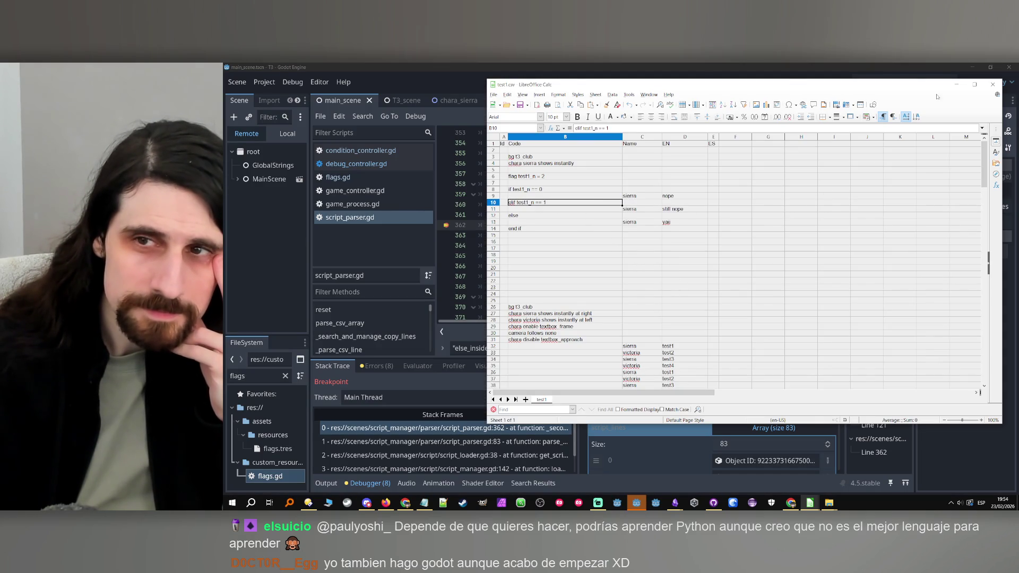
{"action": "left_click", "coordinate": [950, 85]}
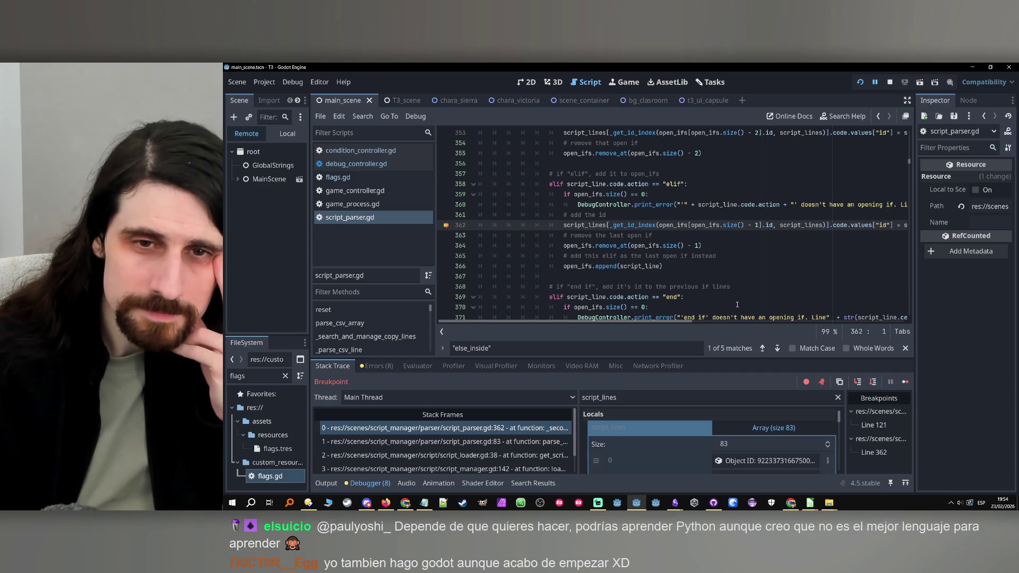
Step: Filter the Locals for script_line and inspect its members (id test1_auto_id(10,2), raw line elif test1_n == 1)
{"action": "left_click_drag", "start_coordinate": [685, 319], "coordinate": [746, 319]}
{"action": "double_click", "coordinate": [815, 225]}
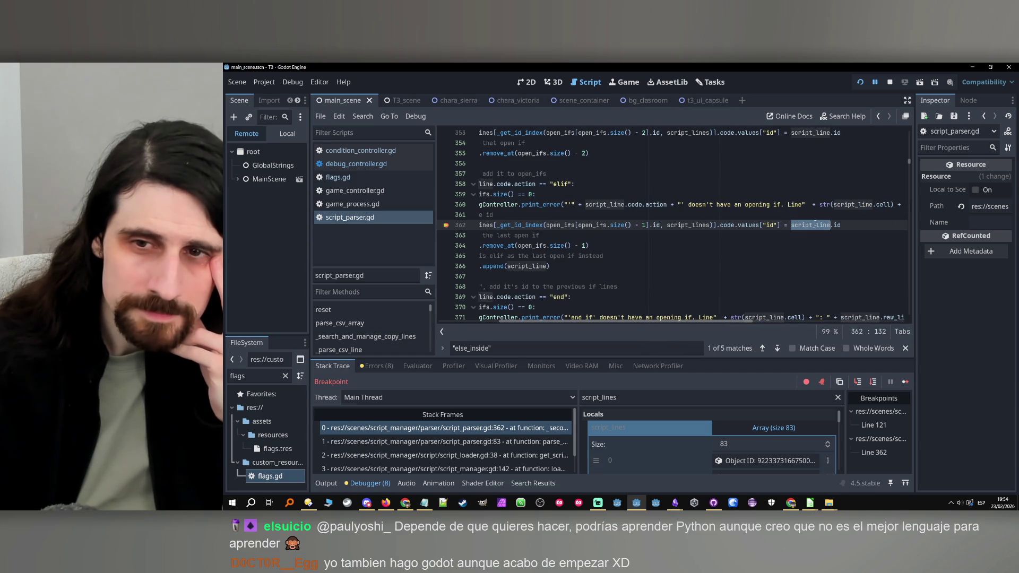
{"action": "left_click", "coordinate": [627, 398]}
{"action": "key", "text": "BackSpace"}
{"action": "left_click", "coordinate": [730, 428]}
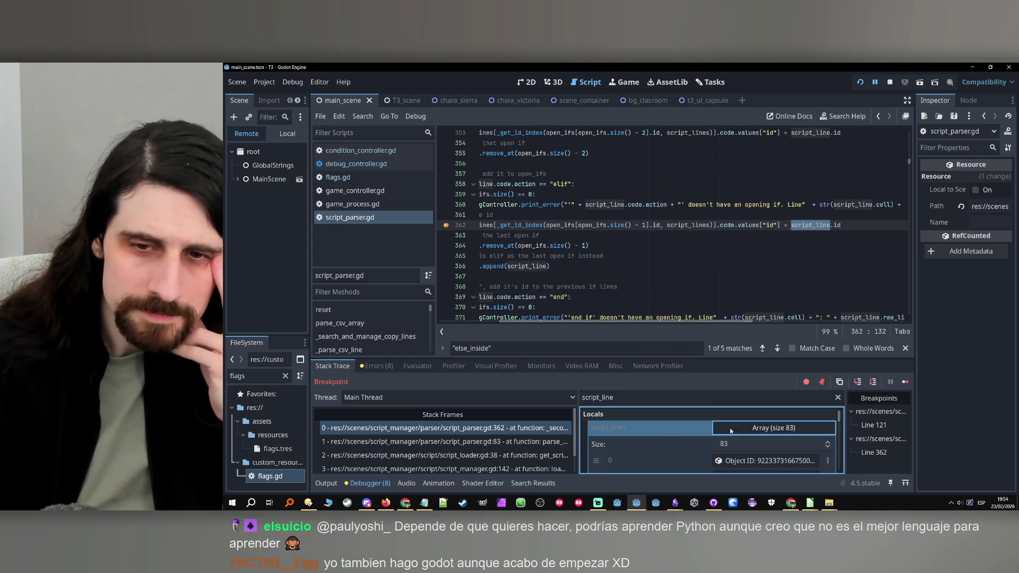
{"action": "left_click", "coordinate": [763, 439]}
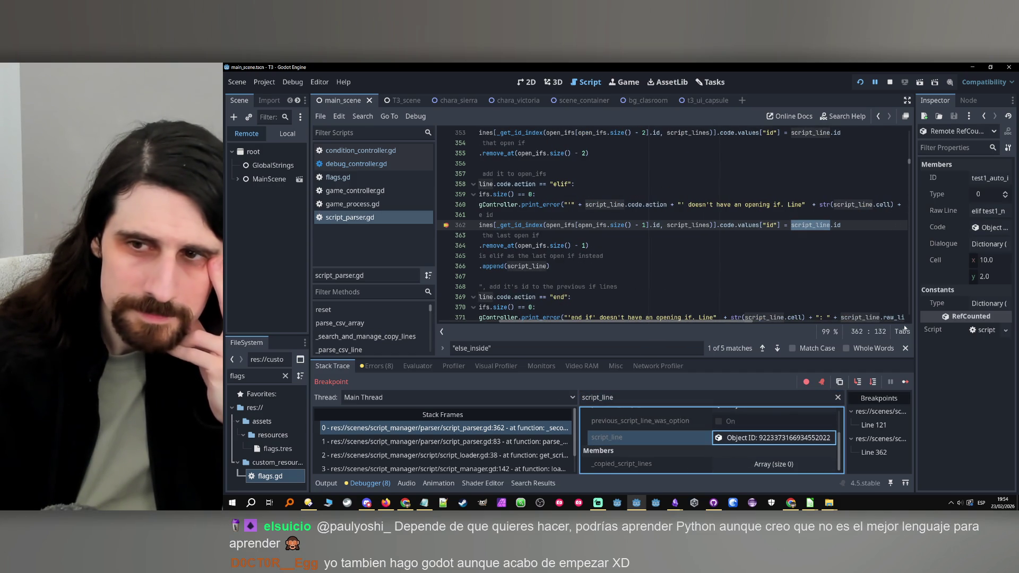
{"action": "left_click_drag", "start_coordinate": [919, 275], "coordinate": [798, 313]}
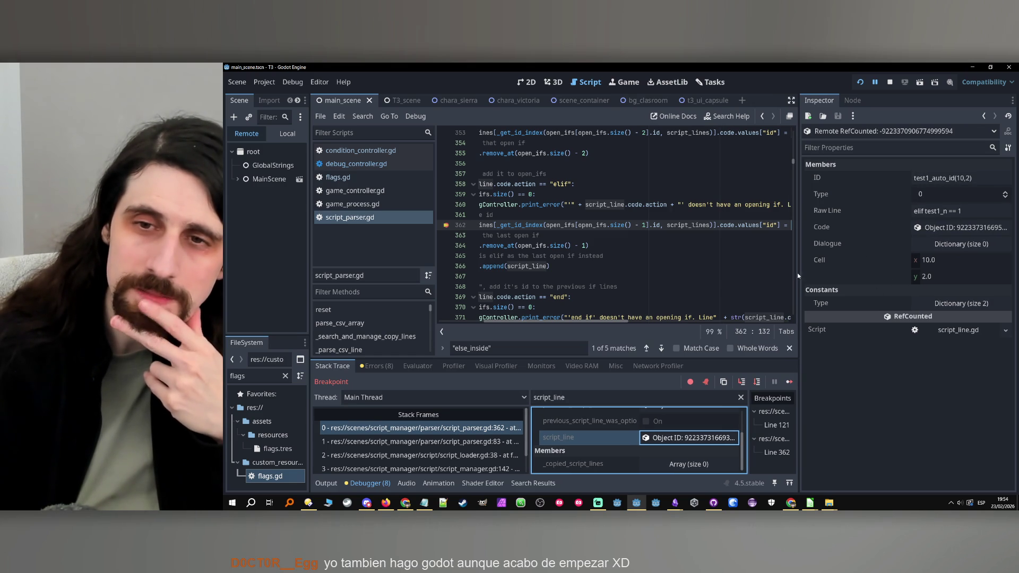
{"action": "mouse_move", "coordinate": [798, 274]}
{"action": "left_mouse_down"}
{"action": "mouse_move", "coordinate": [902, 281]}
{"action": "mouse_move", "coordinate": [858, 288]}
{"action": "left_mouse_up"}
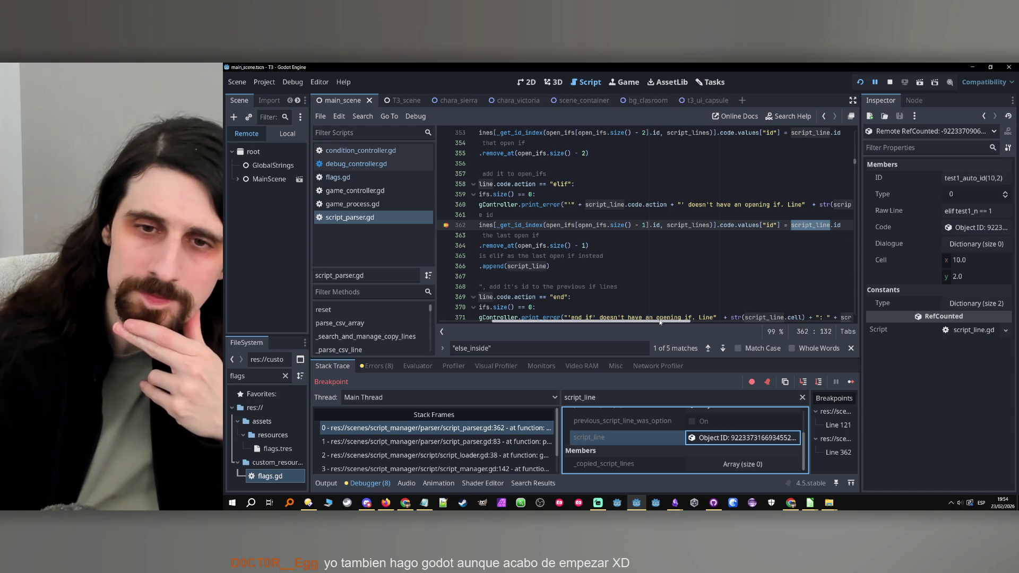
Step: Remove the line 362 breakpoint and stop debugging
{"action": "left_click_drag", "start_coordinate": [589, 321], "coordinate": [536, 321]}
{"action": "left_click", "coordinate": [446, 225]}
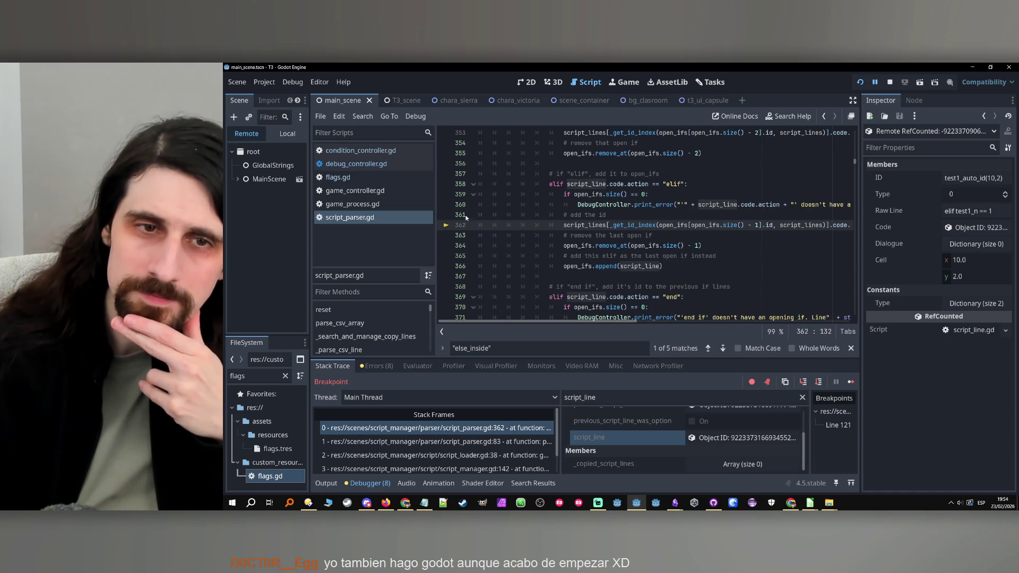
{"action": "left_click", "coordinate": [889, 84]}
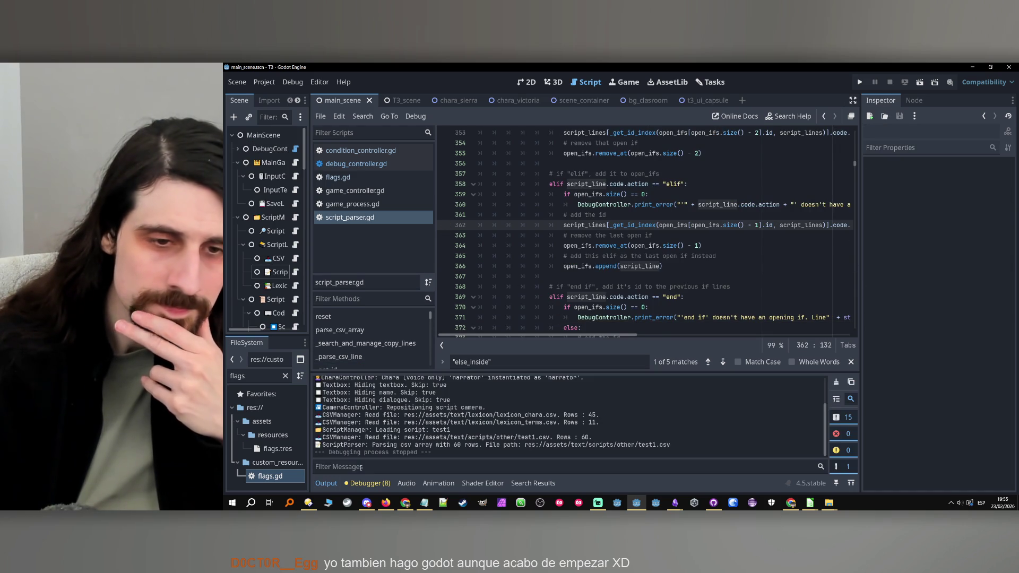
Step: Open the ScriptManager node's script_manager.gd and jump to the goto_id function
{"action": "scroll", "coordinate": [580, 406], "scroll_direction": "up", "scroll_amount": 5}
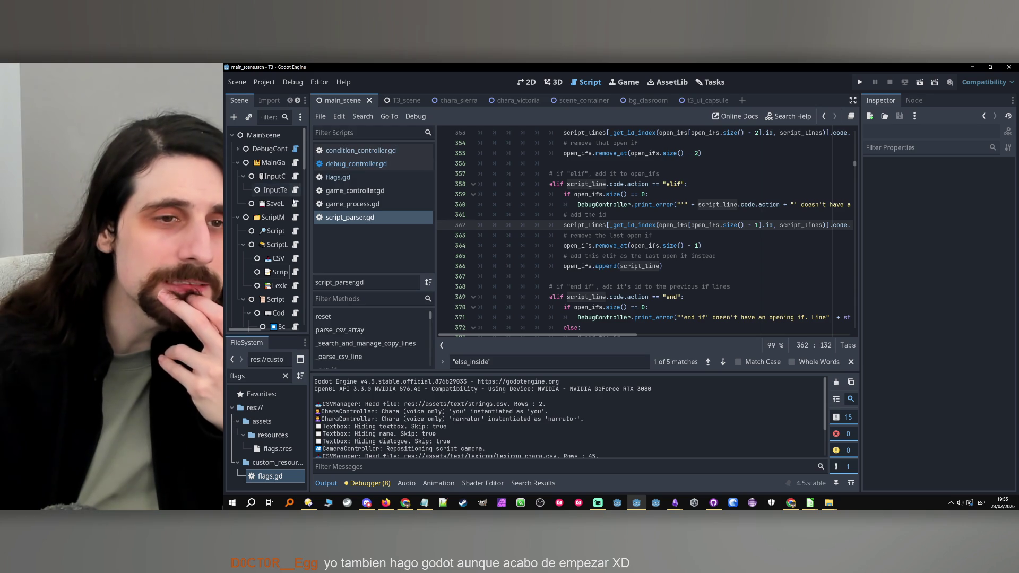
{"action": "left_click_drag", "start_coordinate": [309, 217], "coordinate": [370, 217]}
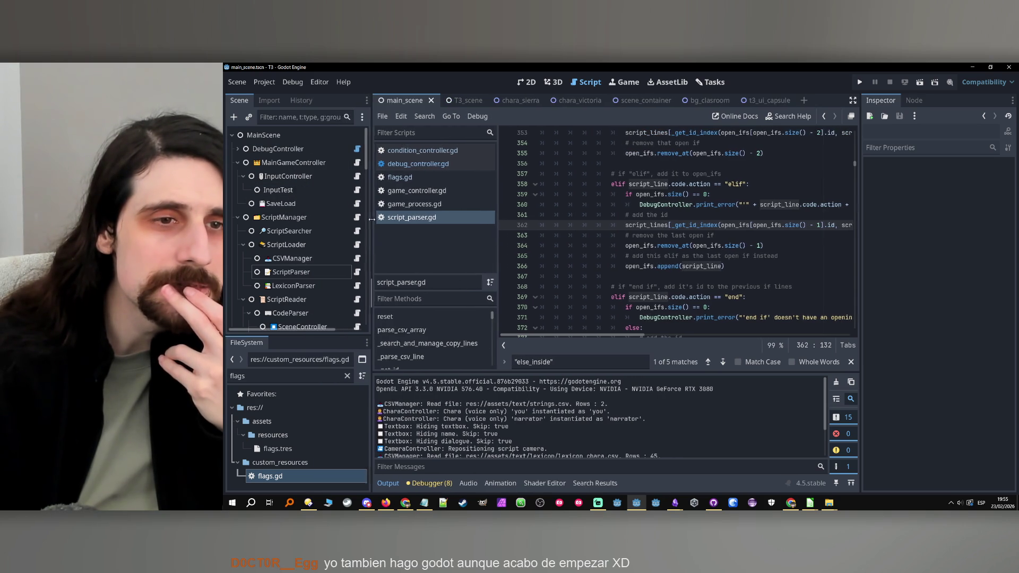
{"action": "left_click", "coordinate": [318, 162]}
{"action": "left_click", "coordinate": [322, 217]}
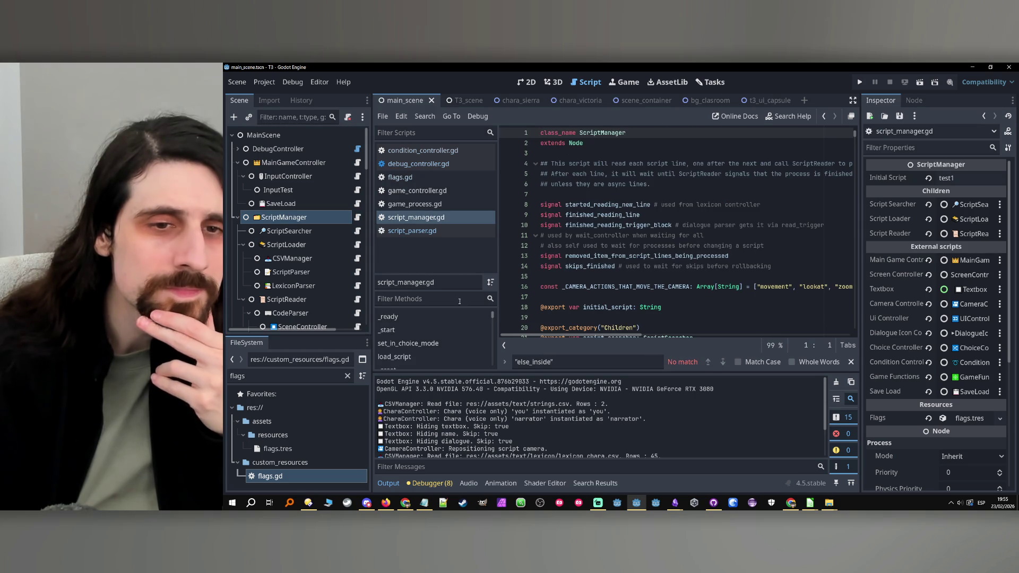
{"action": "left_click", "coordinate": [435, 299]}
{"action": "type", "text": "got"}
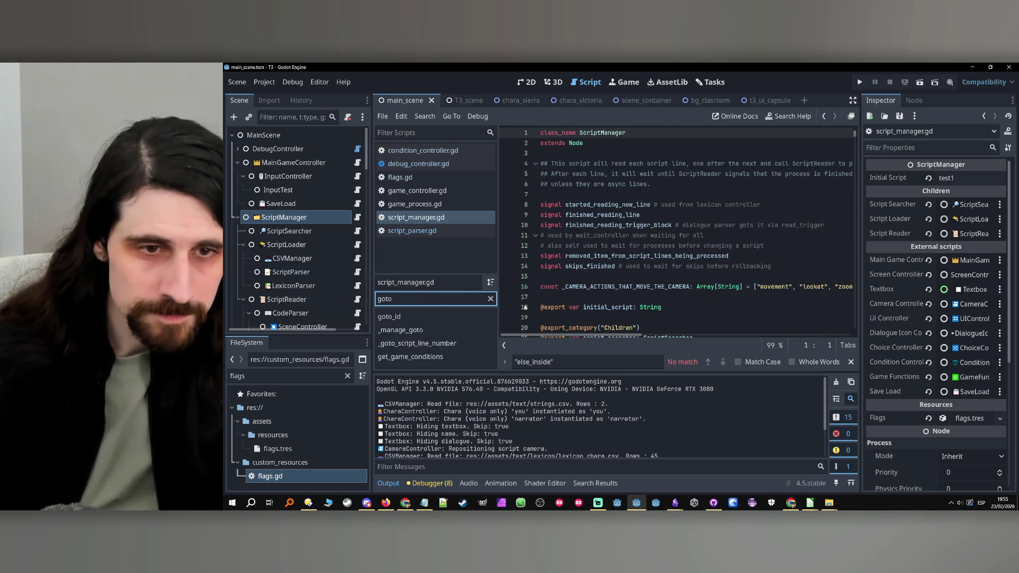
{"action": "type", "text": "o"}
{"action": "left_click", "coordinate": [419, 319]}
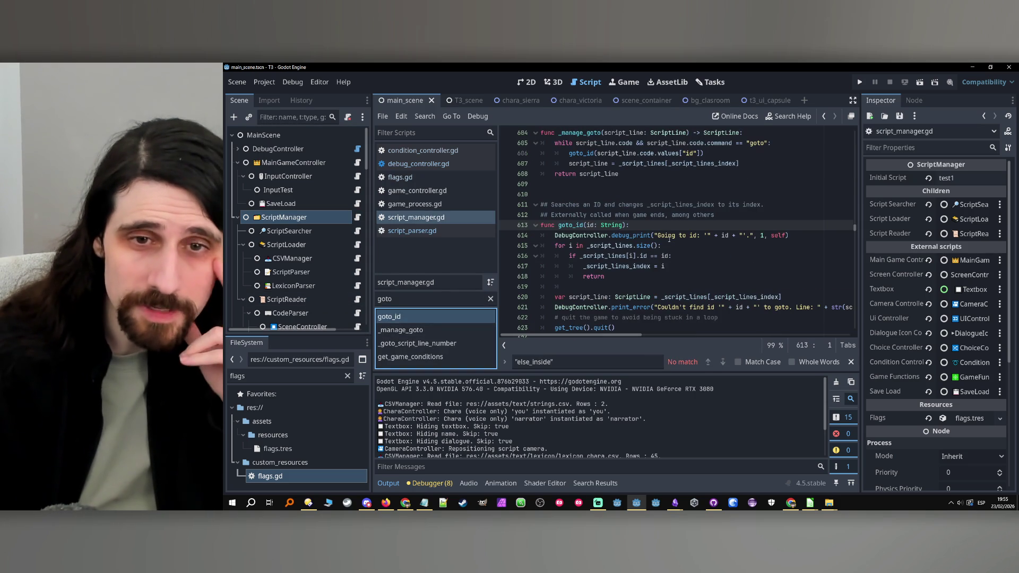
Step: Set a breakpoint on line 614 in goto_id and run the project
{"action": "left_click", "coordinate": [728, 238]}
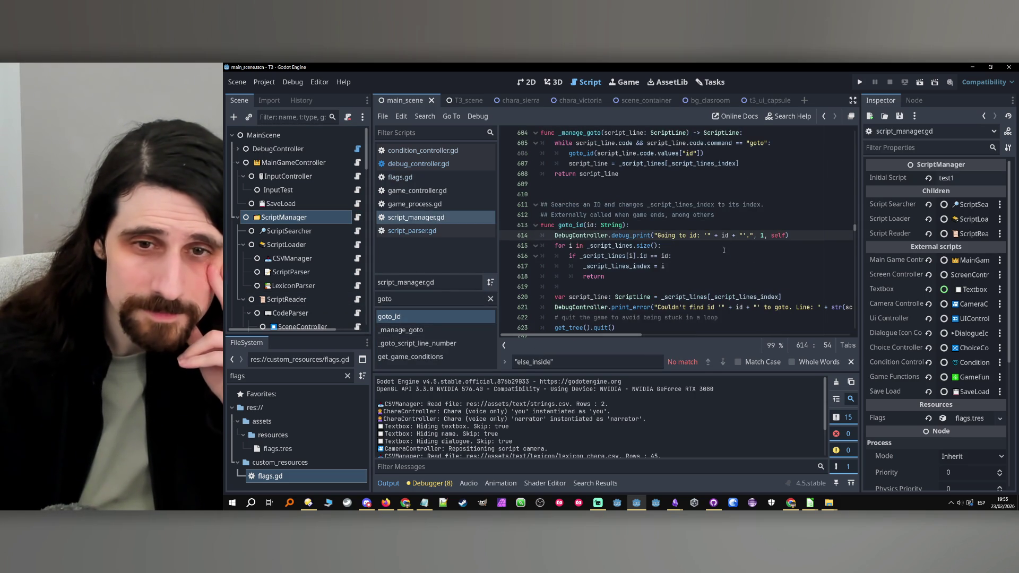
{"action": "left_click", "coordinate": [725, 246]}
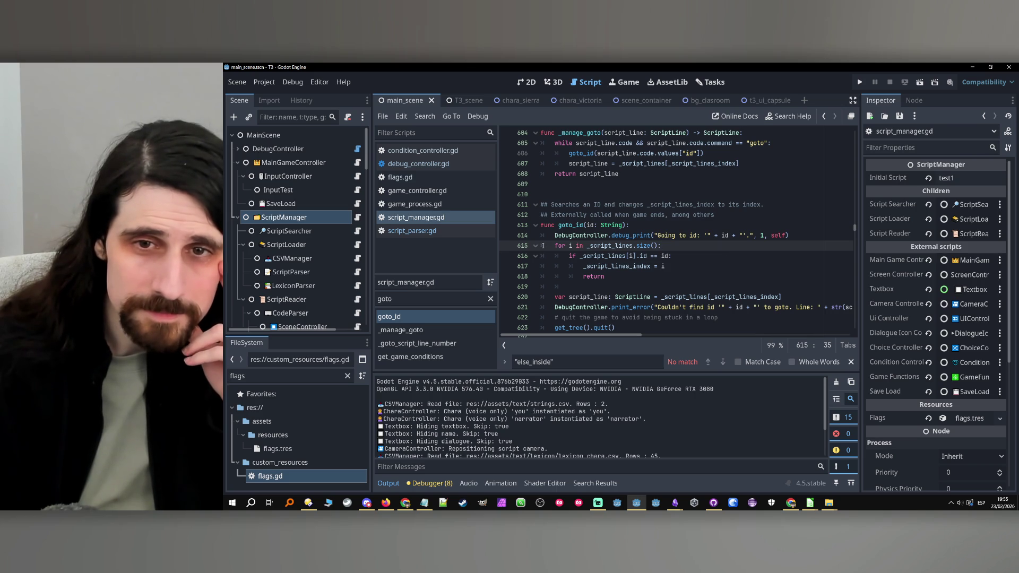
{"action": "left_click", "coordinate": [508, 235]}
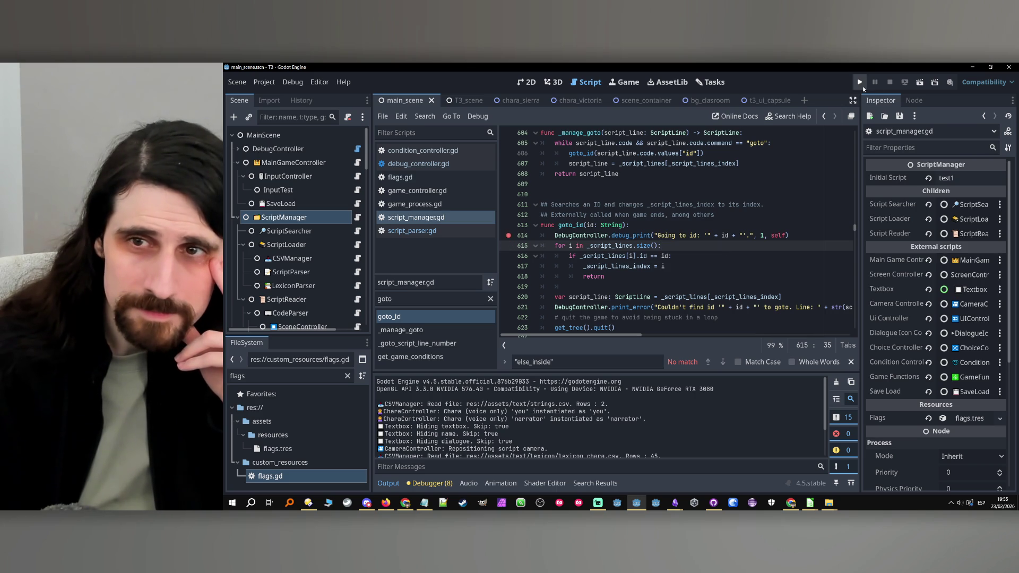
{"action": "left_click", "coordinate": [860, 81]}
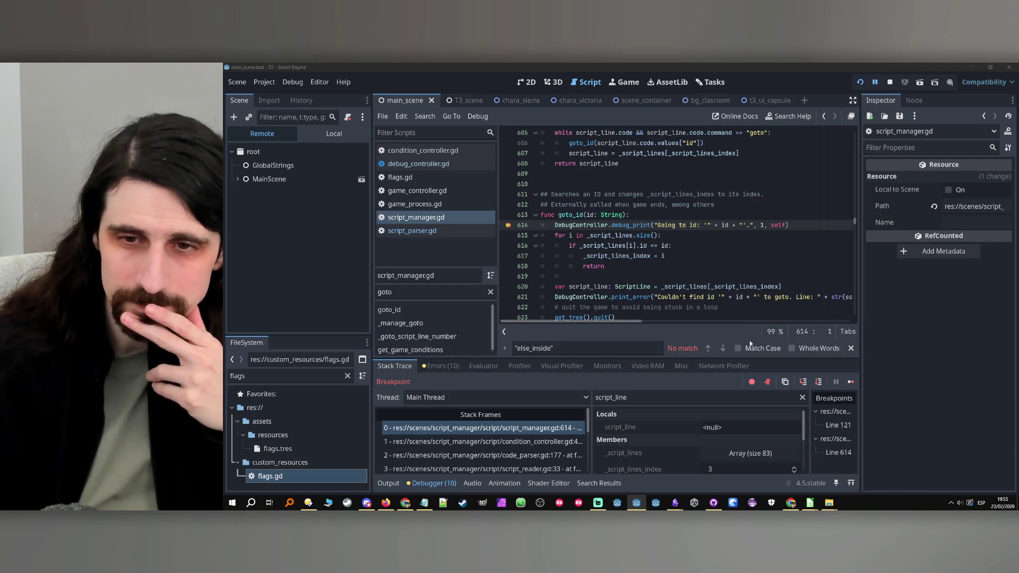
Step: Step over through goto_id's loop, filtering the Locals for id to watch its value
{"action": "key", "text": "F10"}
{"action": "double_click", "coordinate": [724, 214]}
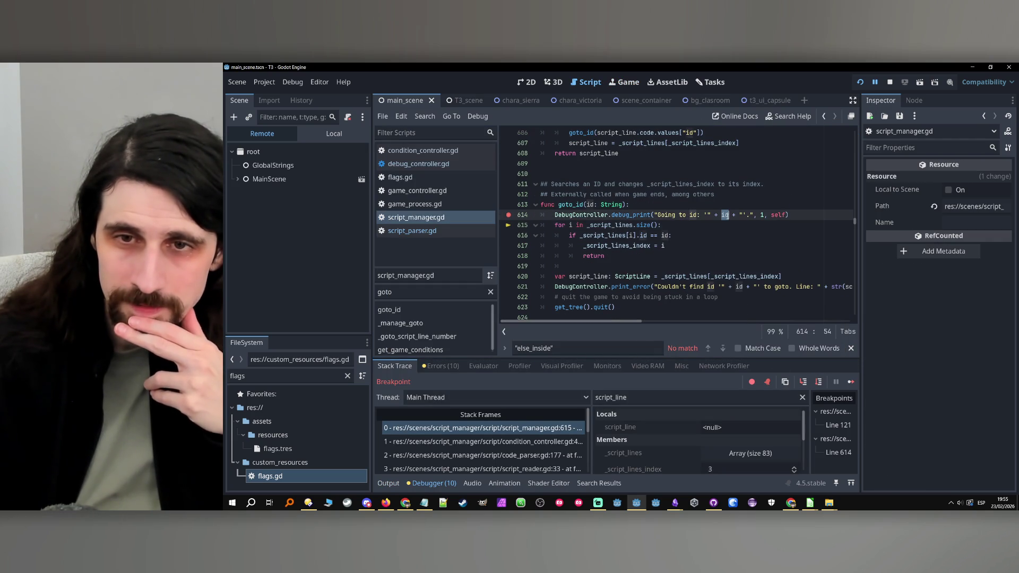
{"action": "triple_click", "coordinate": [690, 396]}
{"action": "type", "text": "id"}
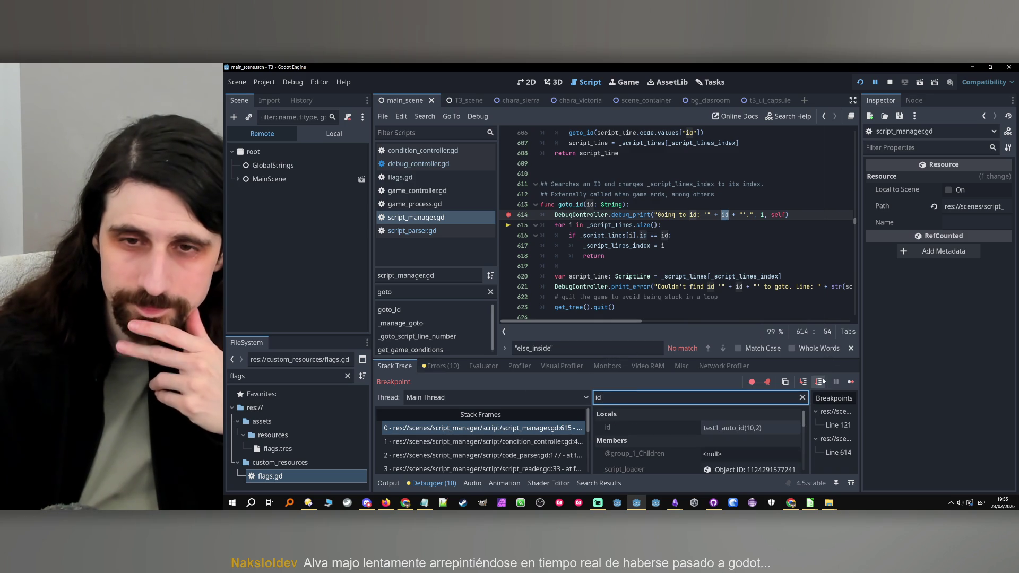
{"action": "left_click", "coordinate": [821, 382]}
{"action": "left_click", "coordinate": [821, 382]}
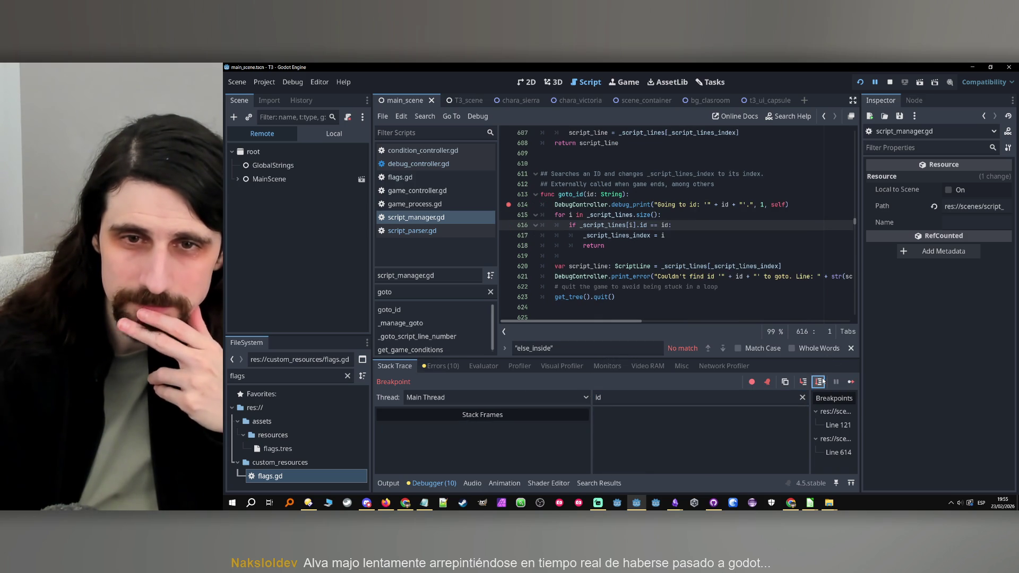
{"action": "left_click", "coordinate": [821, 382]}
{"action": "left_click", "coordinate": [821, 381]}
{"action": "left_click", "coordinate": [823, 381]}
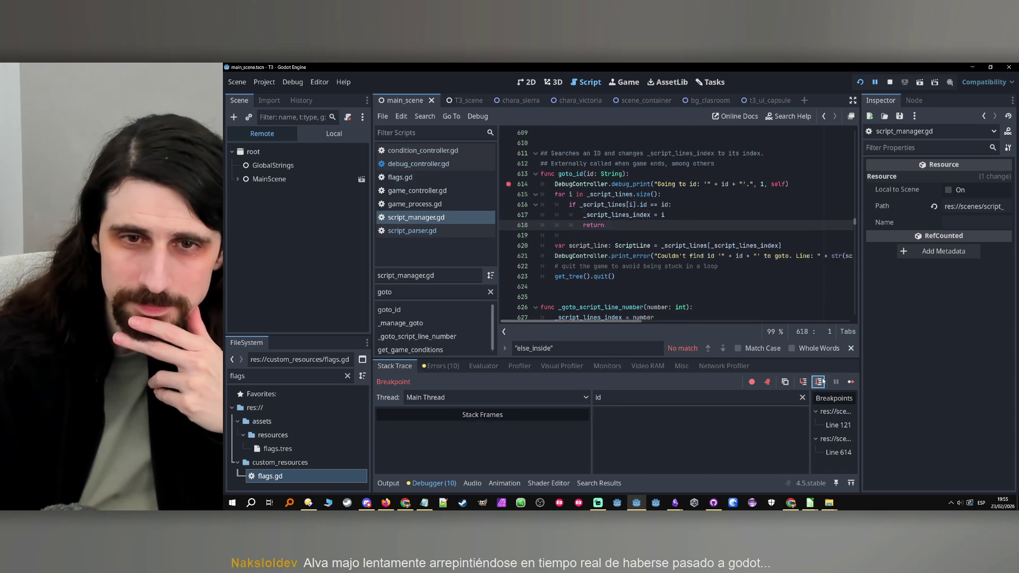
{"action": "scroll", "coordinate": [688, 279], "scroll_direction": "up", "scroll_amount": 3}
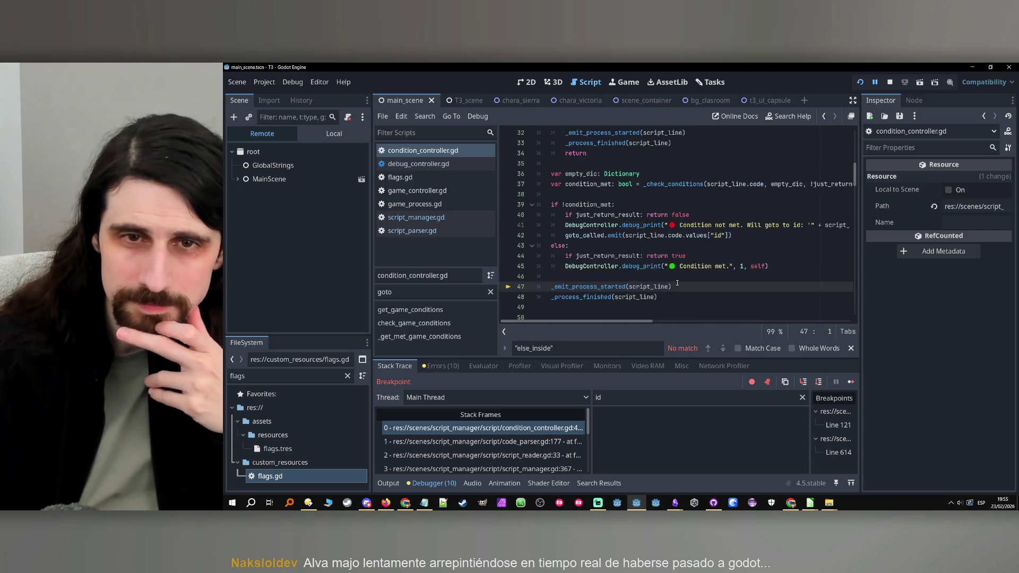
{"action": "scroll", "coordinate": [688, 279], "scroll_direction": "down", "scroll_amount": 1}
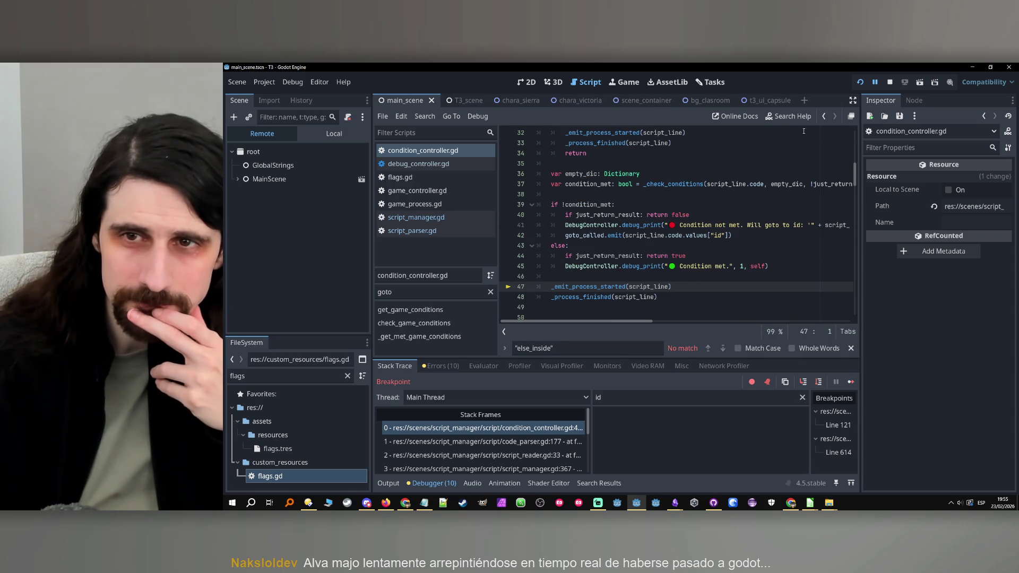
Step: Restart the run and step through lines 615–618 back into condition_controller.gd line 47
{"action": "left_click", "coordinate": [859, 81]}
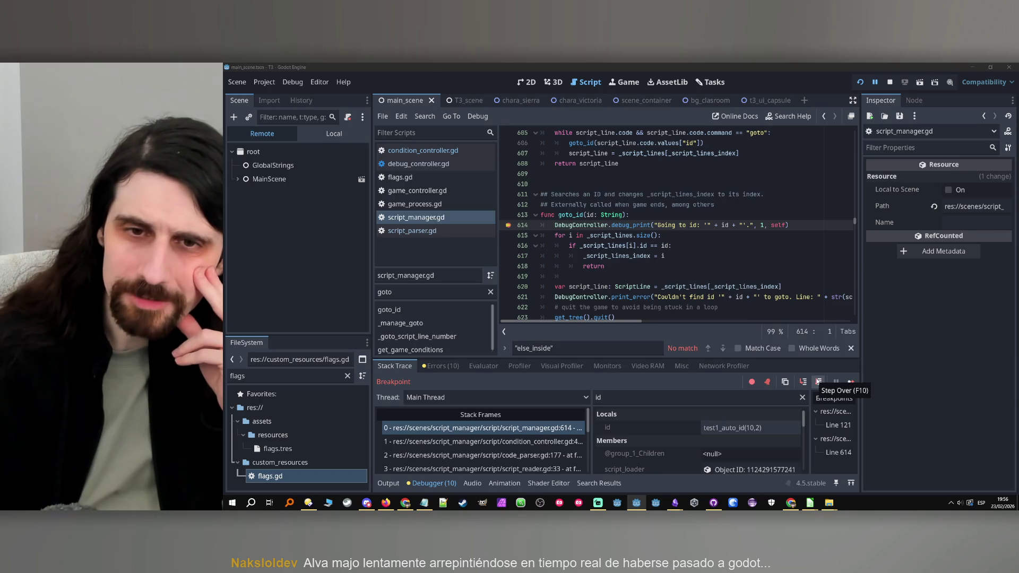
{"action": "left_click", "coordinate": [818, 382]}
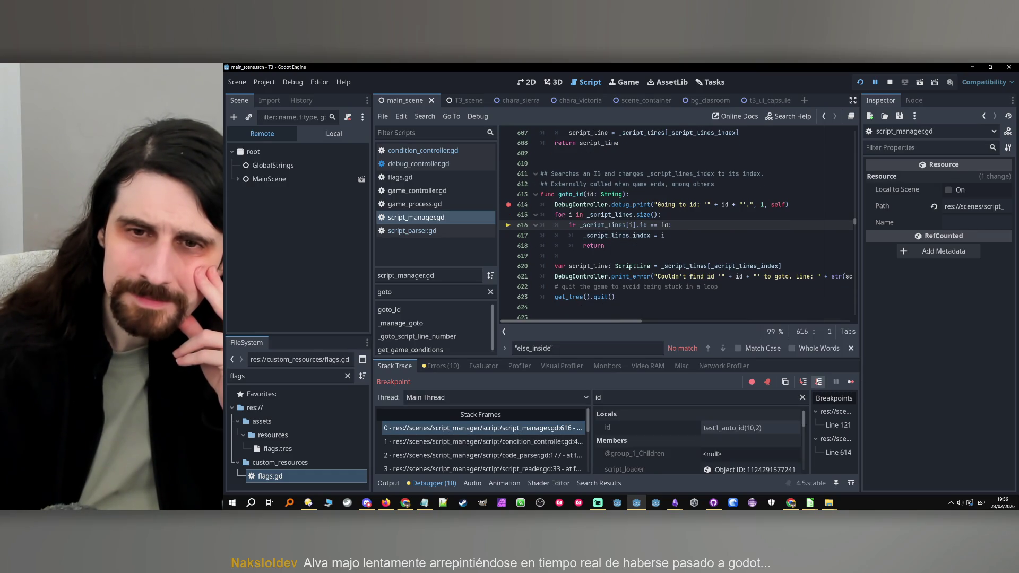
{"action": "left_click", "coordinate": [818, 382]}
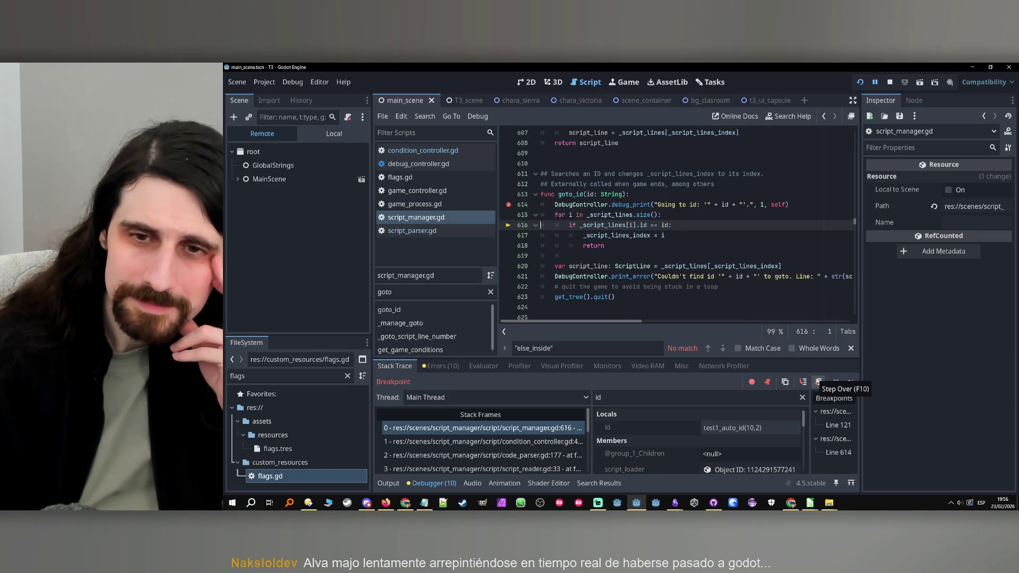
{"action": "left_click", "coordinate": [818, 382]}
{"action": "left_click", "coordinate": [818, 382]}
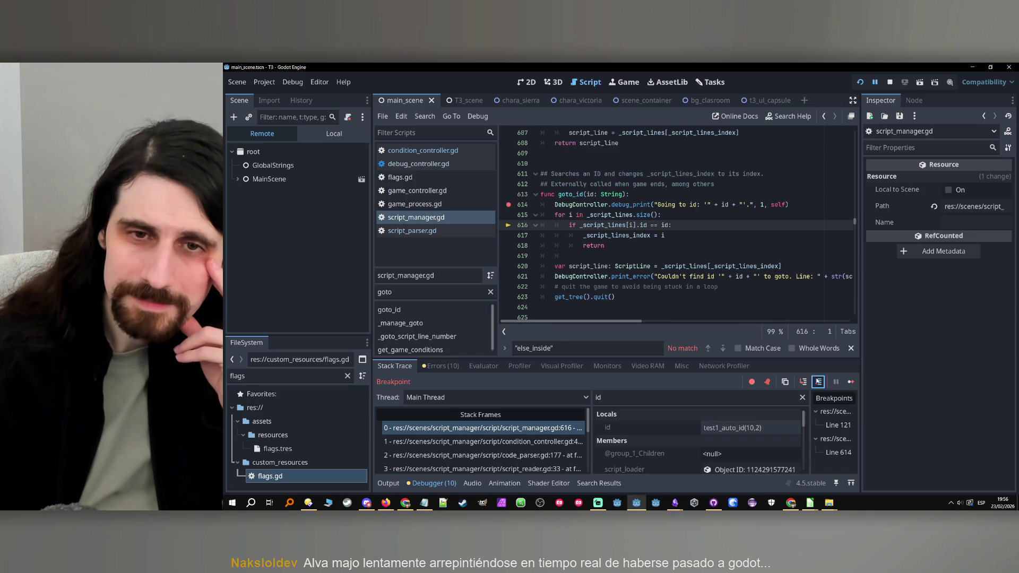
{"action": "left_click", "coordinate": [818, 382]}
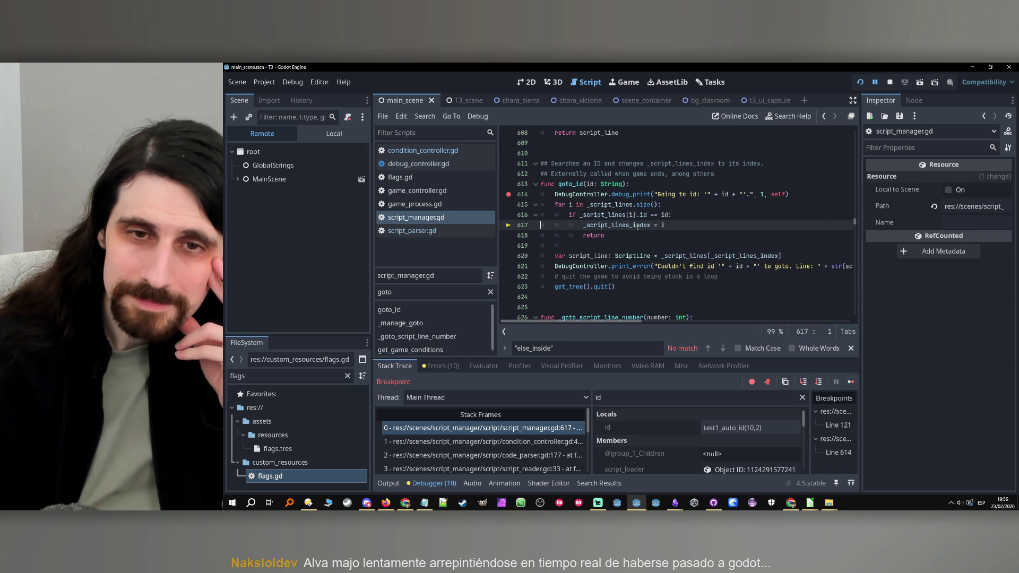
{"action": "left_click", "coordinate": [813, 380]}
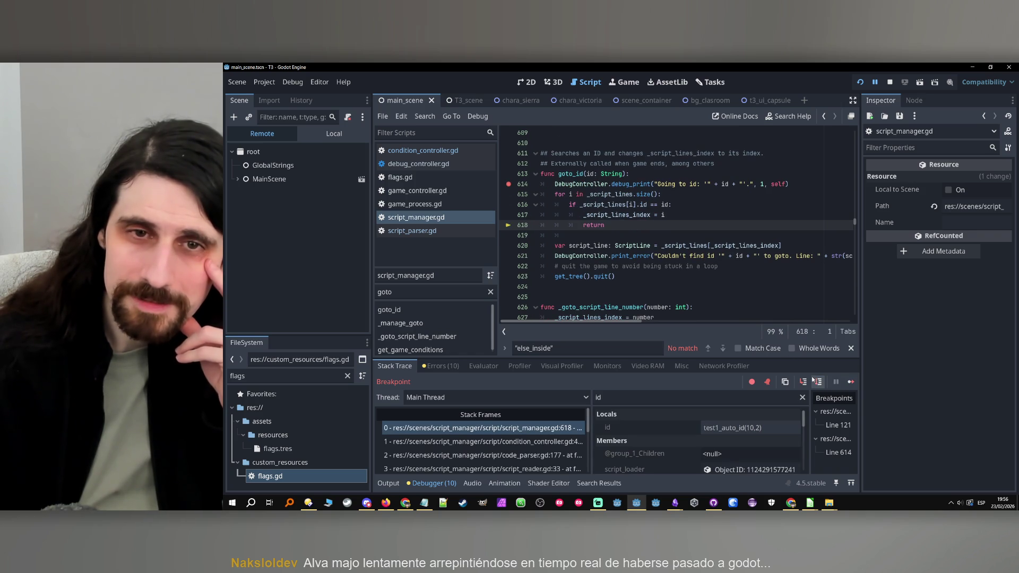
{"action": "left_click", "coordinate": [812, 379]}
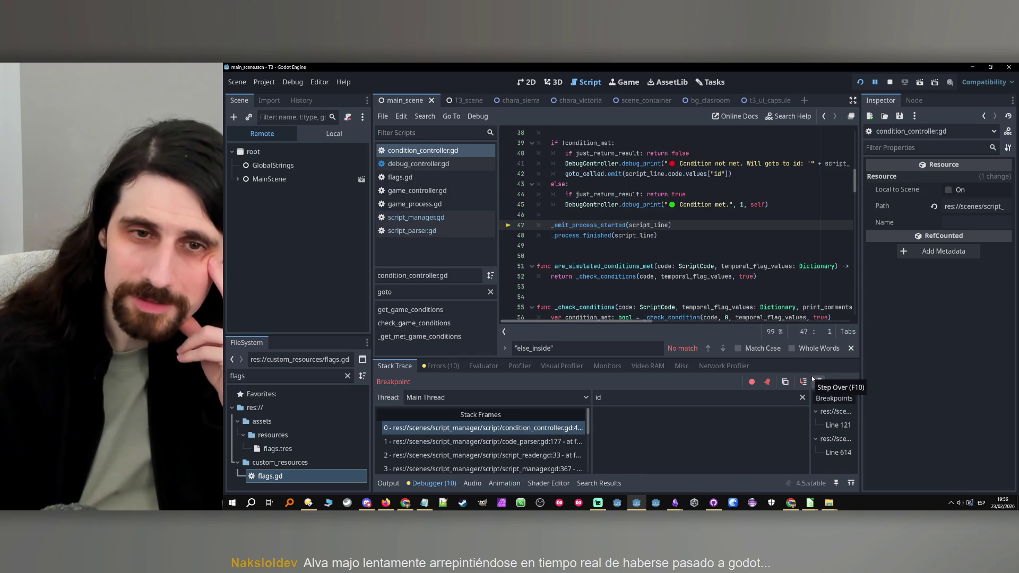
{"action": "scroll", "coordinate": [720, 253], "scroll_direction": "up", "scroll_amount": 3}
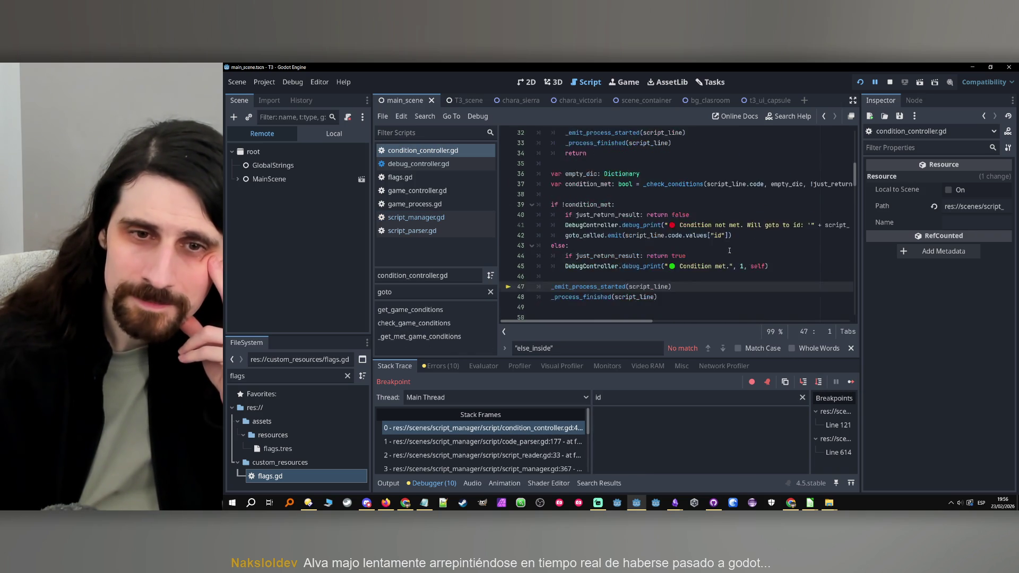
{"action": "scroll", "coordinate": [589, 238], "scroll_direction": "up", "scroll_amount": 3}
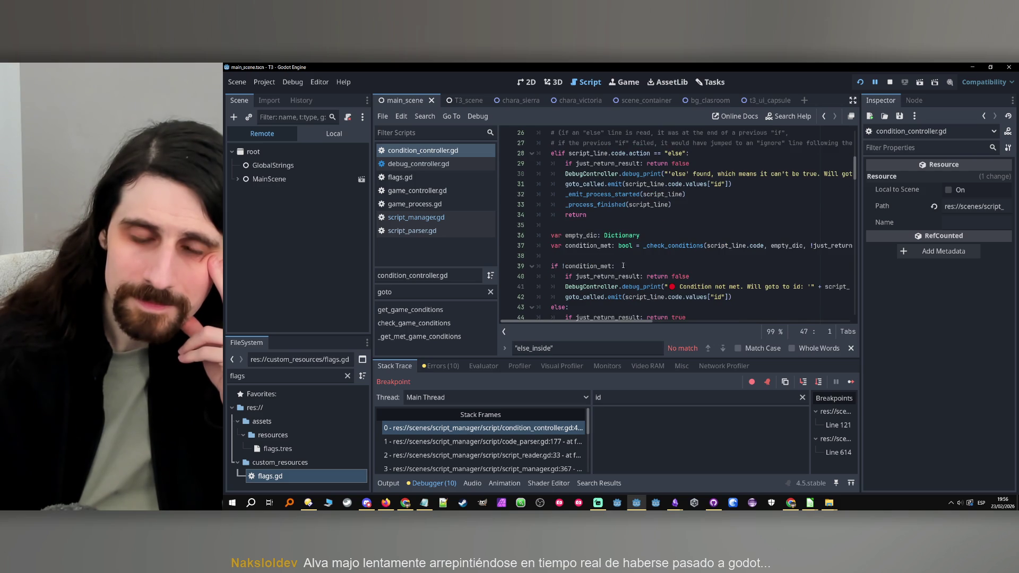
{"action": "scroll", "coordinate": [623, 266], "scroll_direction": "down", "scroll_amount": 2}
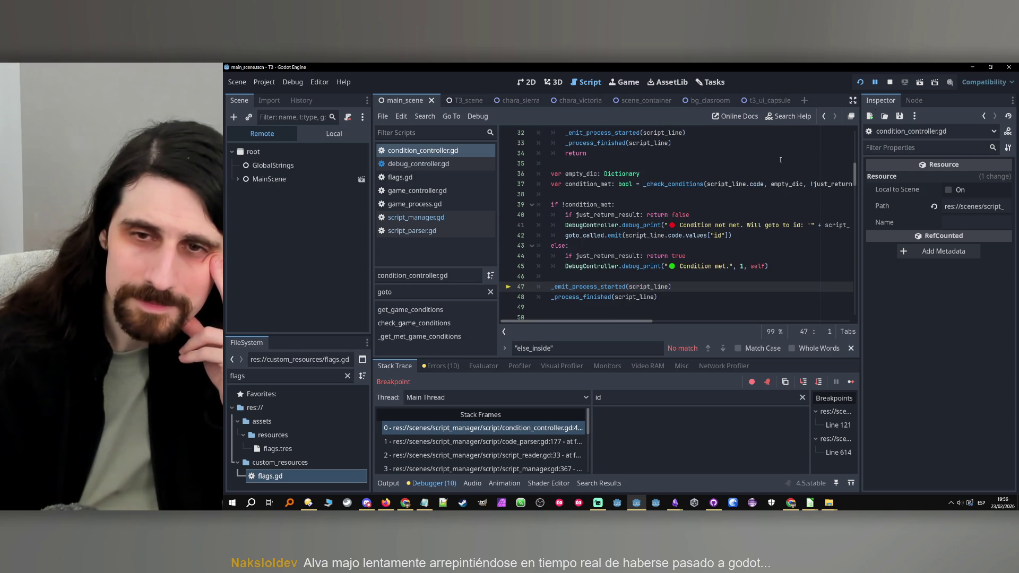
Step: Stop debugging, return to script_manager.gd, and remove the line 614 breakpoint
{"action": "key", "text": "F8"}
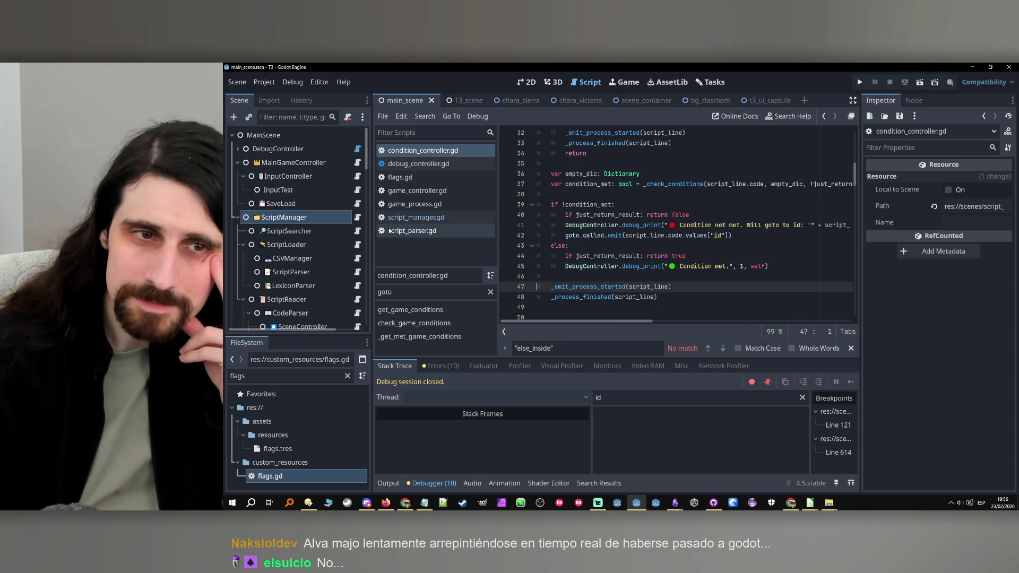
{"action": "left_click", "coordinate": [357, 217]}
{"action": "left_click", "coordinate": [577, 348]}
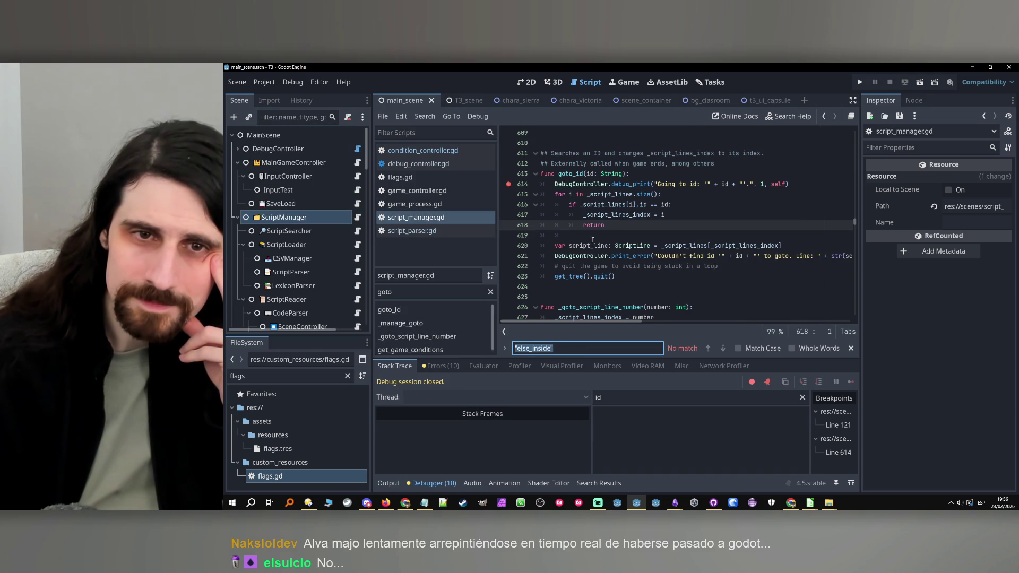
{"action": "left_click", "coordinate": [389, 309]}
{"action": "left_click", "coordinate": [508, 185]}
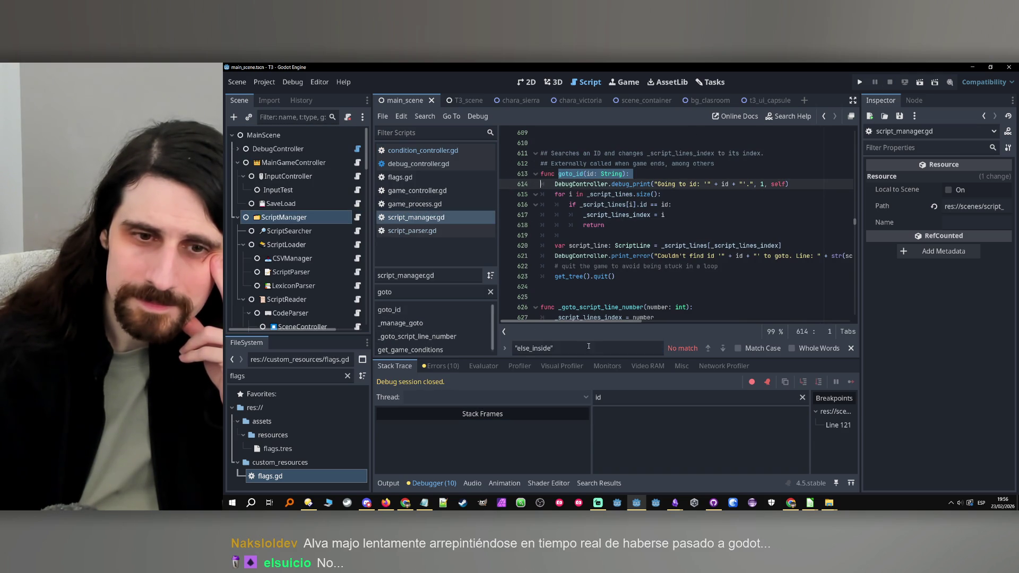
Step: Search for goto_id and jump to its call inside _manage_goto at line 606
{"action": "key", "text": "ctrl+f"}
{"action": "type", "text": "goto_id"}
{"action": "left_click", "coordinate": [709, 348]}
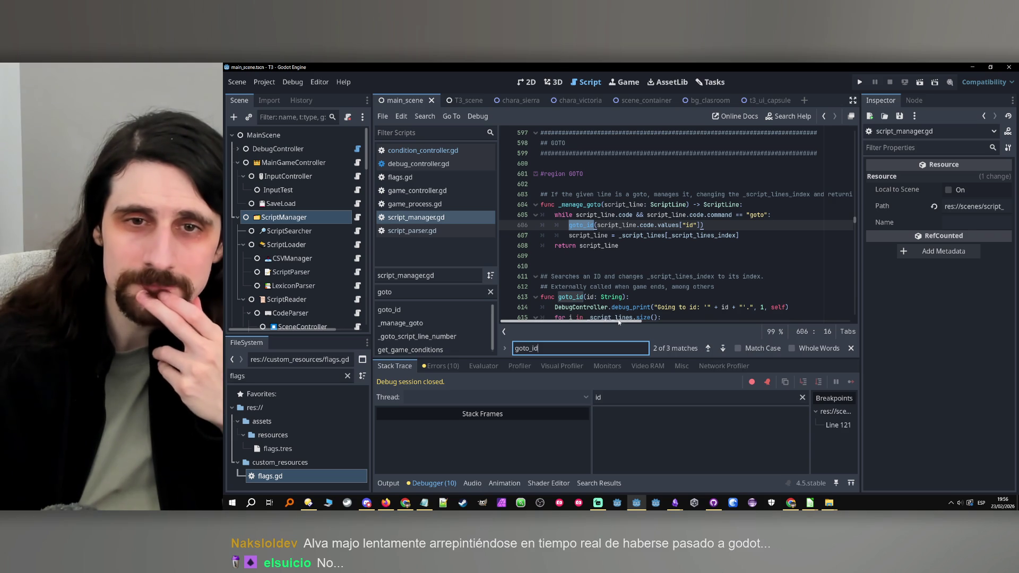
{"action": "mouse_move", "coordinate": [618, 322]}
{"action": "left_mouse_down"}
{"action": "mouse_move", "coordinate": [657, 323]}
{"action": "mouse_move", "coordinate": [549, 323]}
{"action": "left_mouse_up"}
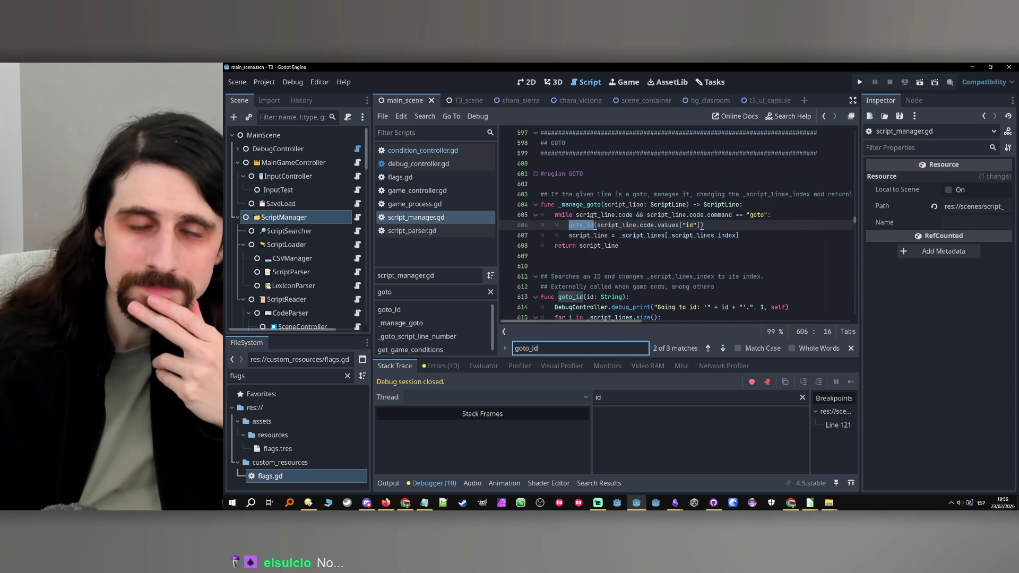
{"action": "double_click", "coordinate": [579, 205]}
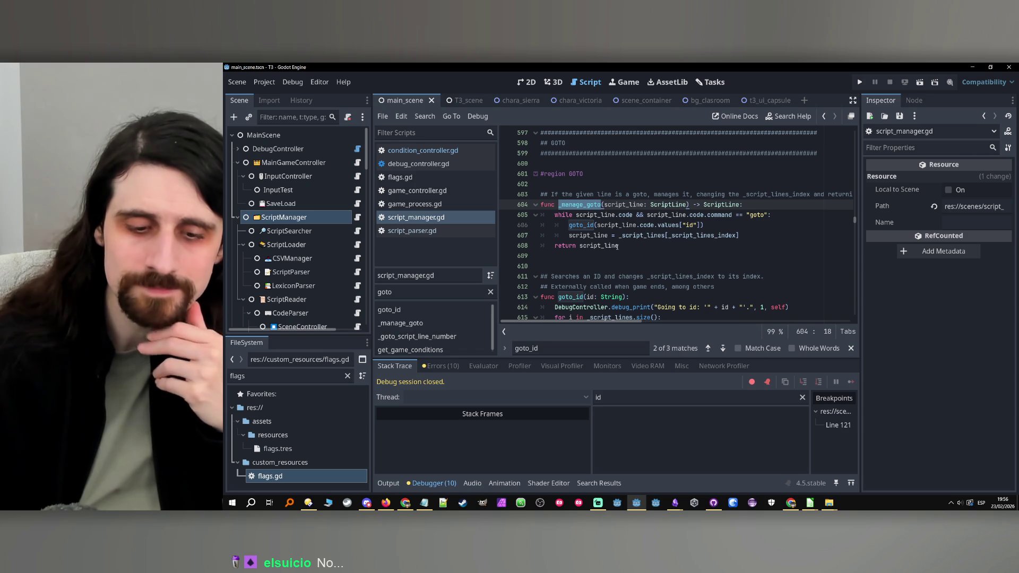
{"action": "mouse_move", "coordinate": [610, 246]}
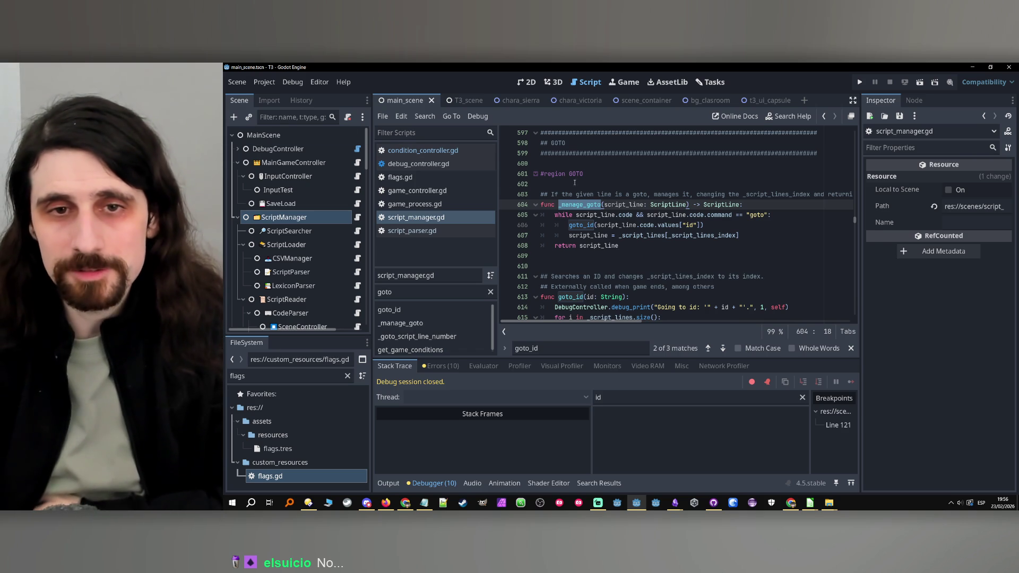
Step: Search for _manage_goto and cycle through its matches back to the definition
{"action": "key", "text": "ctrl+f"}
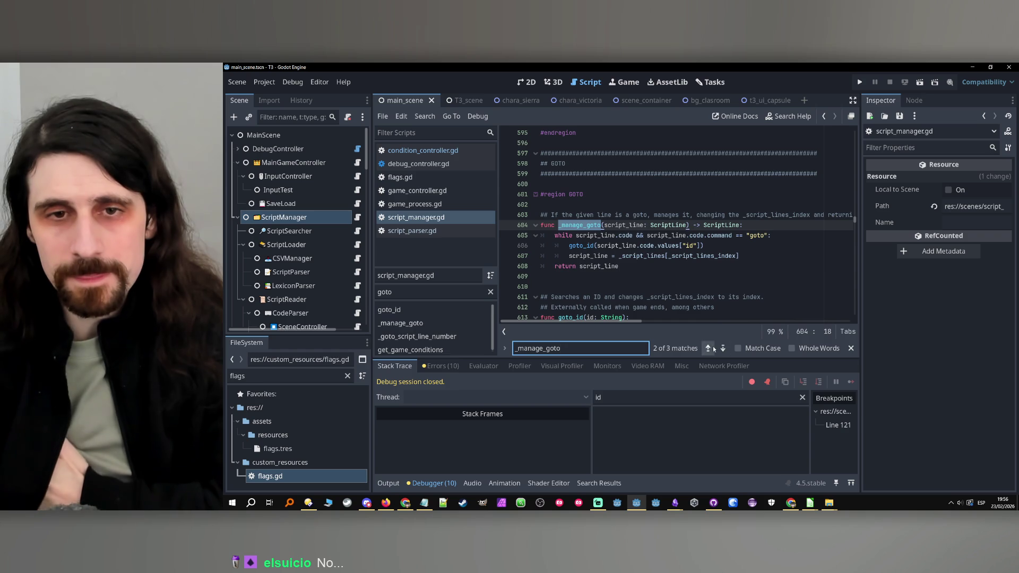
{"action": "left_click", "coordinate": [708, 348]}
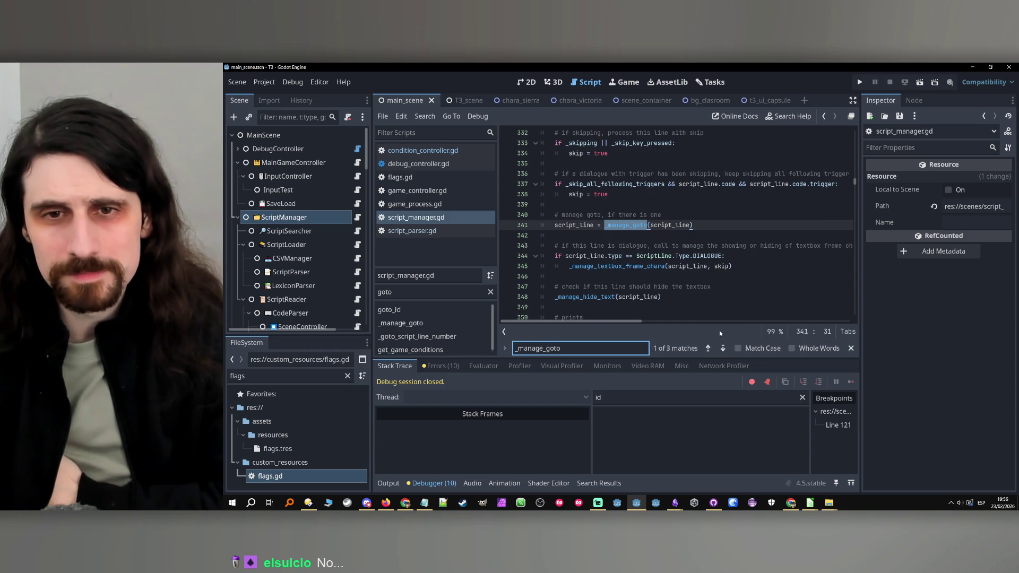
{"action": "left_click", "coordinate": [722, 348]}
{"action": "left_click", "coordinate": [708, 348]}
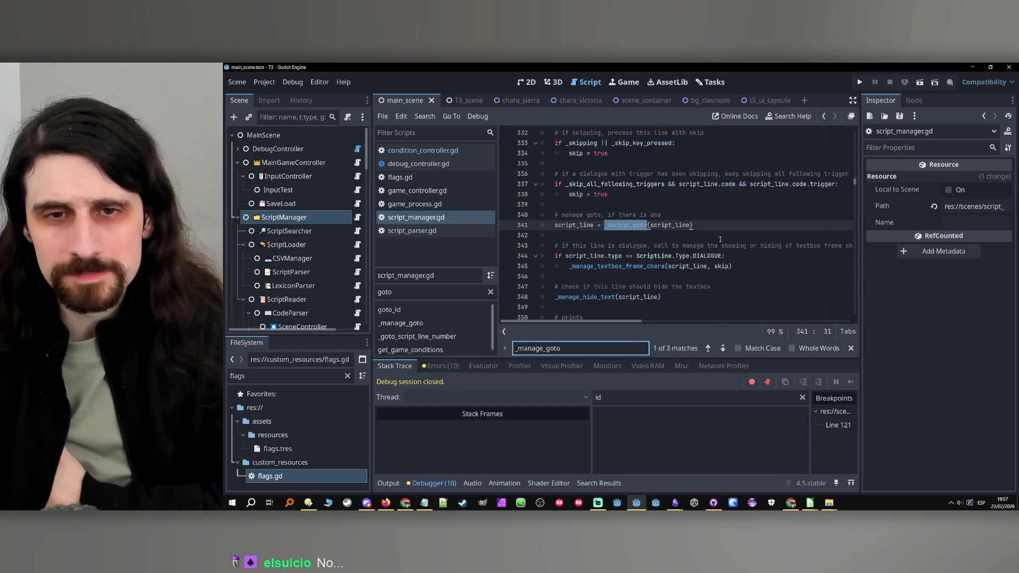
{"action": "left_click", "coordinate": [723, 348]}
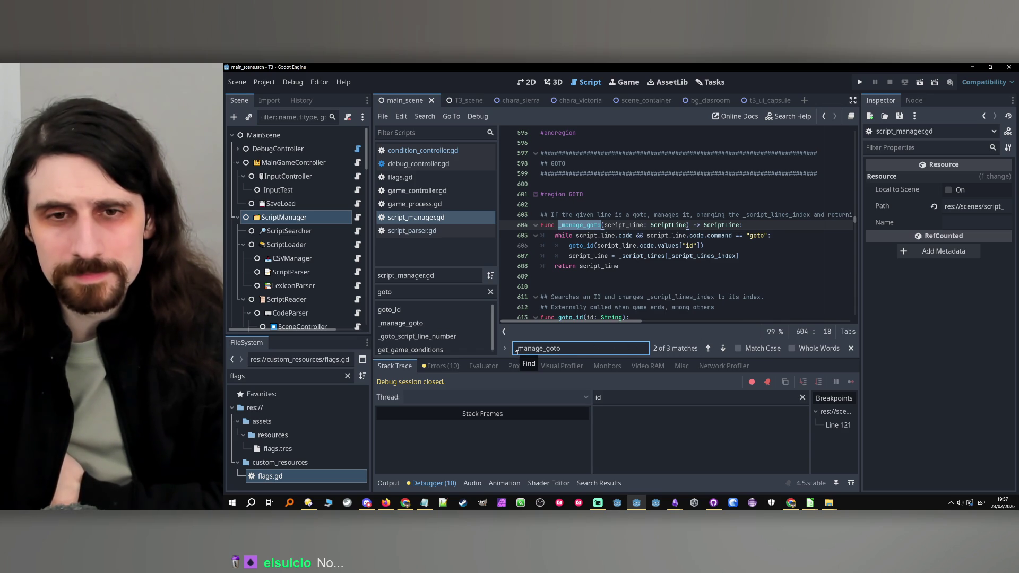
Step: Jump to the goto_id definition at line 613 and inspect the id property
{"action": "left_click", "coordinate": [389, 310]}
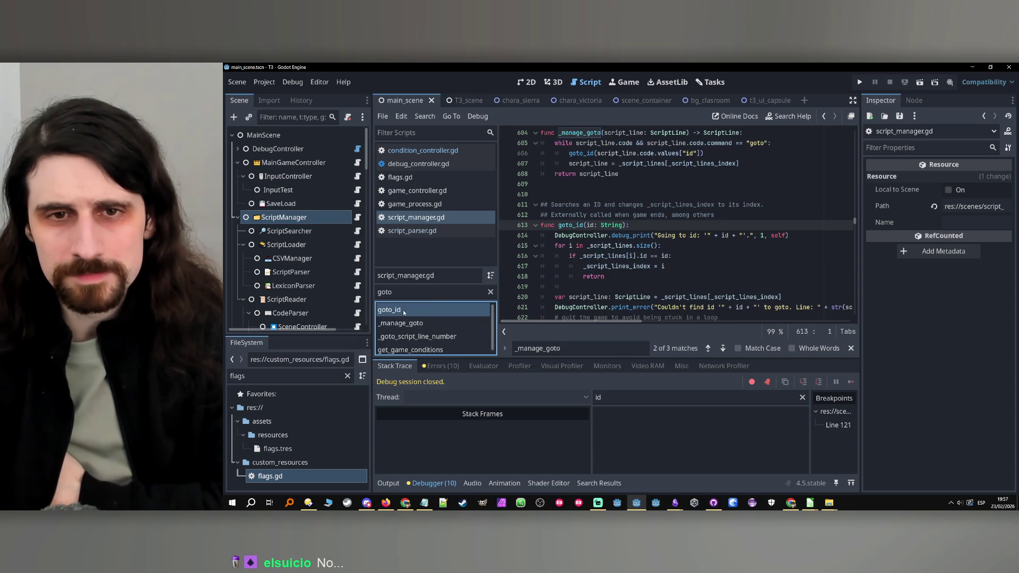
{"action": "key", "text": "Return"}
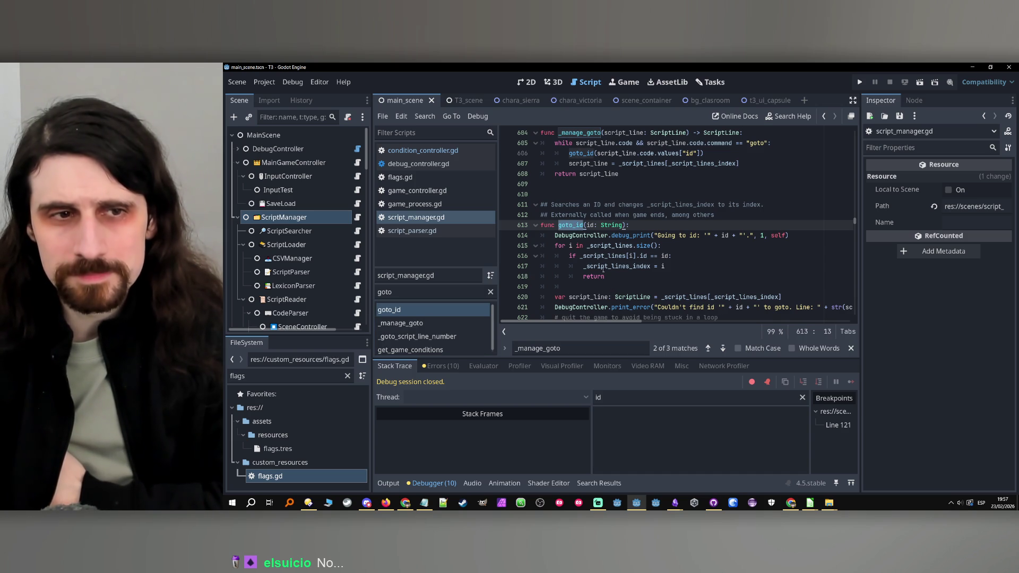
{"action": "scroll", "coordinate": [322, 256], "scroll_direction": "down", "scroll_amount": 5}
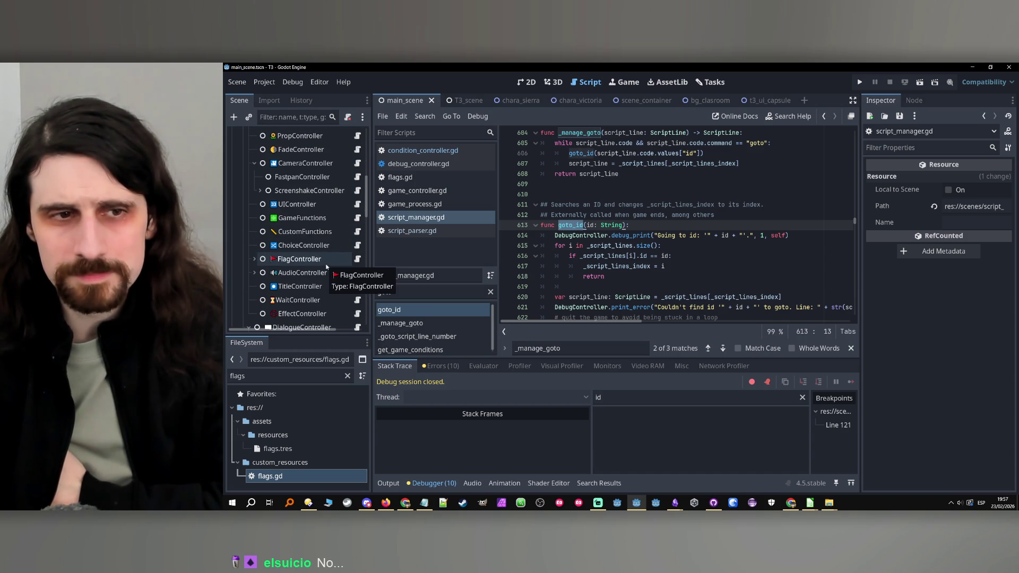
{"action": "scroll", "coordinate": [325, 261], "scroll_direction": "up", "scroll_amount": 1}
{"action": "scroll", "coordinate": [324, 265], "scroll_direction": "up", "scroll_amount": 2}
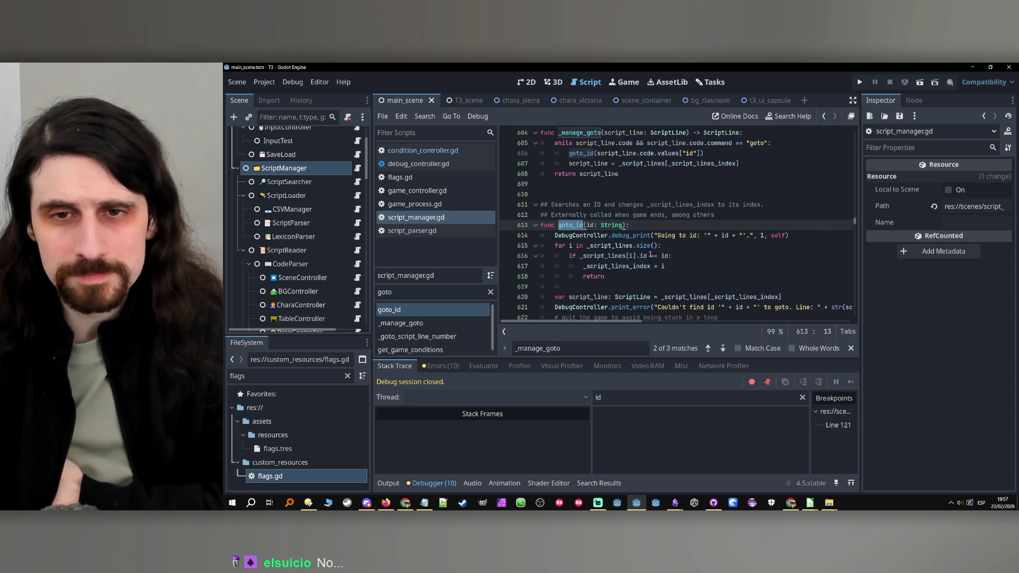
{"action": "mouse_move", "coordinate": [649, 256]}
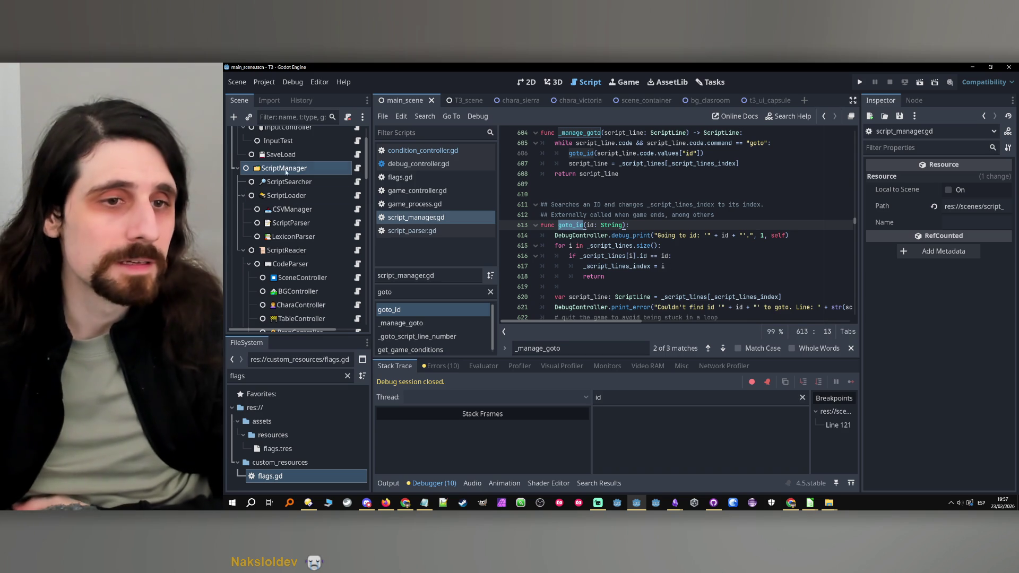
Step: Open the ScriptParser node's script_parser.gd and select the elif keyword on line 358
{"action": "left_click", "coordinate": [340, 222]}
{"action": "left_click", "coordinate": [357, 223]}
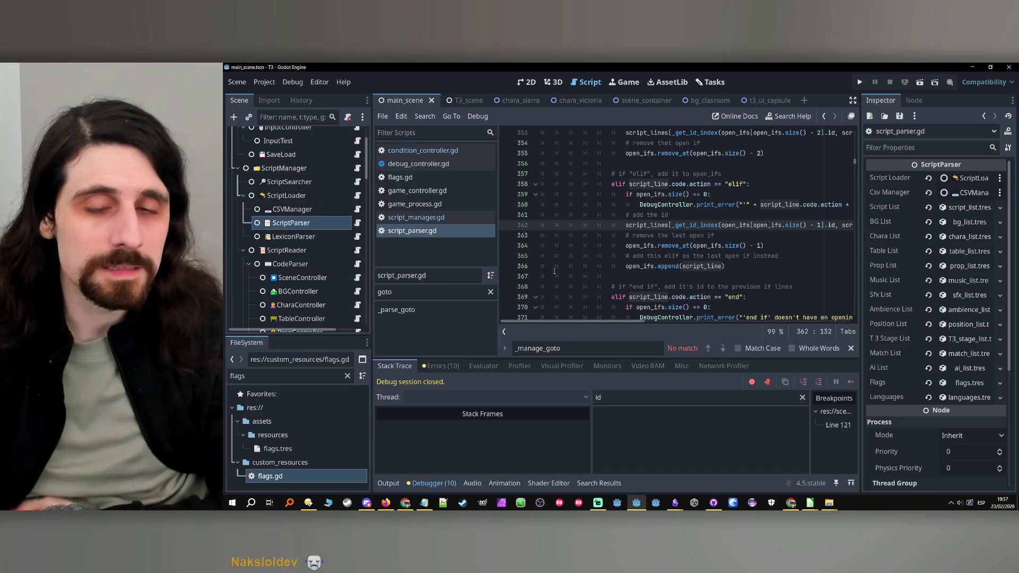
{"action": "left_click", "coordinate": [562, 366]}
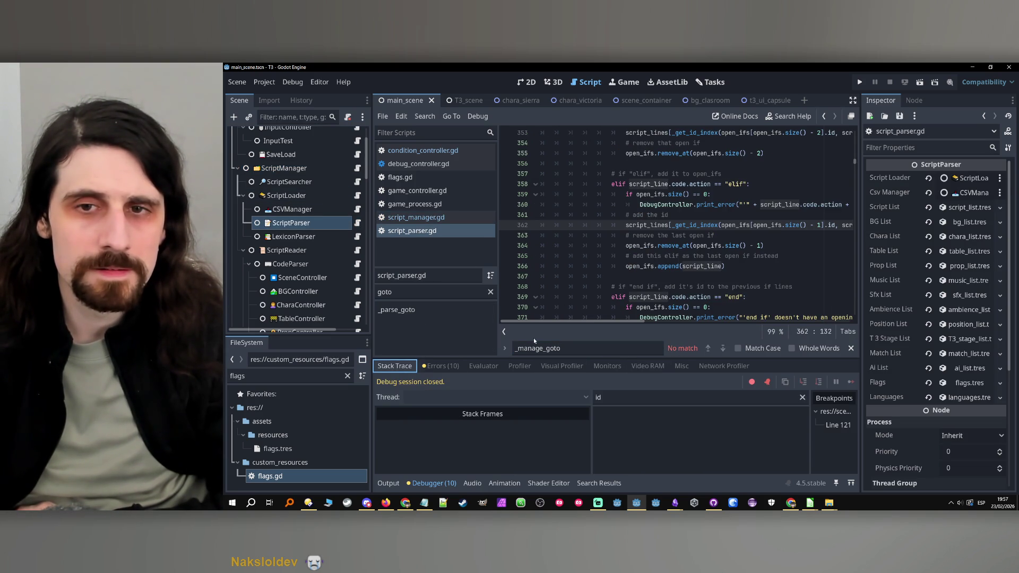
{"action": "left_click", "coordinate": [721, 225]}
{"action": "scroll", "coordinate": [725, 249], "scroll_direction": "up", "scroll_amount": 2}
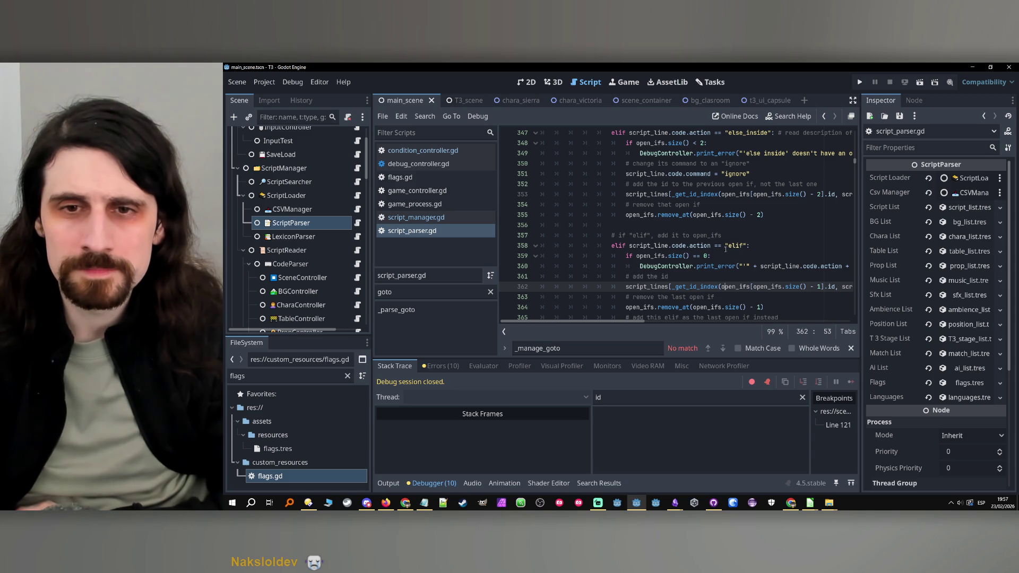
{"action": "double_click", "coordinate": [735, 245]}
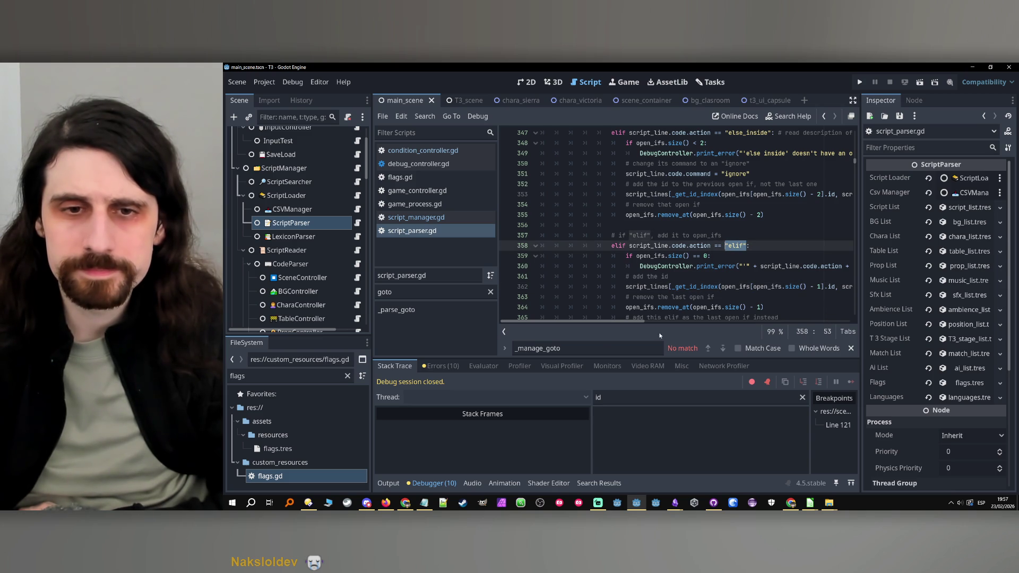
Step: Search the script for "elif" and step through the matches to the branch in _parse_if
{"action": "key", "text": "ctrl+f"}
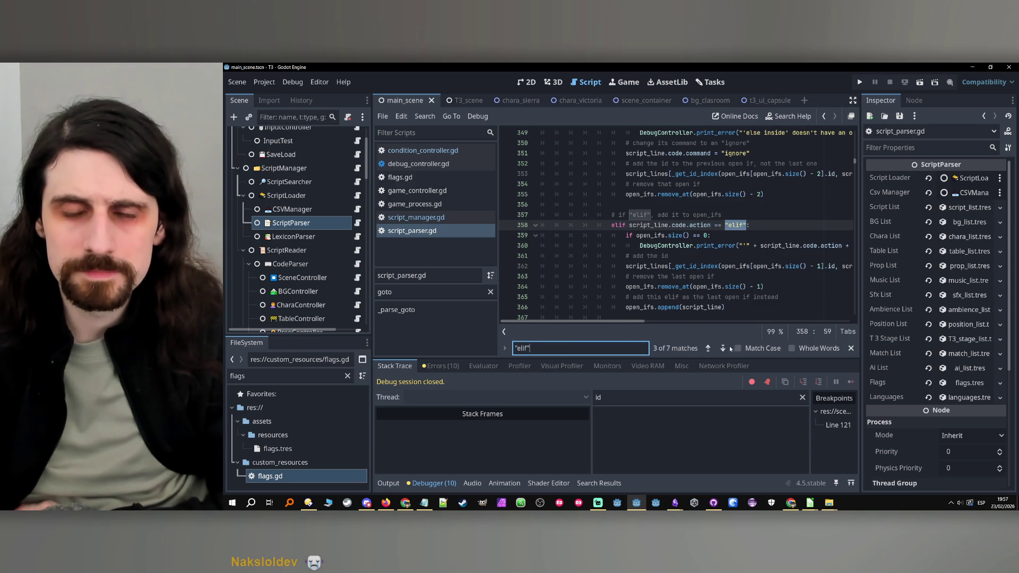
{"action": "left_click", "coordinate": [723, 348]}
{"action": "left_click", "coordinate": [723, 348]}
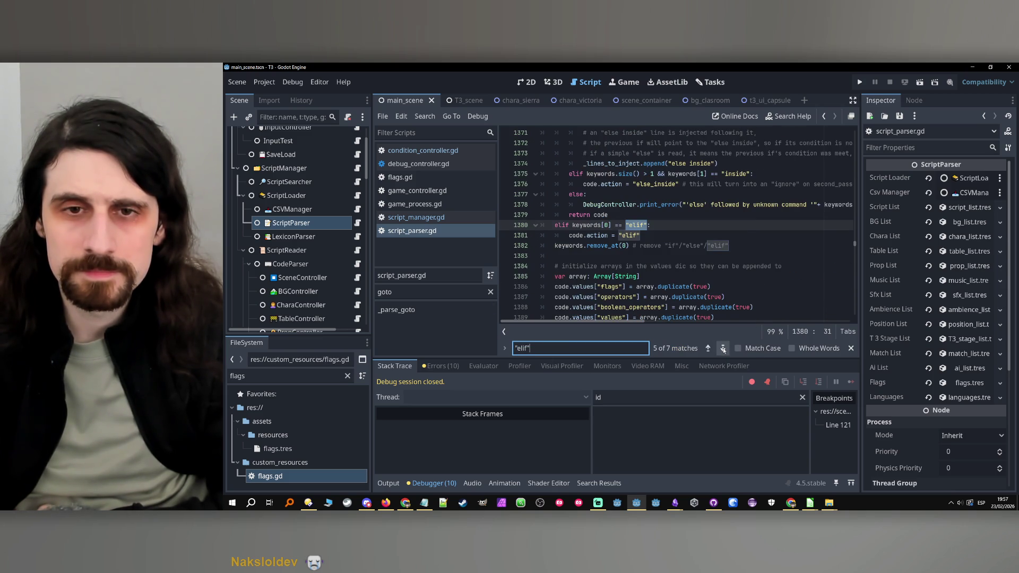
{"action": "scroll", "coordinate": [658, 266], "scroll_direction": "up", "scroll_amount": 1}
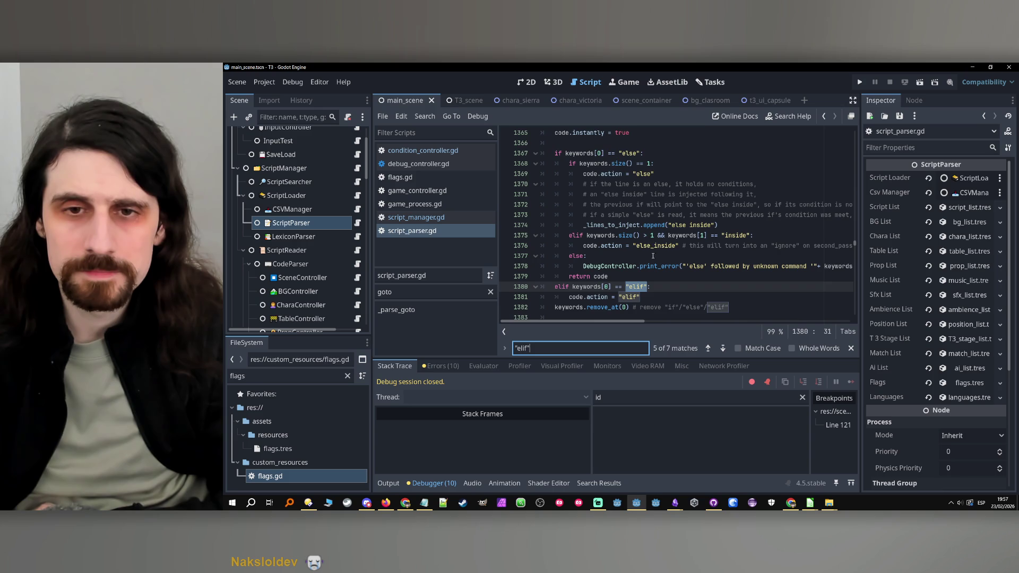
{"action": "left_click", "coordinate": [658, 266]}
{"action": "left_click_drag", "start_coordinate": [730, 193], "coordinate": [580, 199]}
{"action": "left_click", "coordinate": [654, 266]}
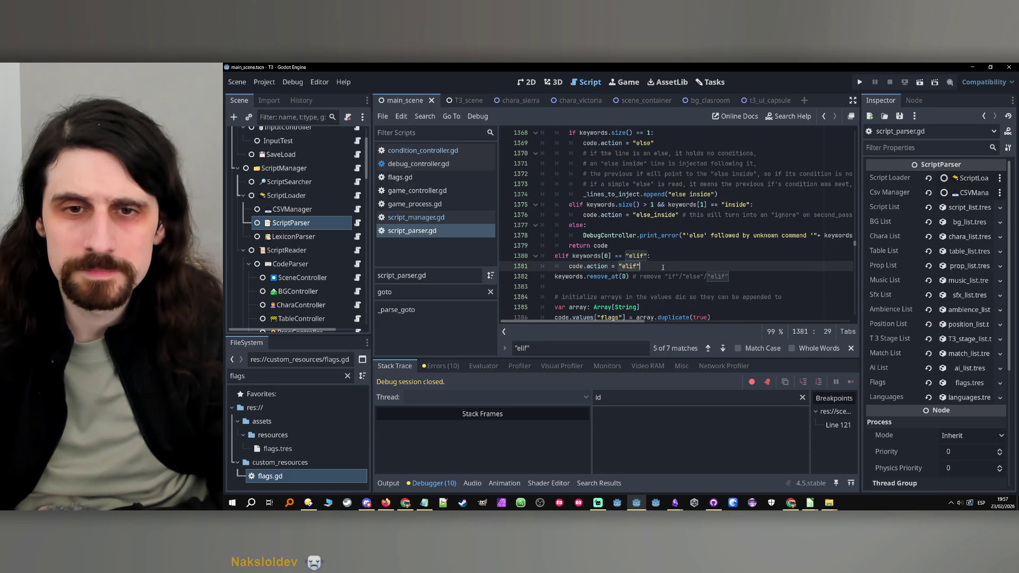
Step: Inspect lines 1380–1381, where an "elif" keyword sets code.action to "elif"
{"action": "scroll", "coordinate": [665, 265], "scroll_direction": "up", "scroll_amount": 5}
{"action": "scroll", "coordinate": [662, 268], "scroll_direction": "down", "scroll_amount": 3}
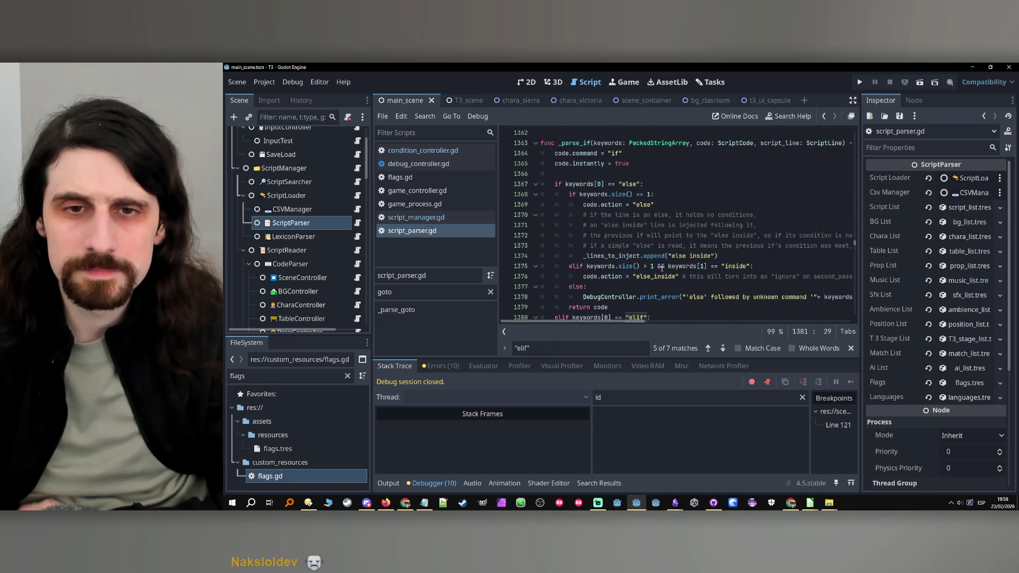
{"action": "scroll", "coordinate": [663, 268], "scroll_direction": "down", "scroll_amount": 2}
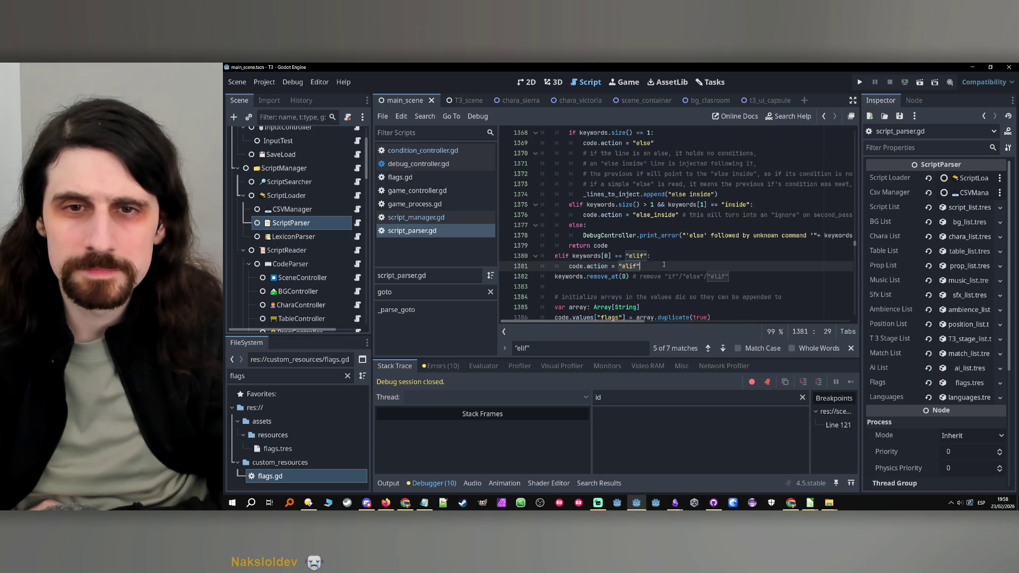
{"action": "left_click", "coordinate": [665, 260]}
{"action": "left_click", "coordinate": [660, 270]}
{"action": "left_click", "coordinate": [661, 259]}
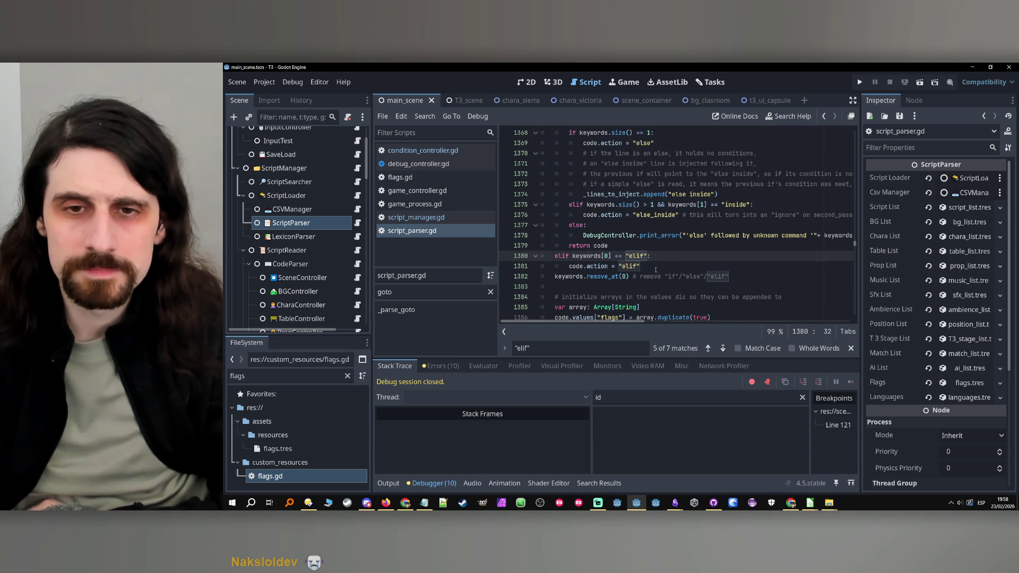
{"action": "scroll", "coordinate": [655, 271], "scroll_direction": "up", "scroll_amount": 2}
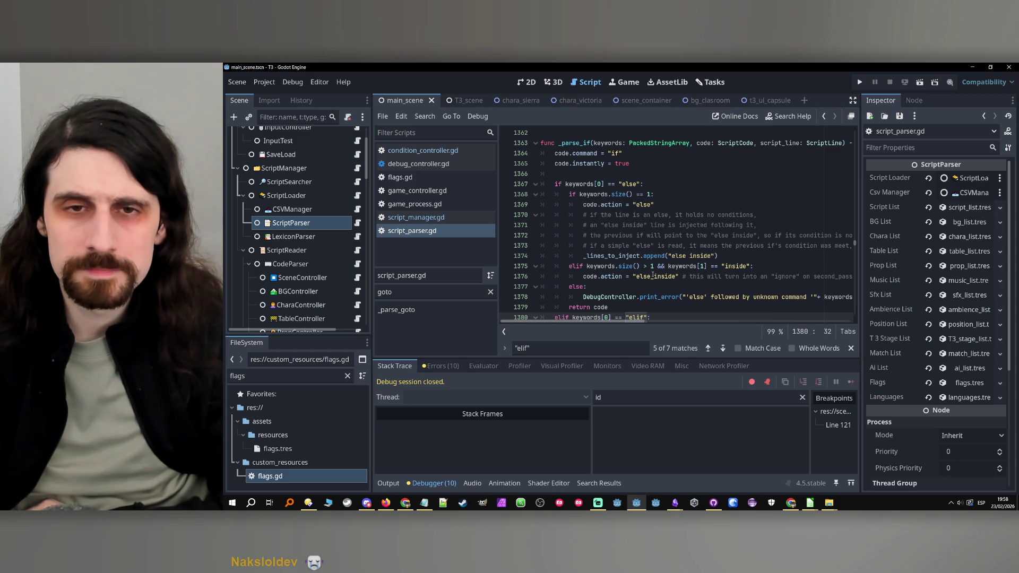
{"action": "scroll", "coordinate": [650, 276], "scroll_direction": "down", "scroll_amount": 1}
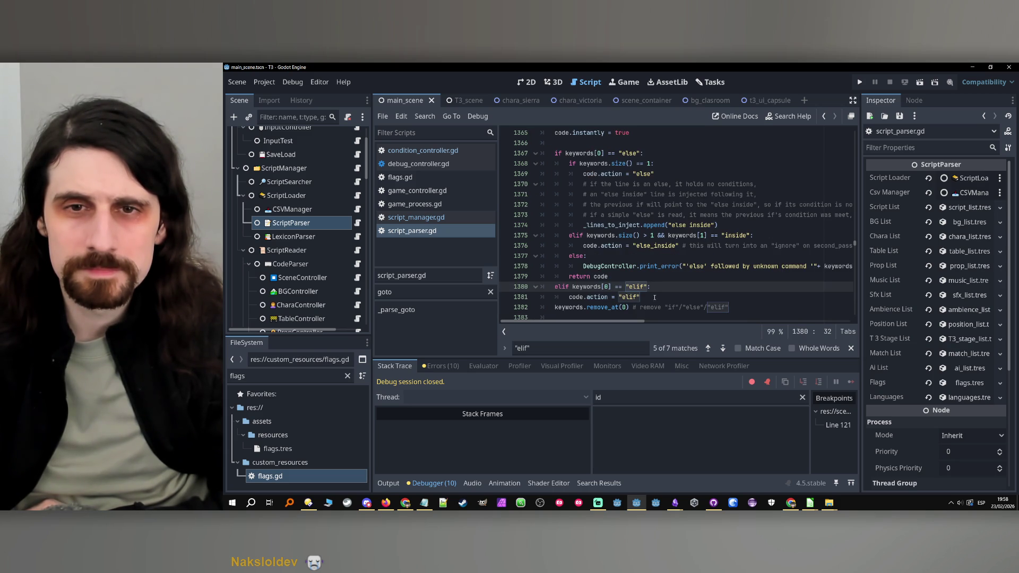
{"action": "left_click", "coordinate": [649, 302]}
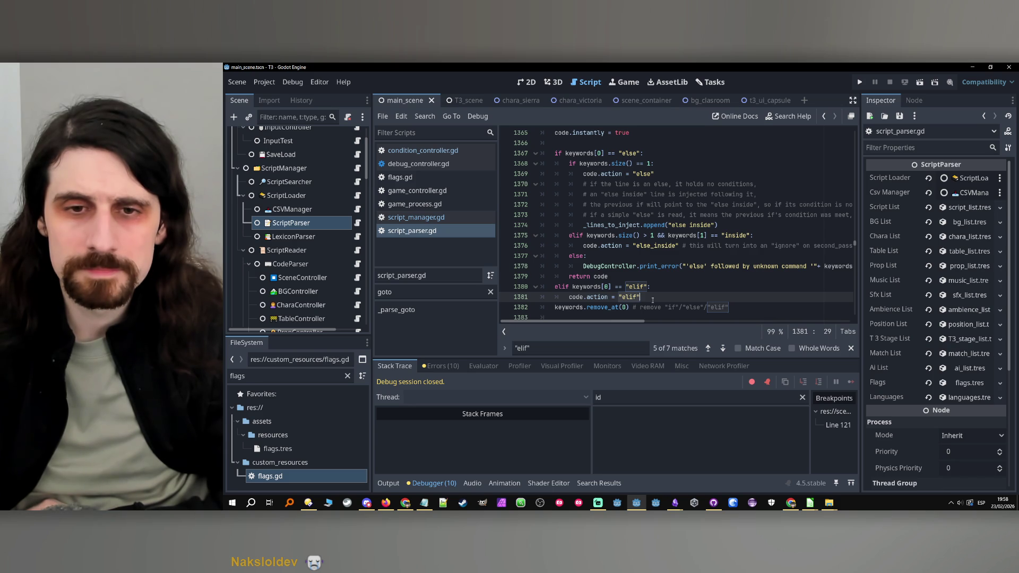
{"action": "scroll", "coordinate": [651, 301], "scroll_direction": "down", "scroll_amount": 2}
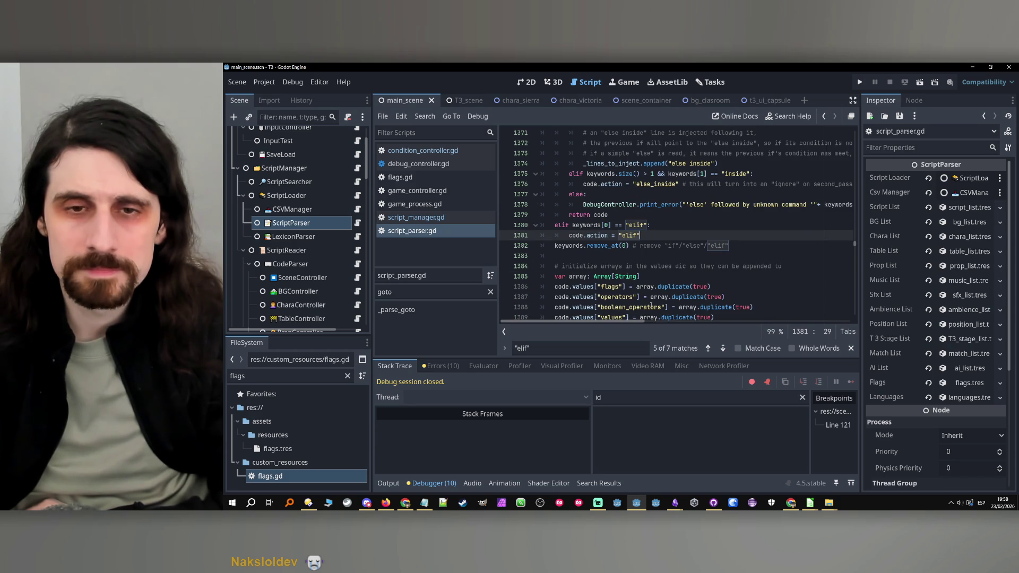
{"action": "scroll", "coordinate": [651, 305], "scroll_direction": "down", "scroll_amount": 2}
{"action": "scroll", "coordinate": [652, 305], "scroll_direction": "up", "scroll_amount": 3}
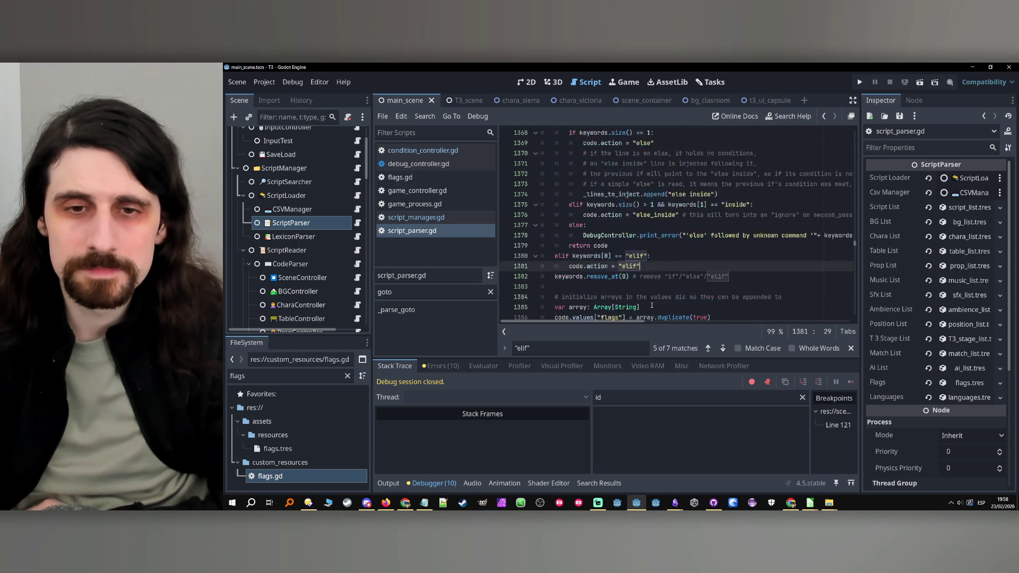
{"action": "scroll", "coordinate": [651, 305], "scroll_direction": "up", "scroll_amount": 1}
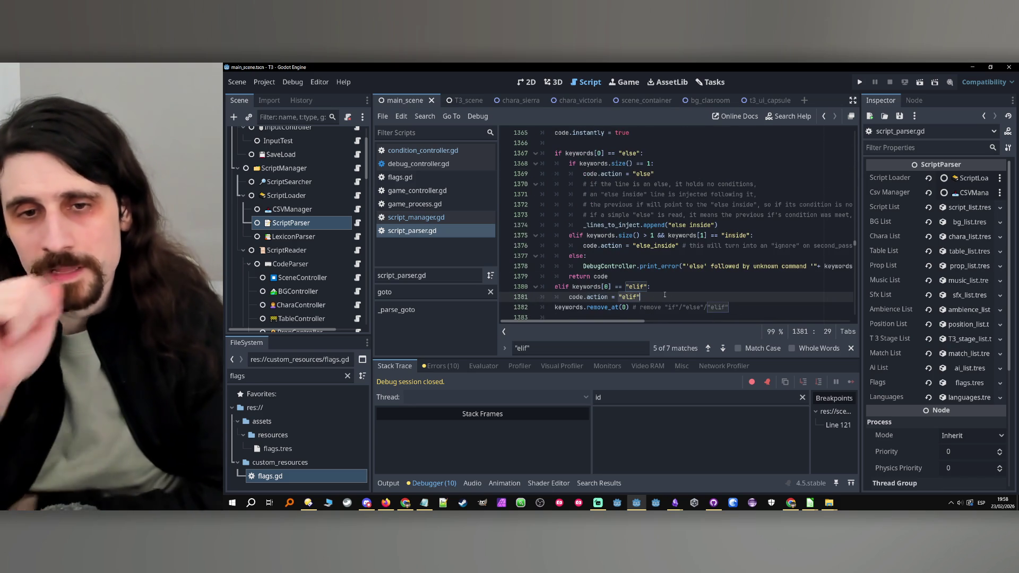
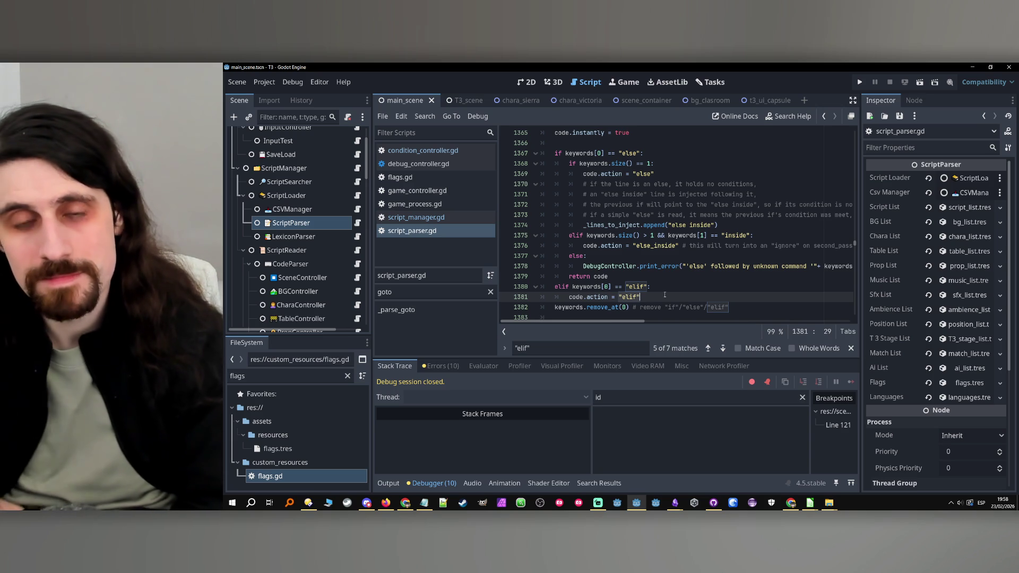
Step: Paste the else-inside append call onto a new line after the elif condition on line 1380
{"action": "scroll", "coordinate": [664, 294], "scroll_direction": "up", "scroll_amount": 3}
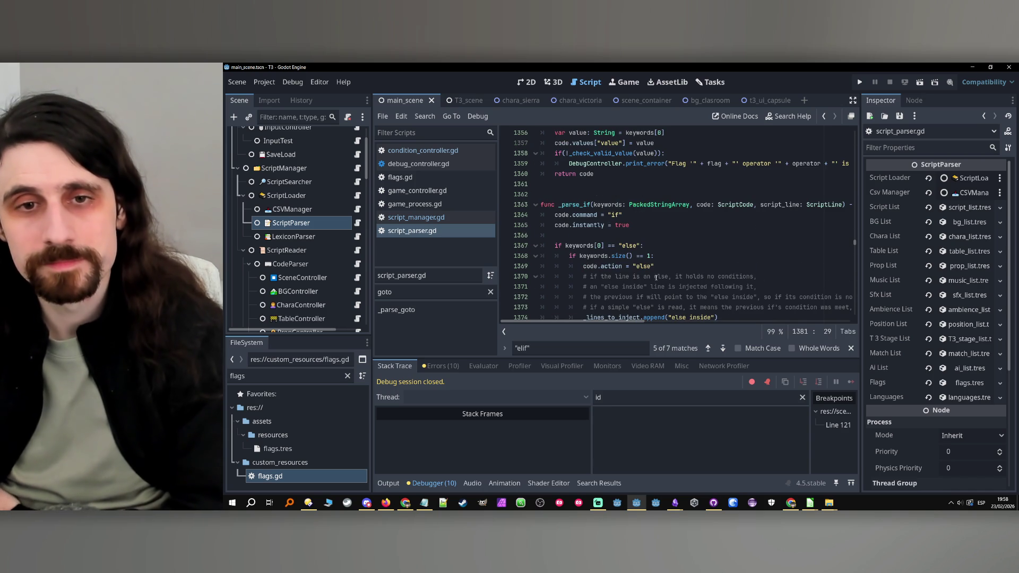
{"action": "scroll", "coordinate": [682, 253], "scroll_direction": "down", "scroll_amount": 6}
{"action": "scroll", "coordinate": [678, 244], "scroll_direction": "down", "scroll_amount": 5}
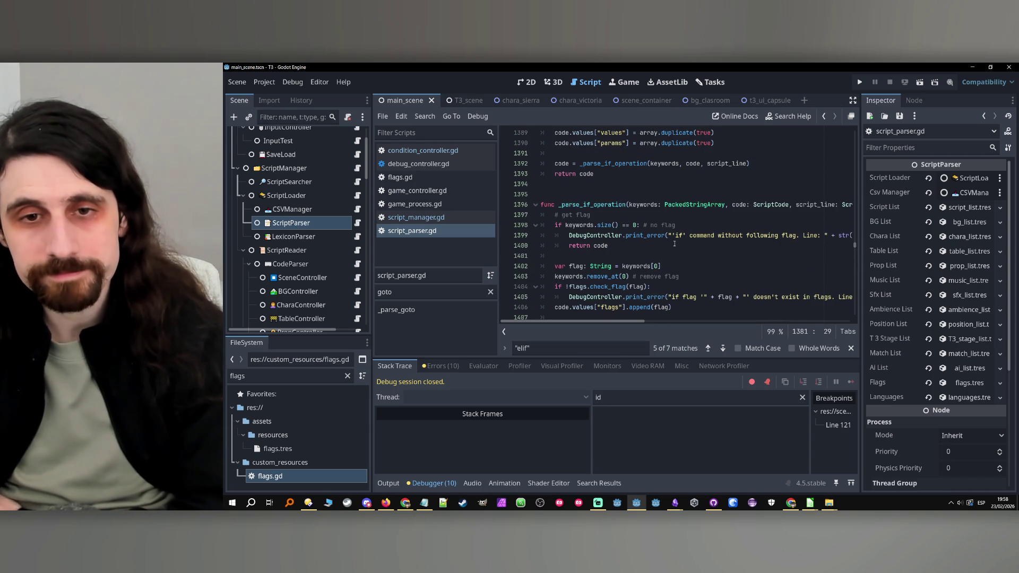
{"action": "scroll", "coordinate": [713, 237], "scroll_direction": "up", "scroll_amount": 6}
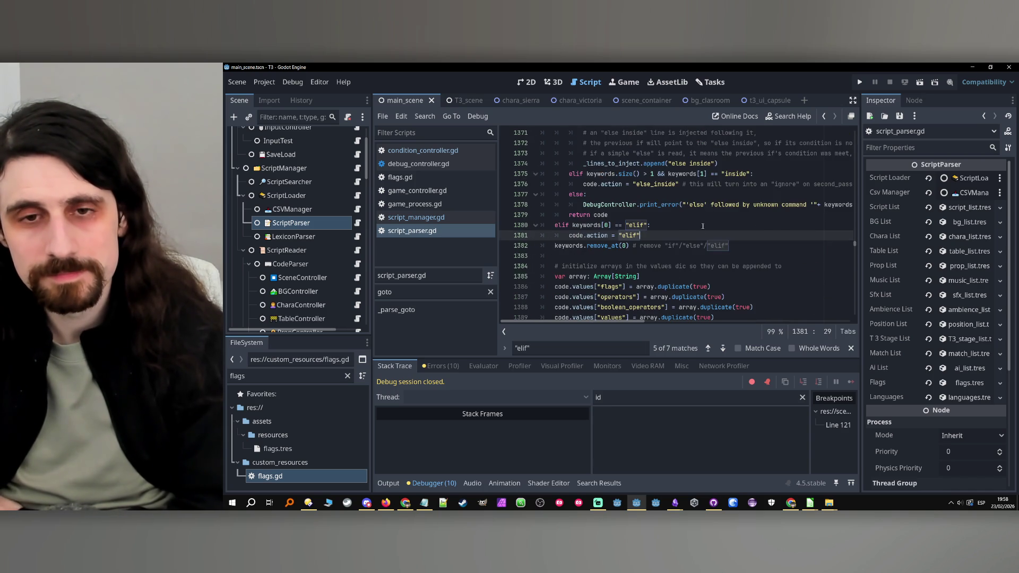
{"action": "scroll", "coordinate": [702, 226], "scroll_direction": "up", "scroll_amount": 1}
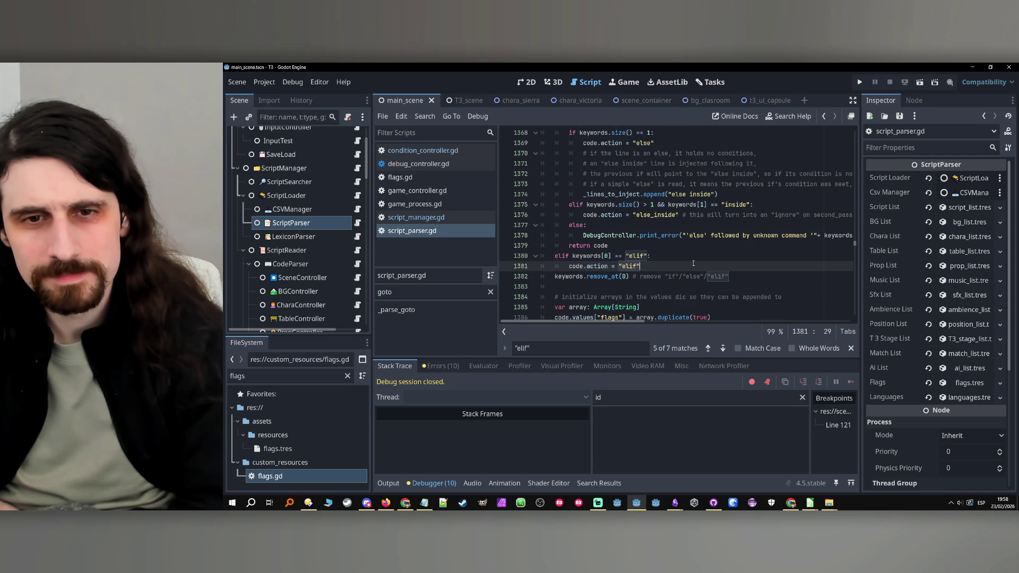
{"action": "left_click", "coordinate": [693, 259]}
{"action": "key", "text": "Return"}
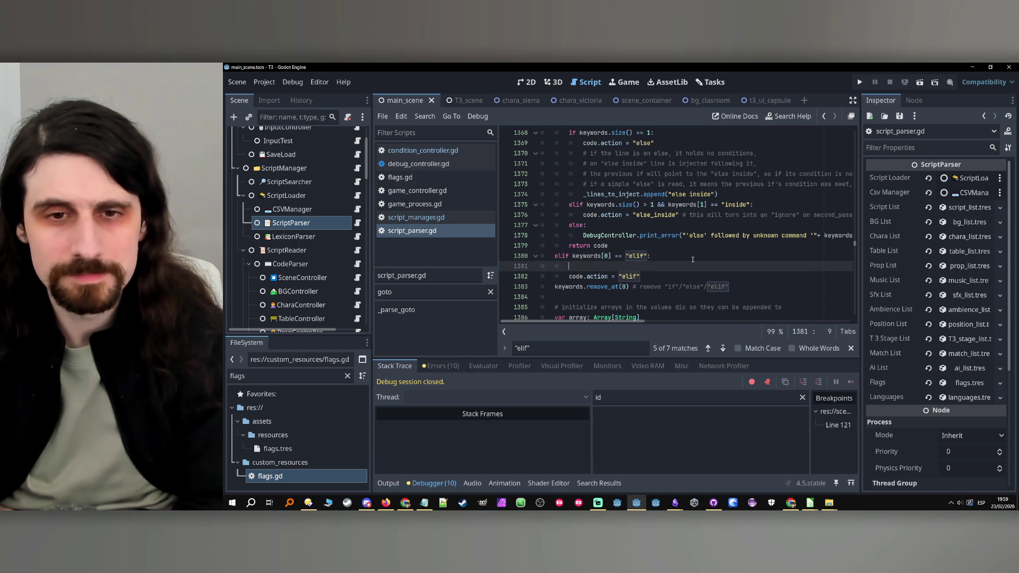
{"action": "scroll", "coordinate": [693, 259], "scroll_direction": "down", "scroll_amount": 2}
{"action": "scroll", "coordinate": [692, 259], "scroll_direction": "up", "scroll_amount": 3}
{"action": "scroll", "coordinate": [692, 260], "scroll_direction": "up", "scroll_amount": 5}
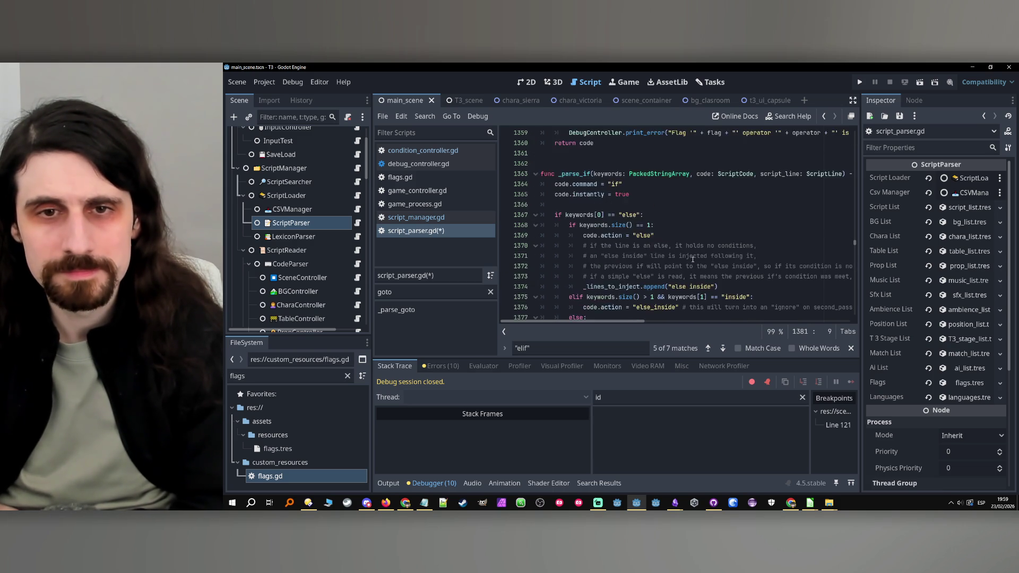
{"action": "scroll", "coordinate": [689, 252], "scroll_direction": "down", "scroll_amount": 8}
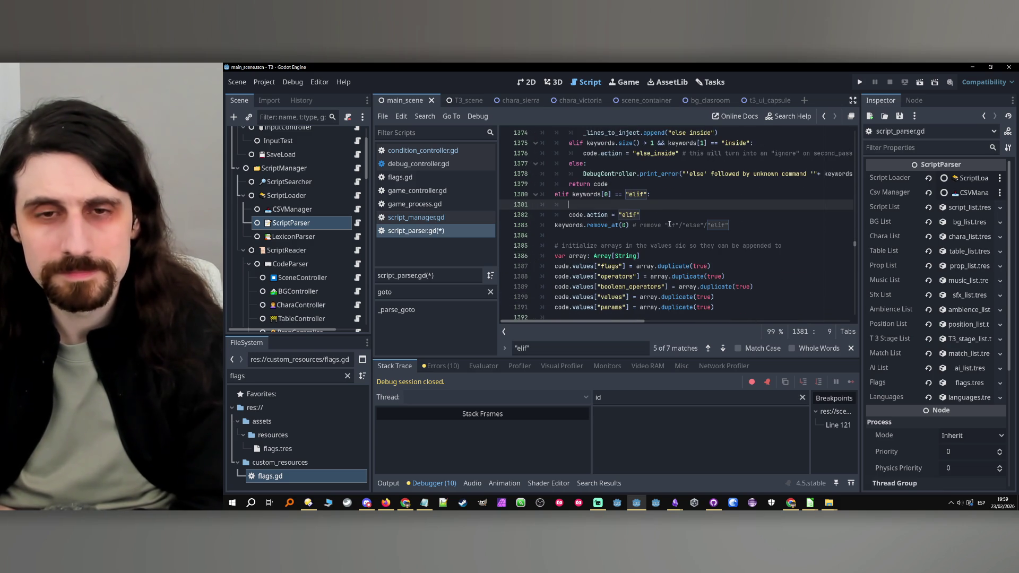
{"action": "type", "text": "_lines_to_inject.append(\"else inside\")"}
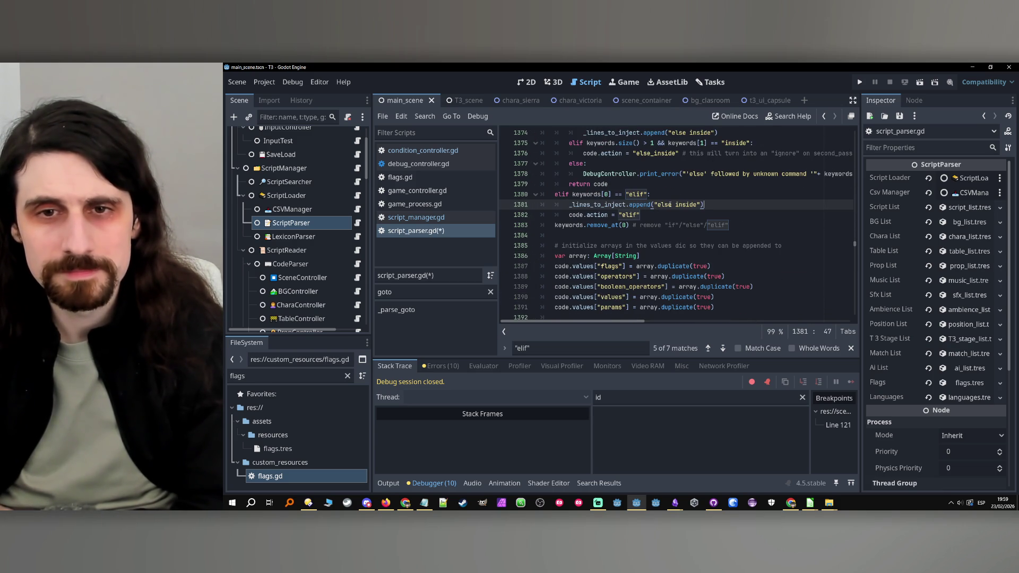
Step: Change the pasted string from "else inside" to "elif outside"
{"action": "double_click", "coordinate": [669, 204]}
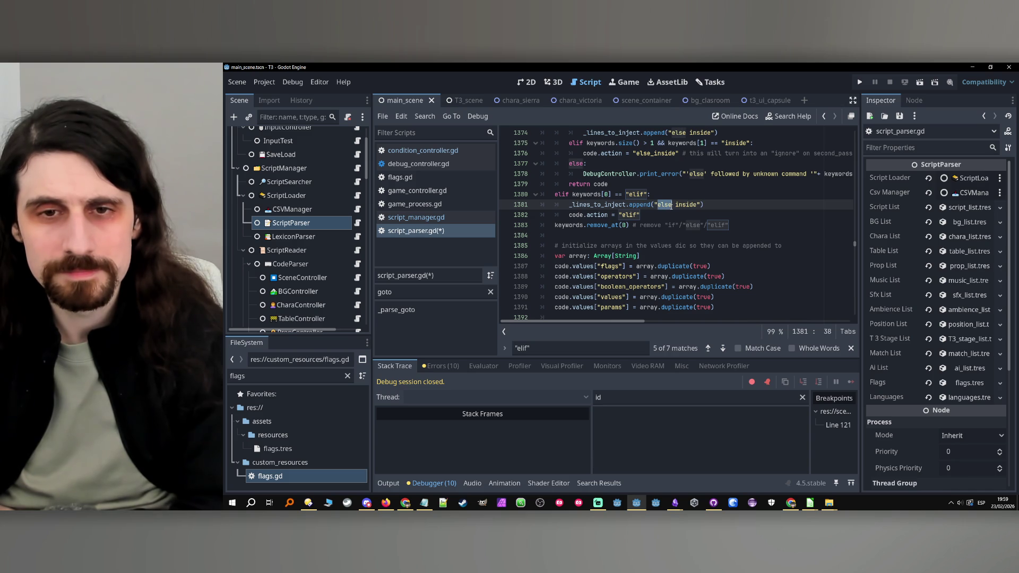
{"action": "scroll", "coordinate": [673, 208], "scroll_direction": "up", "scroll_amount": 1}
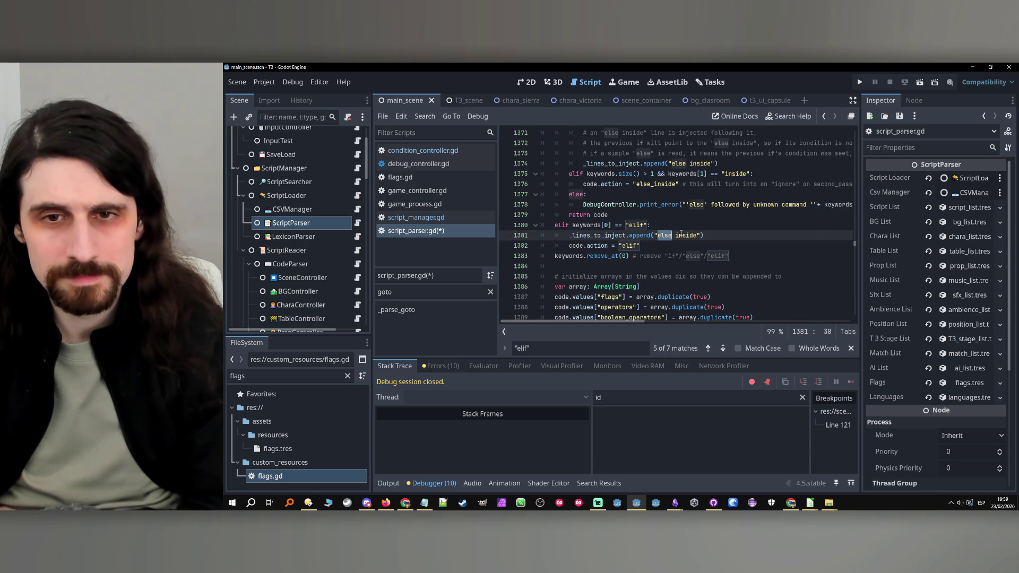
{"action": "type", "text": "eli"}
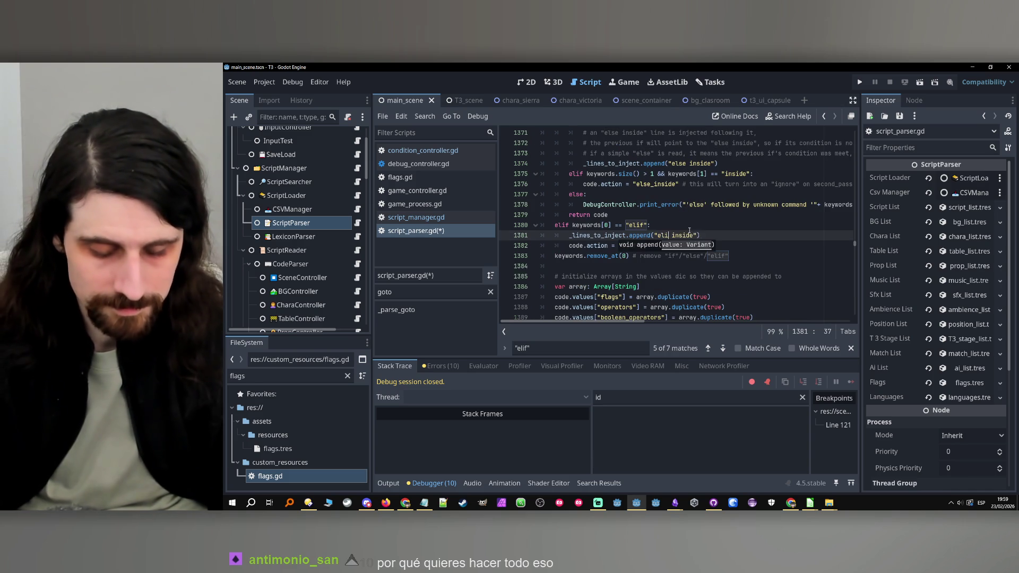
{"action": "type", "text": "f"}
{"action": "double_click", "coordinate": [685, 235]}
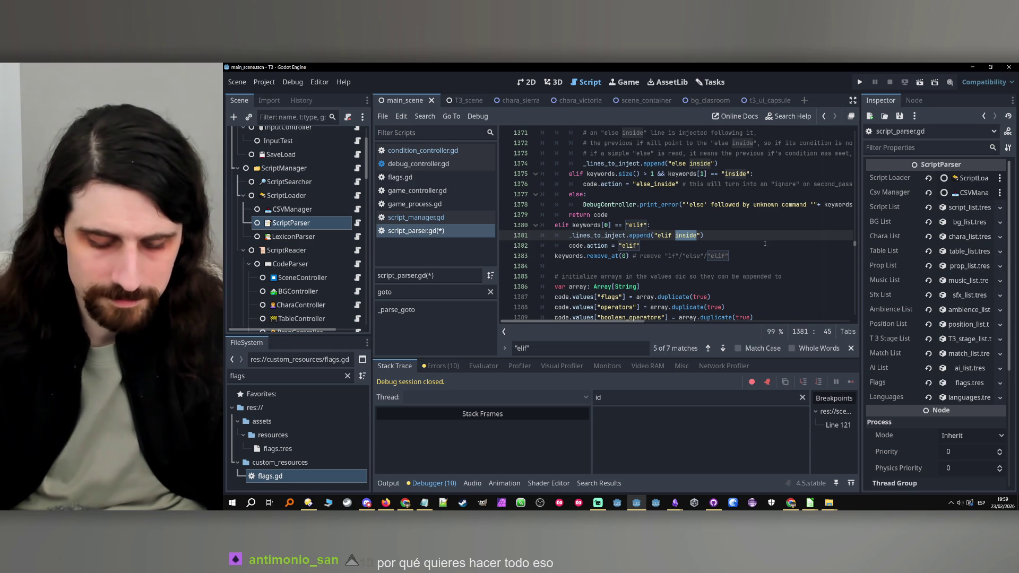
{"action": "type", "text": "out"}
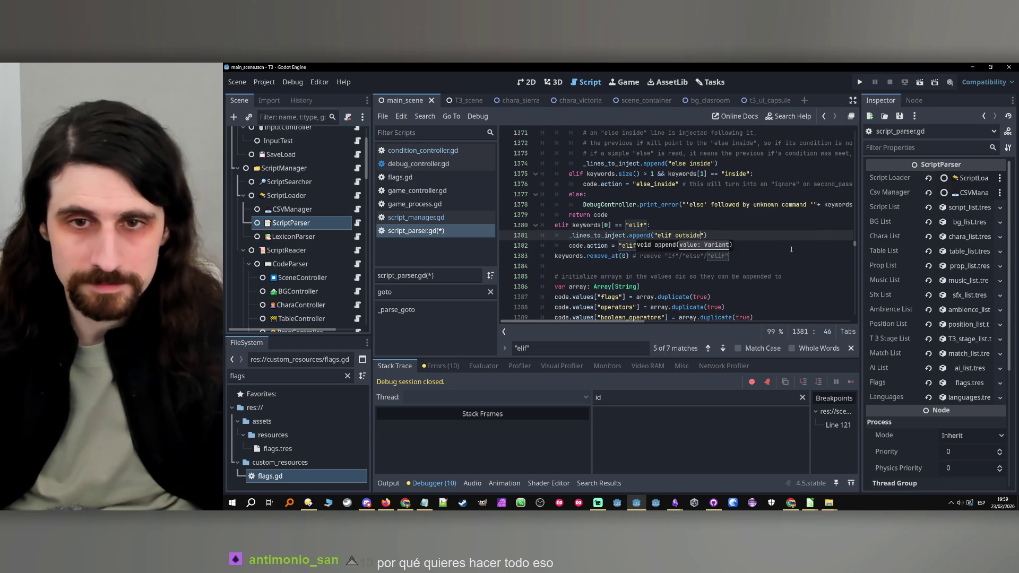
{"action": "type", "text": "e"}
{"action": "key", "text": "End"}
Step: Highlight every use of keywords in the function to review the branch logic
{"action": "scroll", "coordinate": [718, 234], "scroll_direction": "up", "scroll_amount": 1}
{"action": "scroll", "coordinate": [718, 234], "scroll_direction": "up", "scroll_amount": 1}
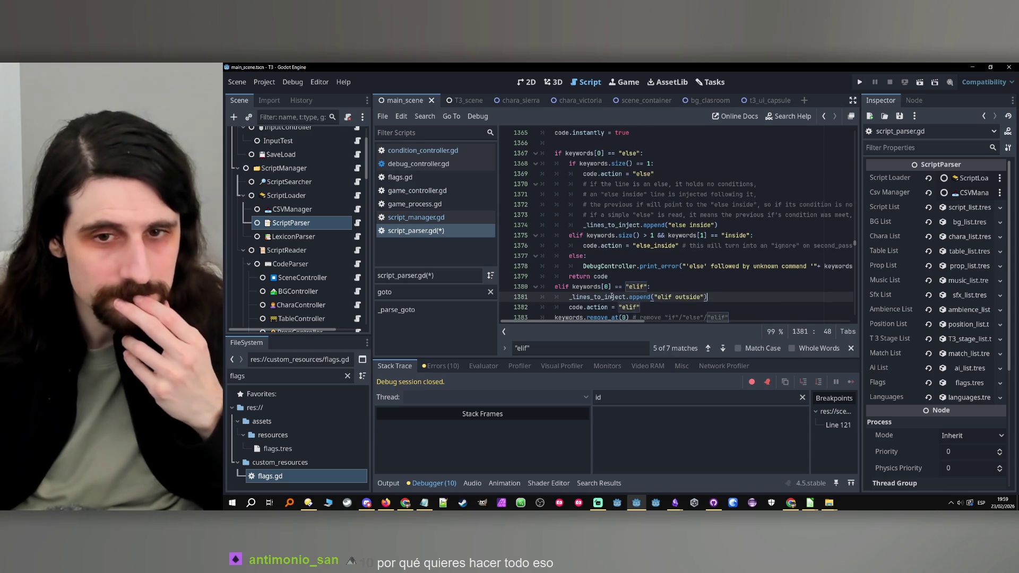
{"action": "double_click", "coordinate": [601, 164]}
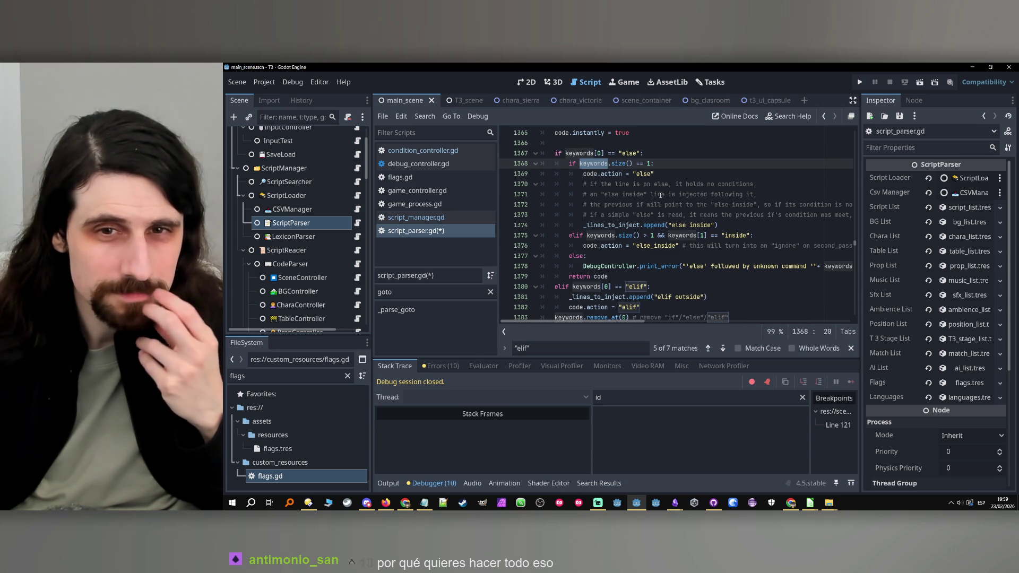
{"action": "scroll", "coordinate": [660, 194], "scroll_direction": "up", "scroll_amount": 1}
{"action": "scroll", "coordinate": [672, 205], "scroll_direction": "down", "scroll_amount": 2}
{"action": "scroll", "coordinate": [686, 216], "scroll_direction": "up", "scroll_amount": 1}
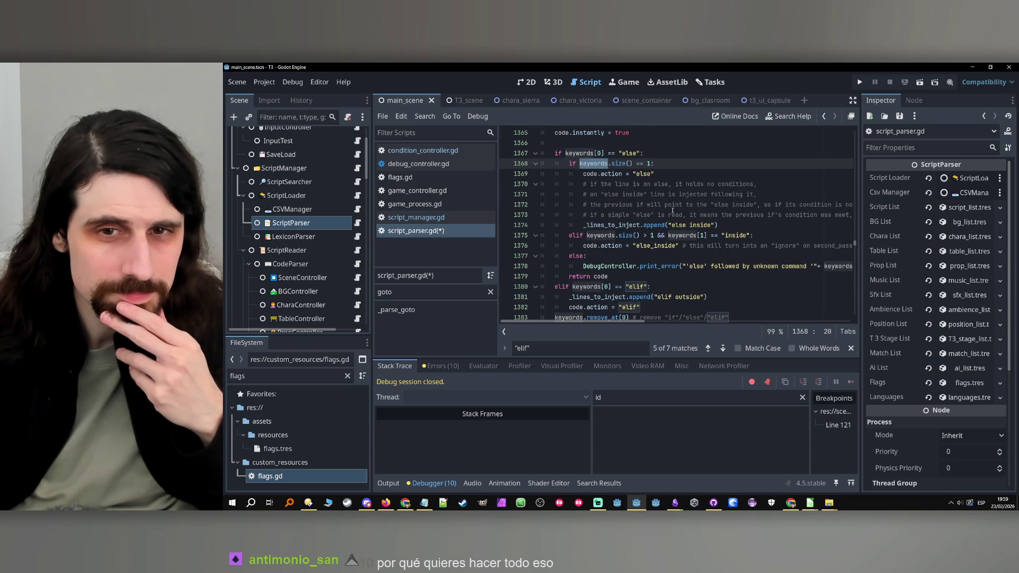
{"action": "scroll", "coordinate": [674, 227], "scroll_direction": "down", "scroll_amount": 1}
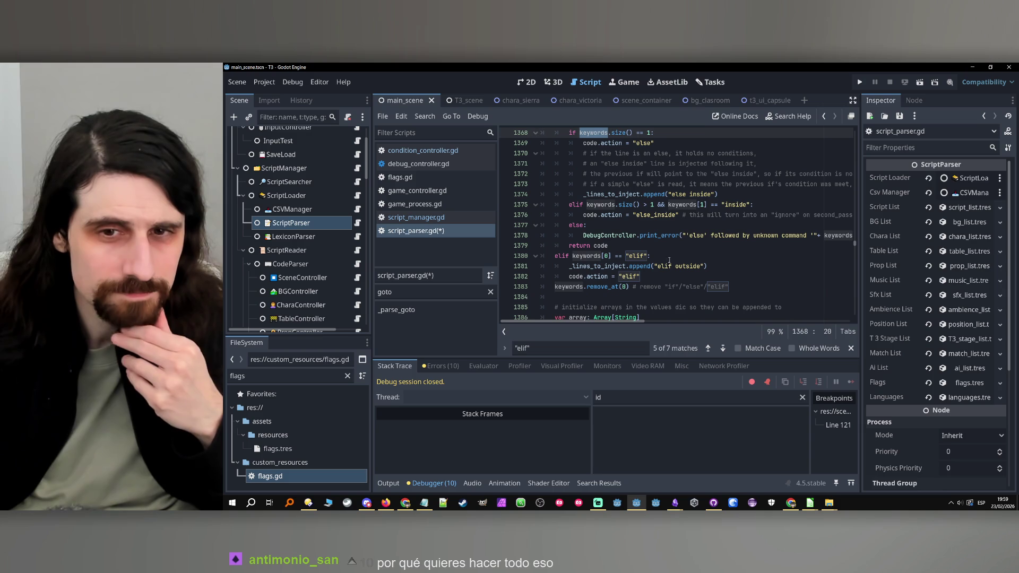
Step: Scroll from the elif branch up to the member variable declarations at the top of script_parser.gd
{"action": "left_click", "coordinate": [669, 272]}
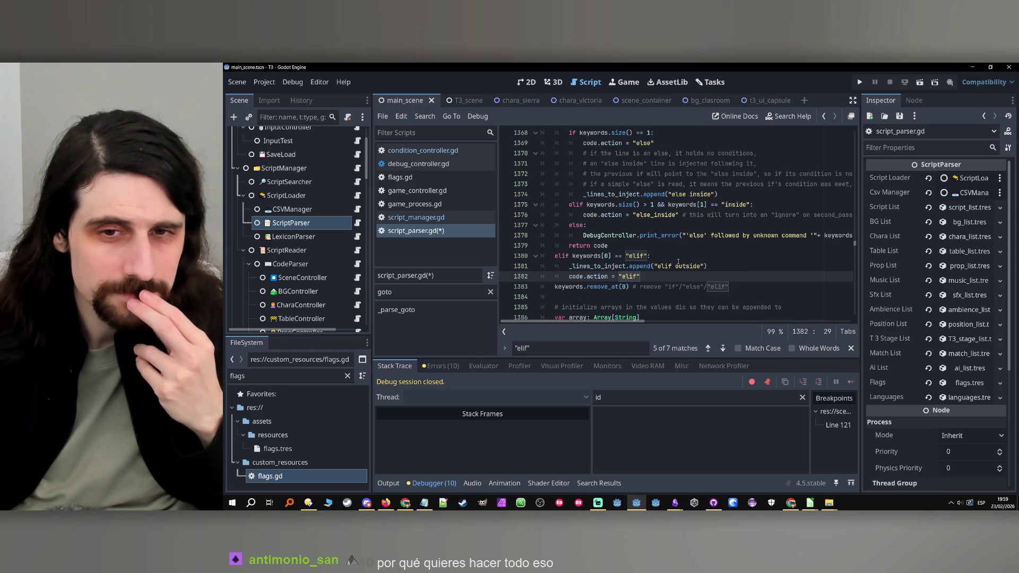
{"action": "scroll", "coordinate": [678, 262], "scroll_direction": "up", "scroll_amount": 4}
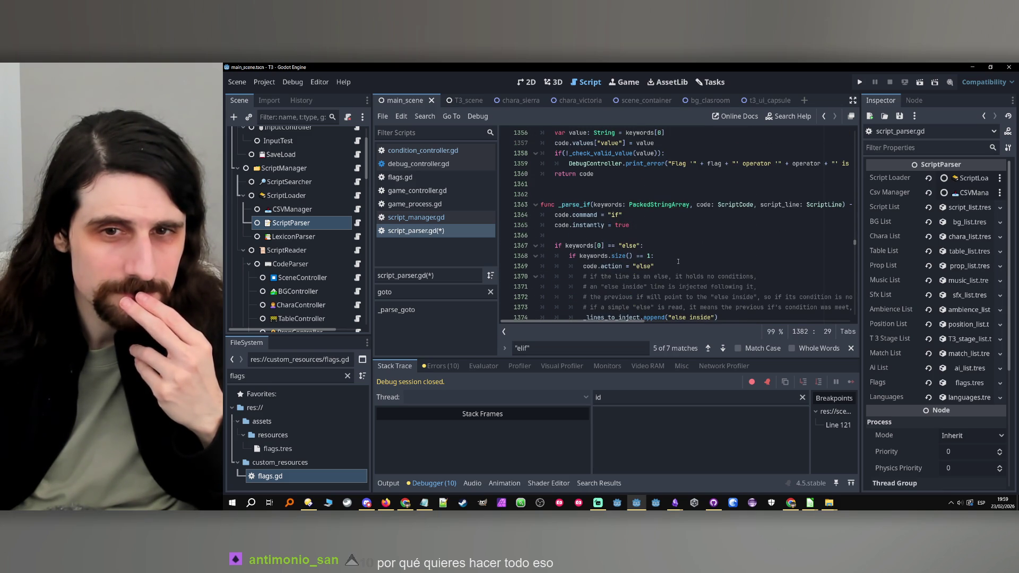
{"action": "scroll", "coordinate": [678, 262], "scroll_direction": "down", "scroll_amount": 1}
{"action": "scroll", "coordinate": [678, 261], "scroll_direction": "down", "scroll_amount": 4}
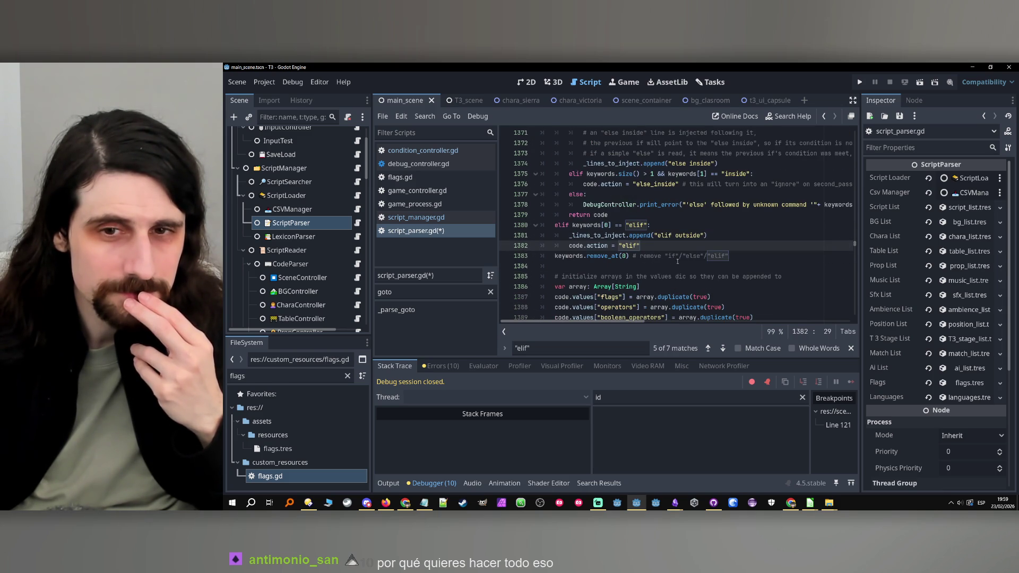
{"action": "left_click_drag", "start_coordinate": [706, 232], "coordinate": [569, 235]}
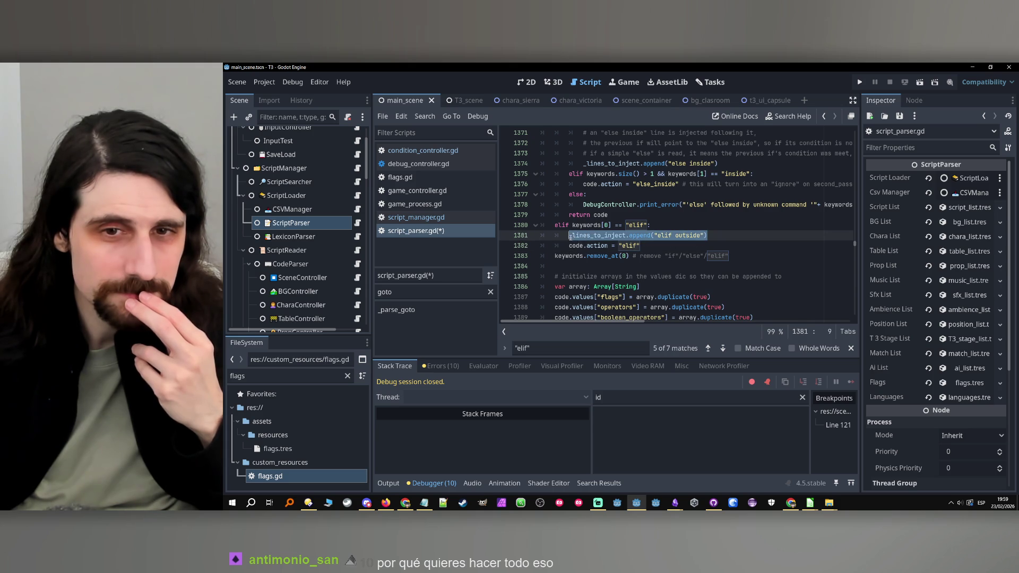
{"action": "scroll", "coordinate": [803, 238], "scroll_direction": "up", "scroll_amount": 7}
{"action": "scroll", "coordinate": [803, 238], "scroll_direction": "up", "scroll_amount": 20}
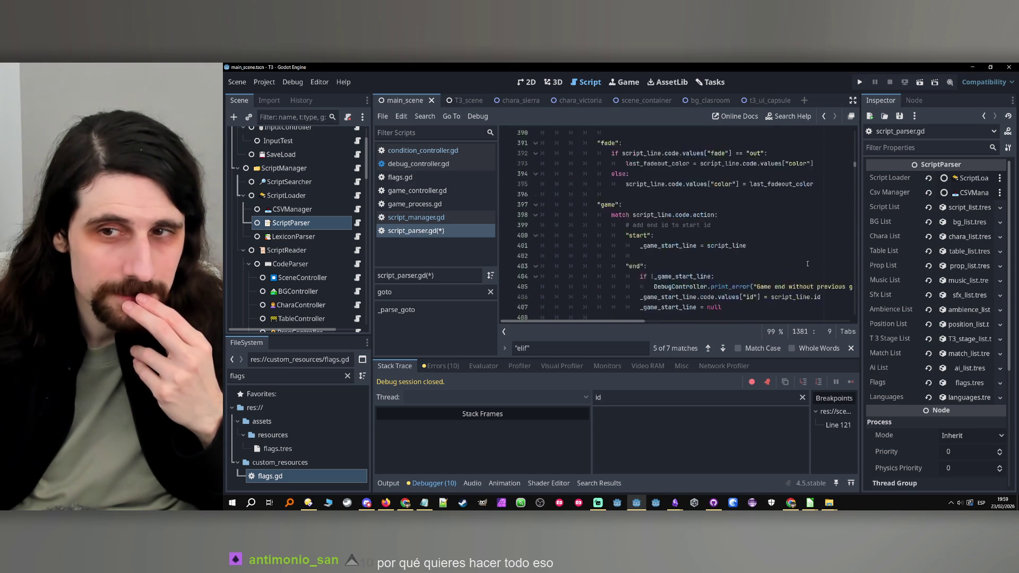
{"action": "scroll", "coordinate": [805, 262], "scroll_direction": "up", "scroll_amount": 20}
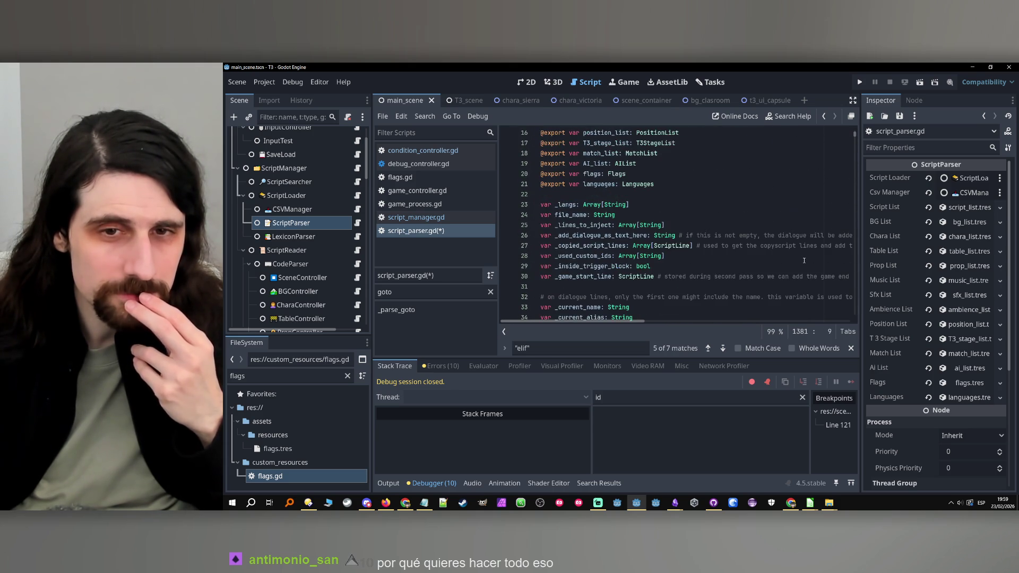
{"action": "scroll", "coordinate": [803, 261], "scroll_direction": "down", "scroll_amount": 5}
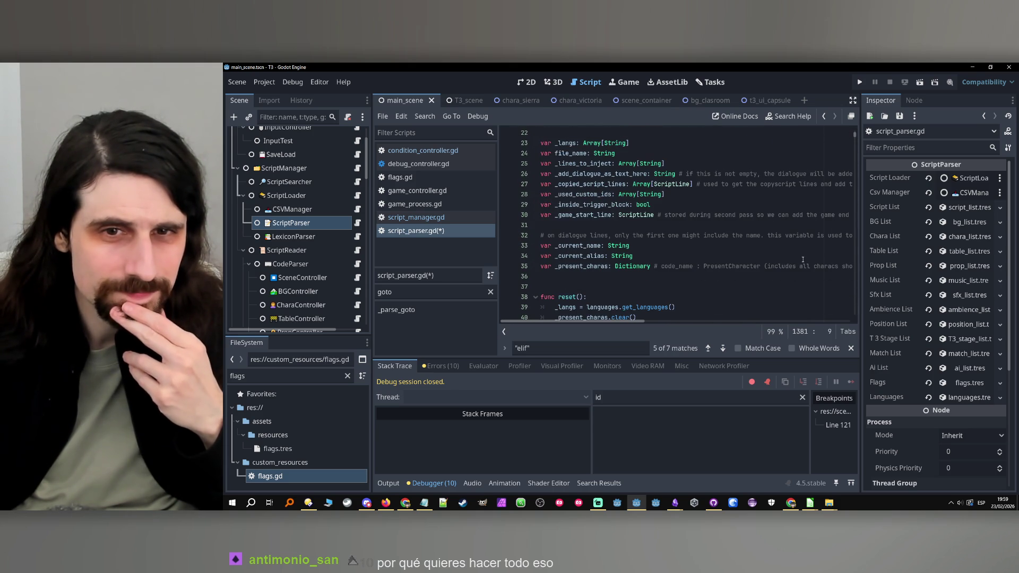
{"action": "left_click", "coordinate": [574, 272]}
{"action": "scroll", "coordinate": [571, 274], "scroll_direction": "up", "scroll_amount": 2}
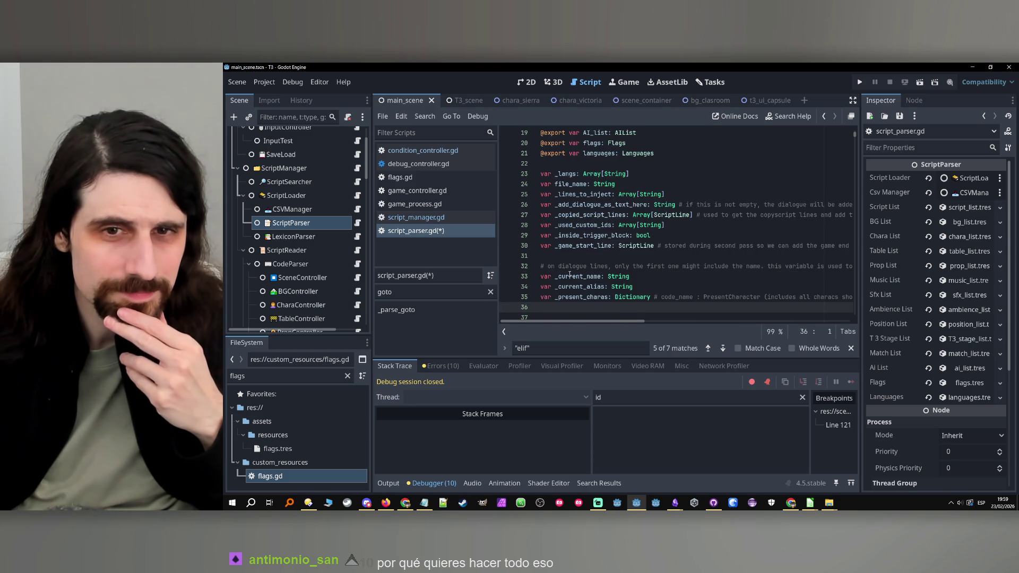
Step: Declare var _injecting_elif: bool on line 31, then search to return to the "elif outside" line
{"action": "left_click", "coordinate": [568, 288]}
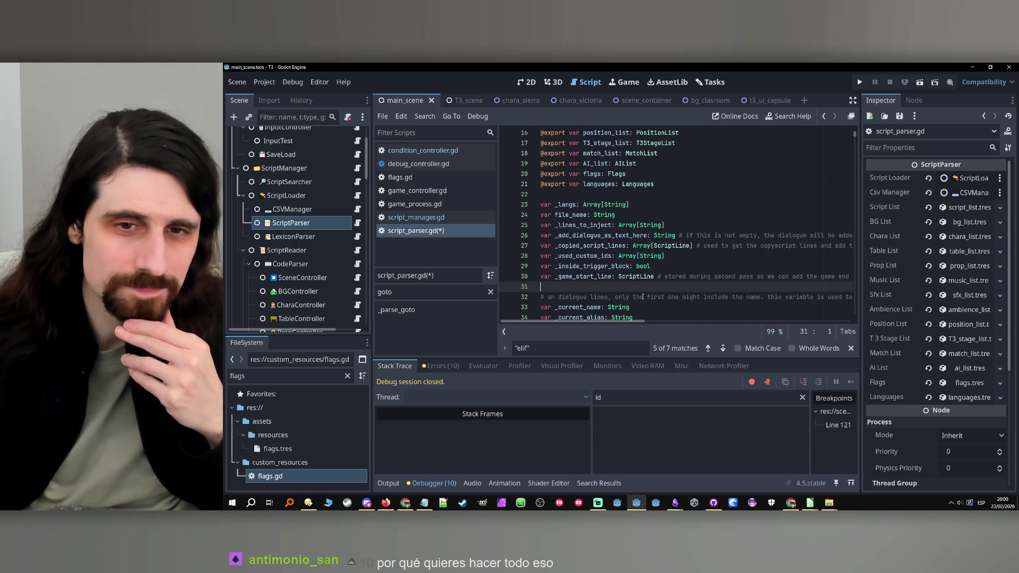
{"action": "key", "text": "Return"}
{"action": "key", "text": "Up"}
{"action": "type", "text": "va"}
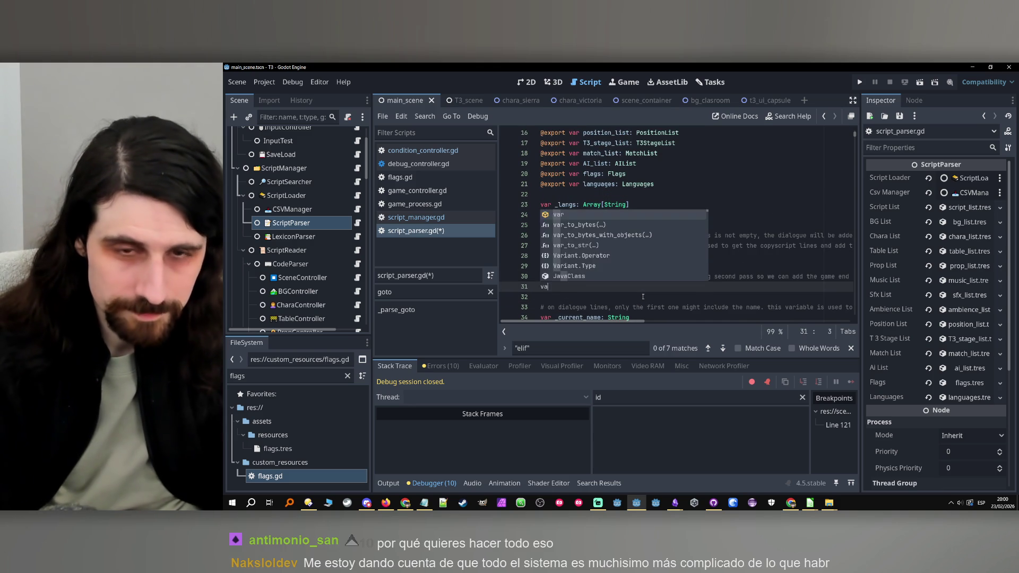
{"action": "type", "text": "r _m"}
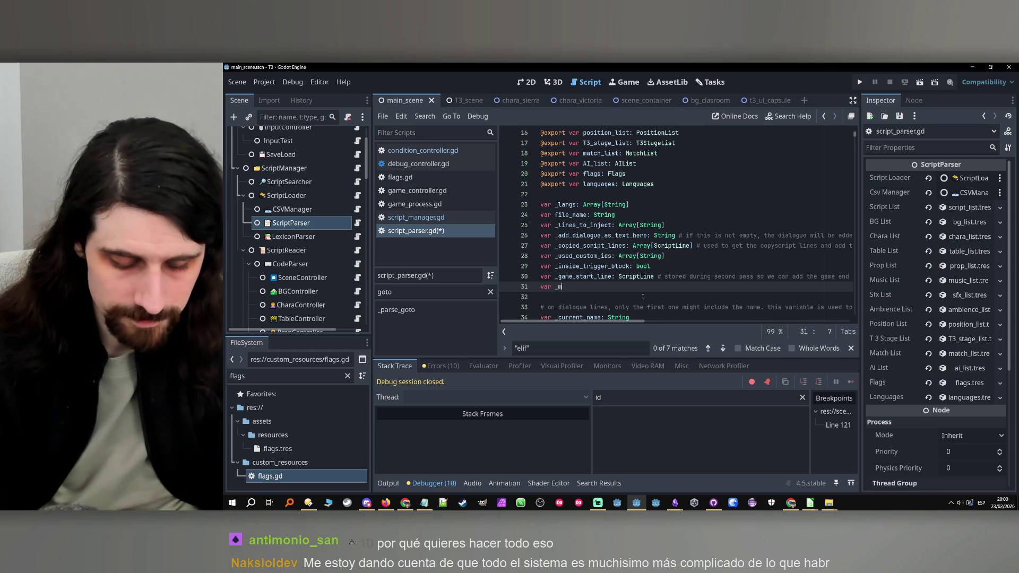
{"action": "type", "text": "anagin"}
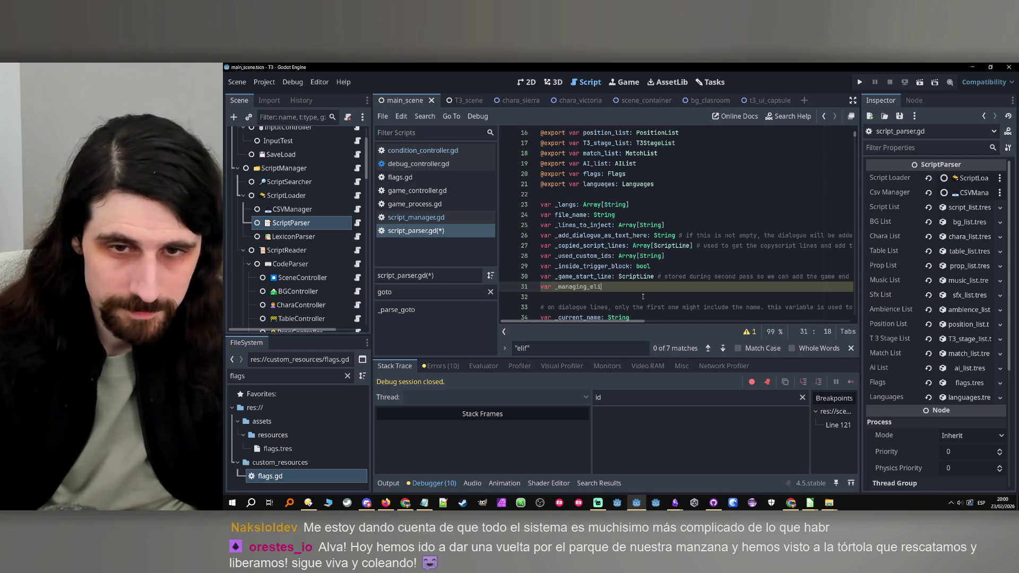
{"action": "key", "text": "BackSpace"}
{"action": "key", "text": "BackSpace"}
{"action": "key", "text": "BackSpace"}
{"action": "key", "text": "BackSpace"}
{"action": "key", "text": "BackSpace"}
{"action": "key", "text": "BackSpace"}
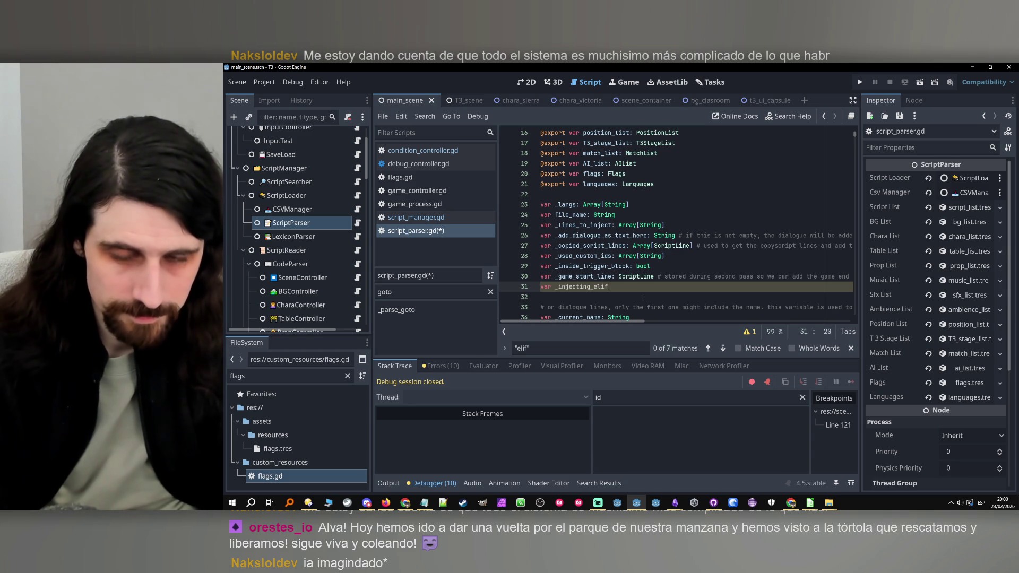
{"action": "type", "text": ": bool"}
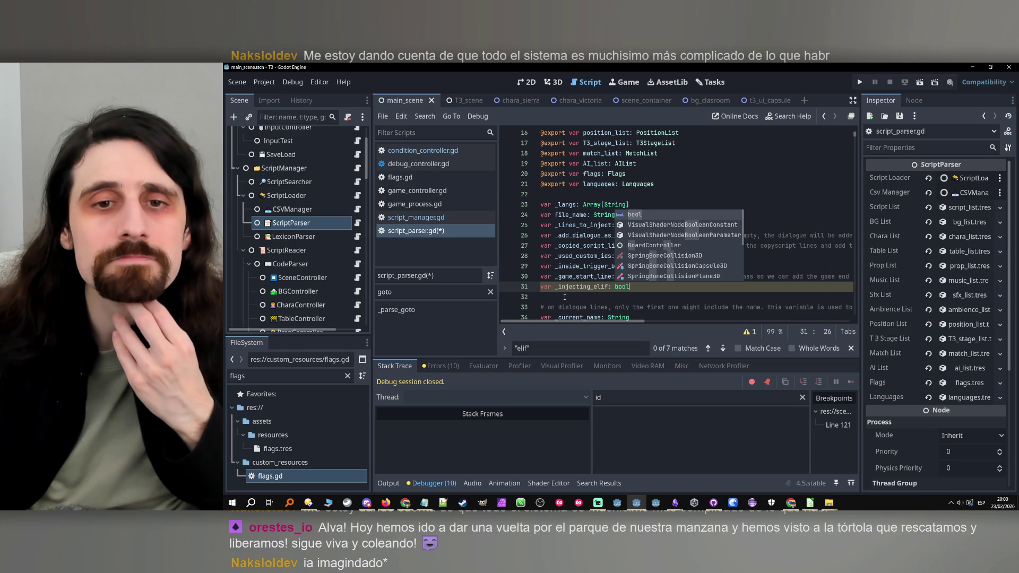
{"action": "left_click", "coordinate": [609, 287]}
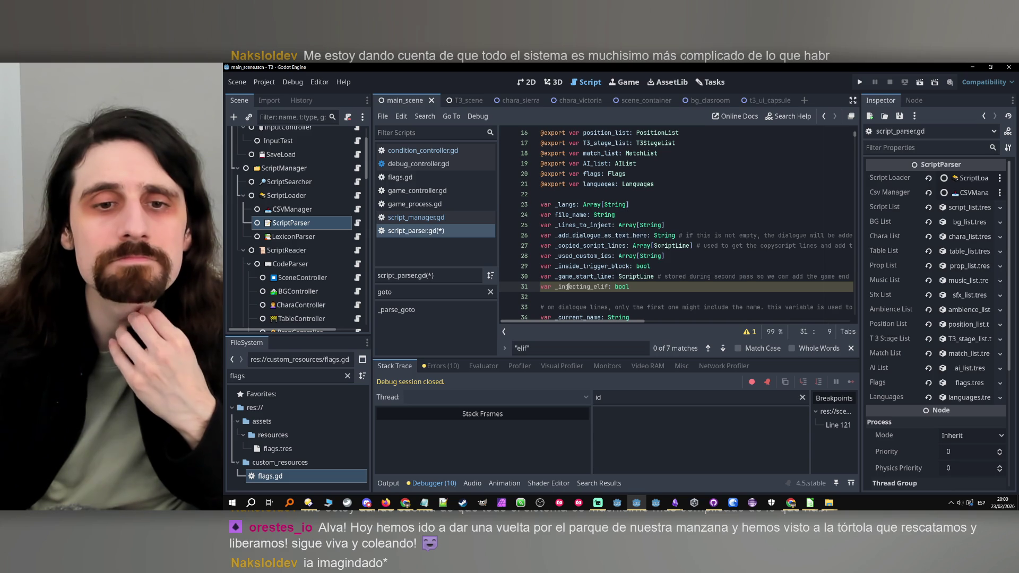
{"action": "left_click", "coordinate": [534, 346]}
{"action": "type", "text": "in"}
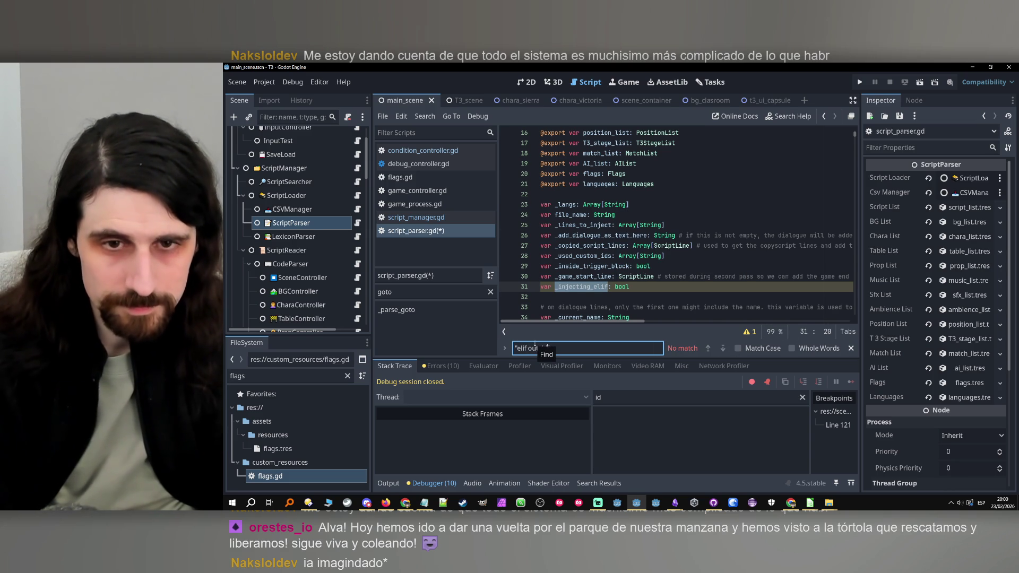
{"action": "type", "text": "tside\""}
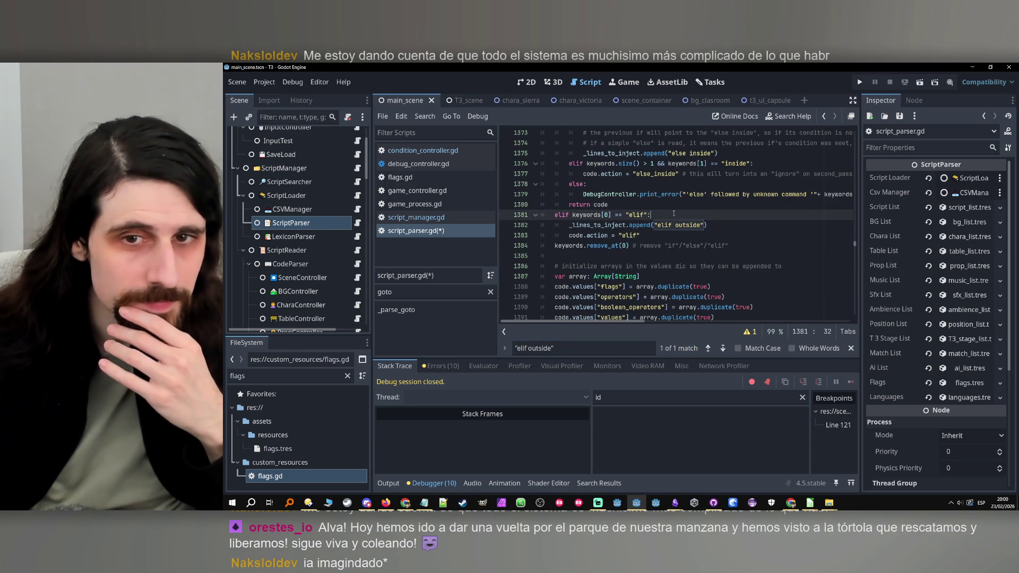
Step: Nest the append and code.action lines under a new if !_injecting_elif condition
{"action": "key", "text": "Return"}
{"action": "type", "text": "if "}
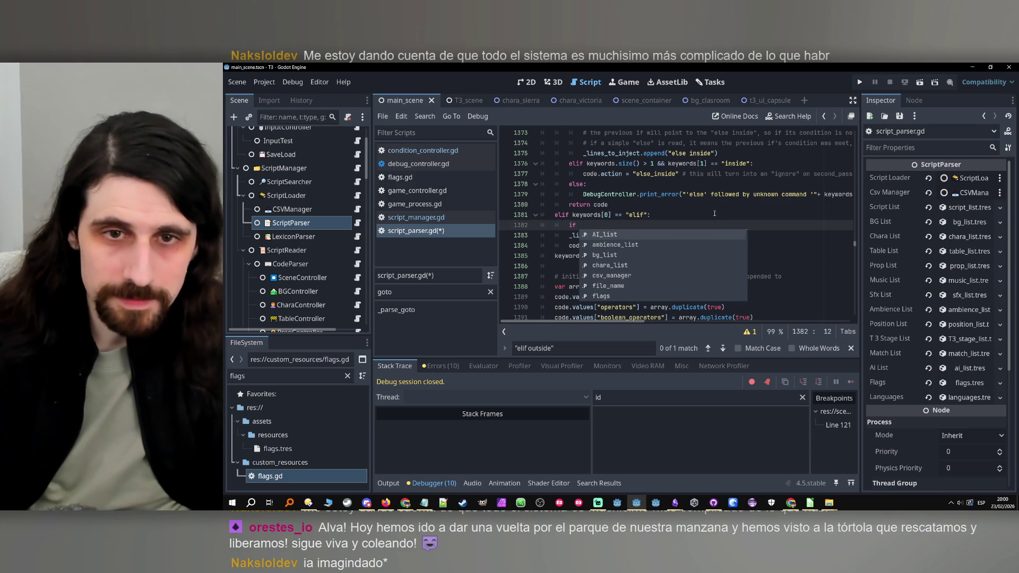
{"action": "type", "text": "\"_injecting_elif"}
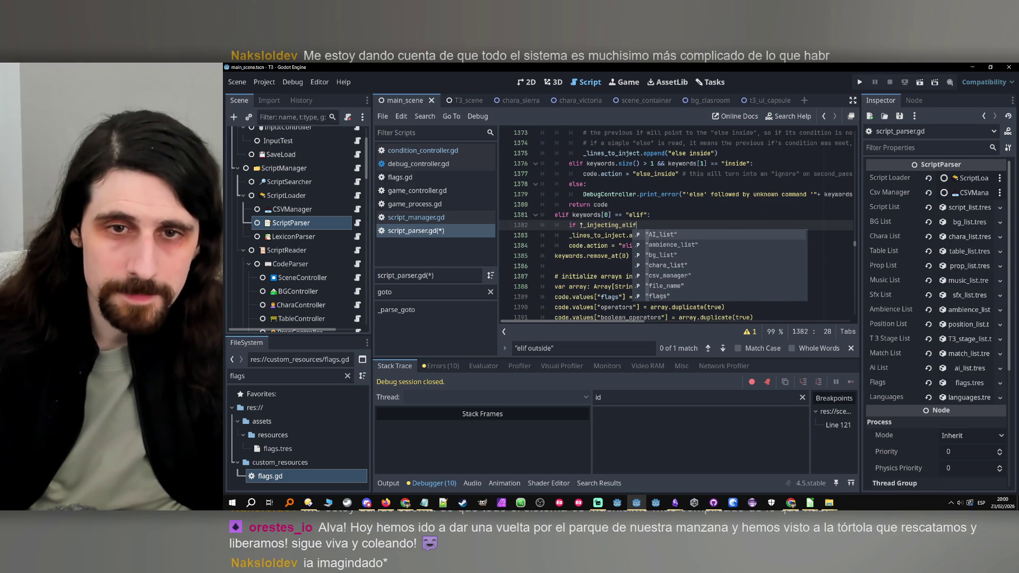
{"action": "key", "text": "Escape"}
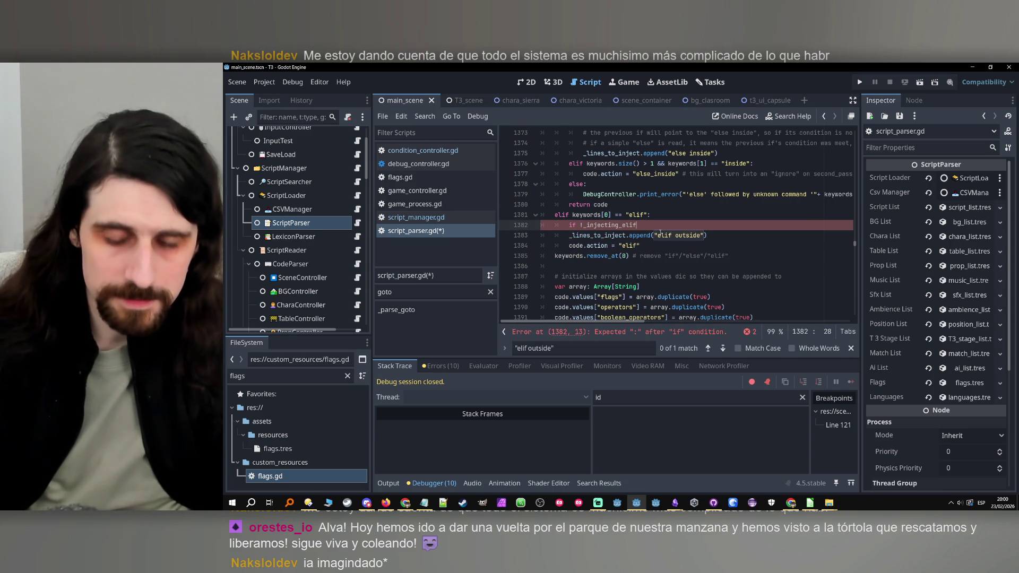
{"action": "type", "text": ":"}
{"action": "left_click", "coordinate": [556, 238]}
{"action": "key", "text": "Tab"}
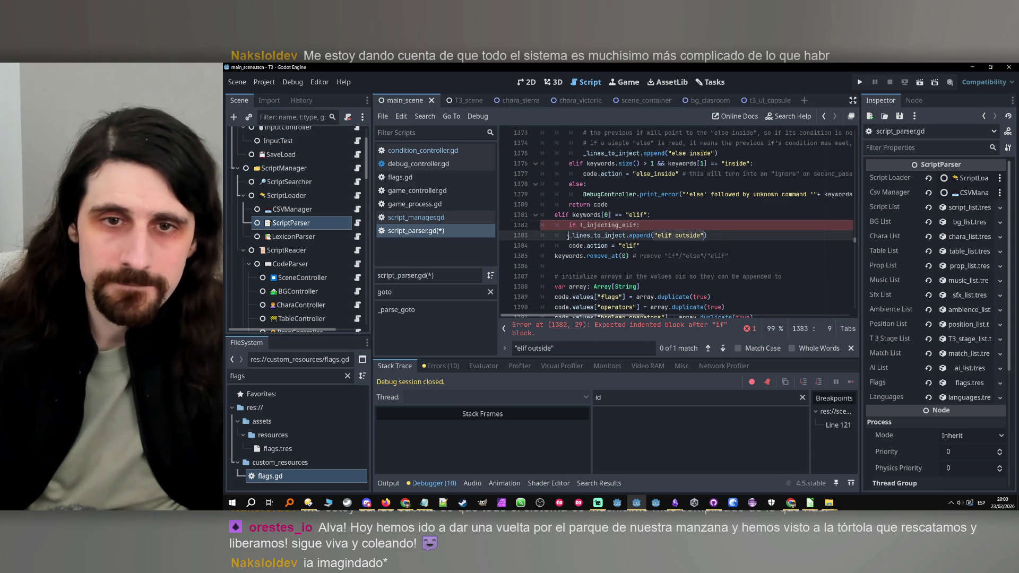
{"action": "key", "text": "Down"}
{"action": "key", "text": "Tab"}
{"action": "key", "text": "Tab"}
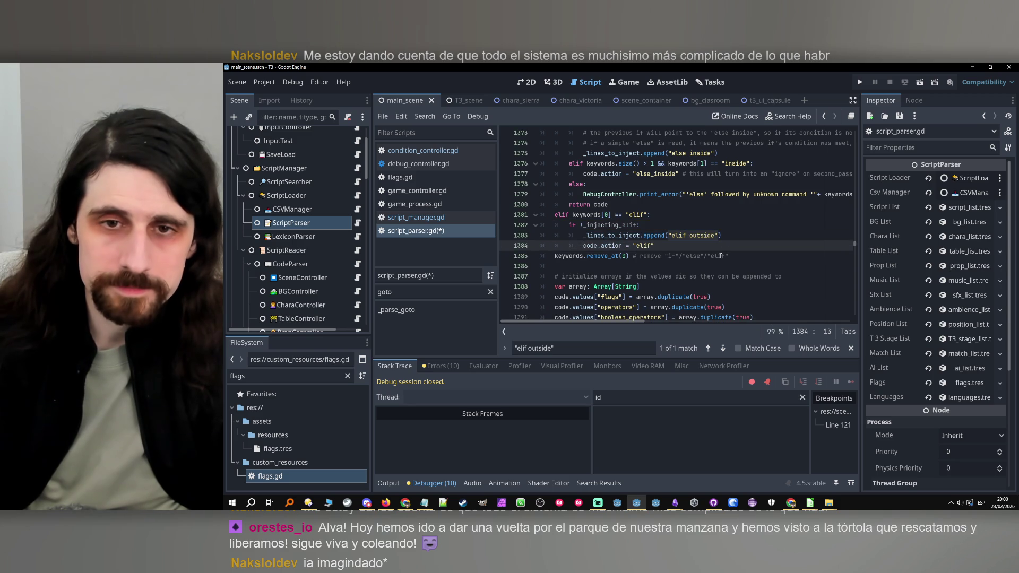
Step: Add _injecting_elif = true as the first line inside the new if block
{"action": "left_click", "coordinate": [720, 255]}
{"action": "left_click", "coordinate": [722, 248]}
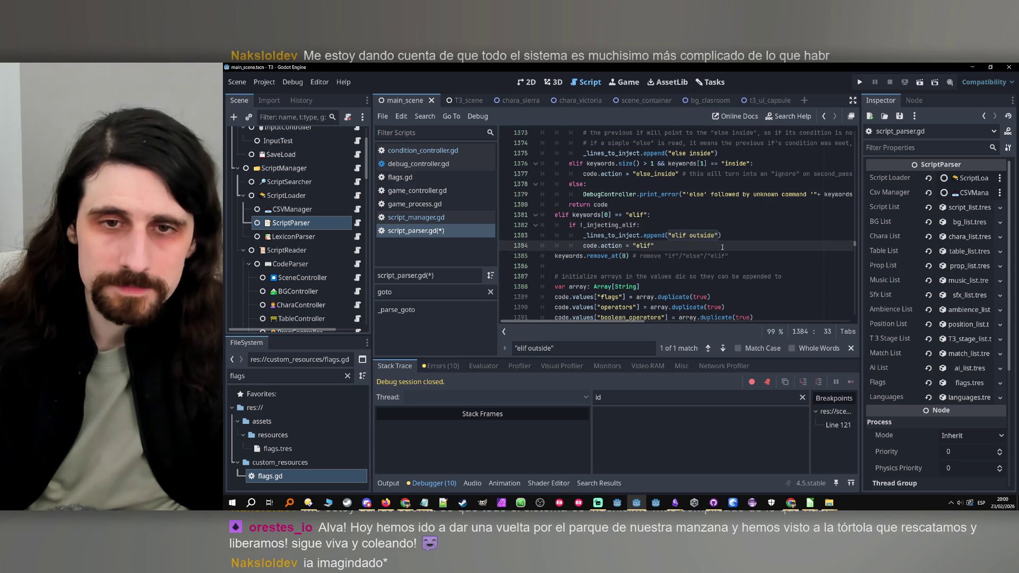
{"action": "key", "text": "Return"}
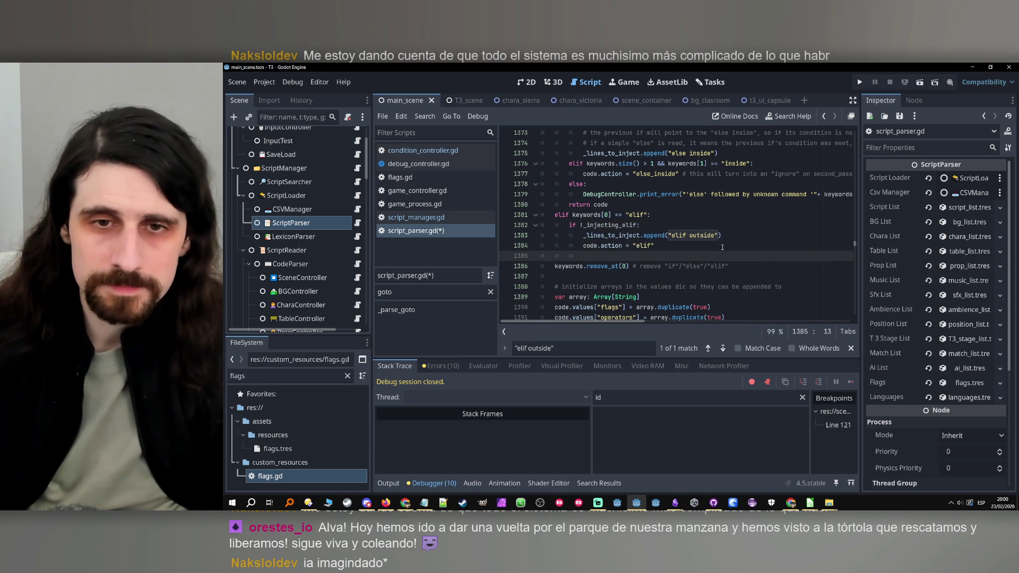
{"action": "key", "text": "Return"}
{"action": "key", "text": "Up"}
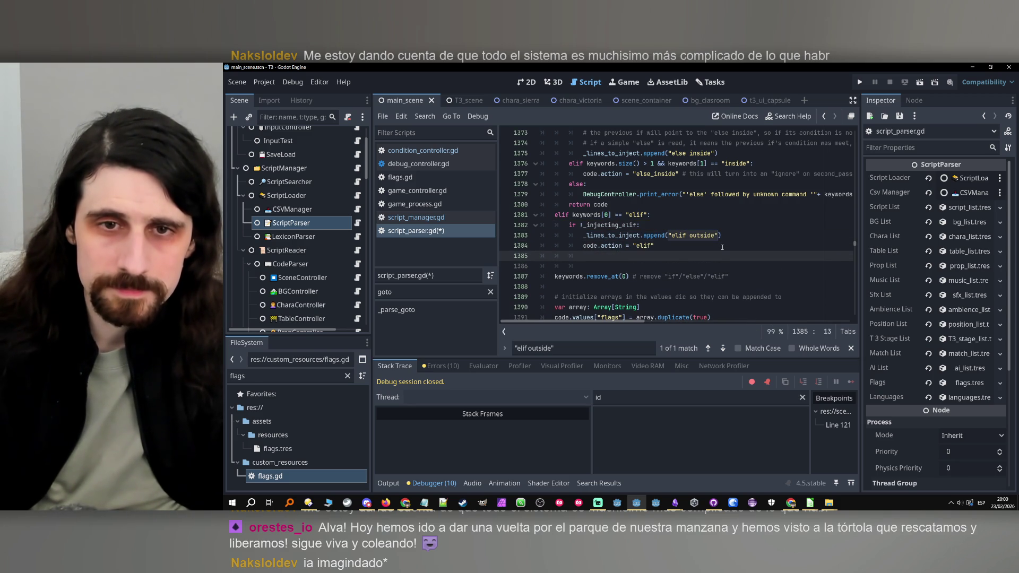
{"action": "left_click", "coordinate": [689, 225]}
{"action": "key", "text": "Return"}
{"action": "type", "text": "_injecting_elif"}
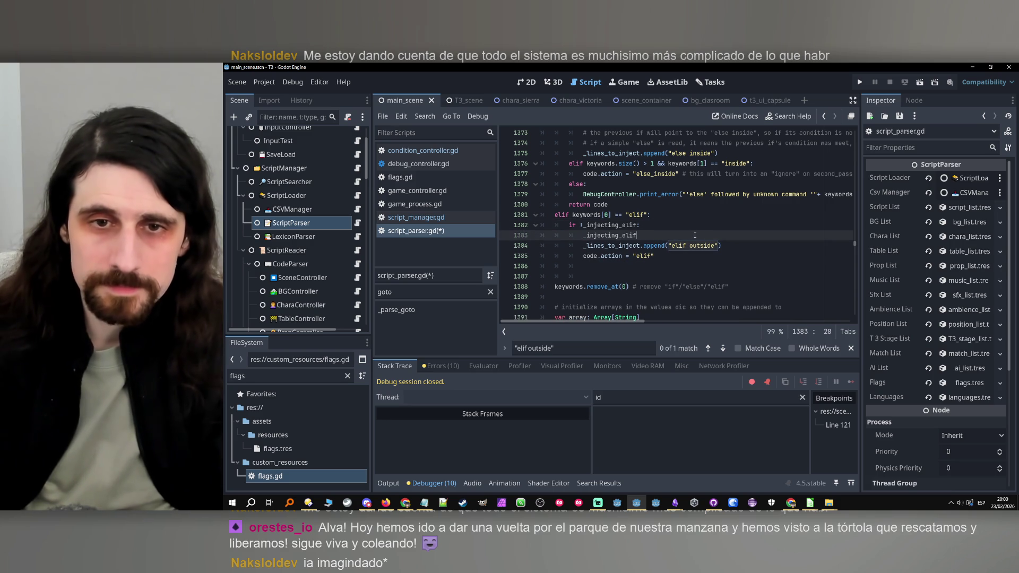
{"action": "type", "text": " = true"}
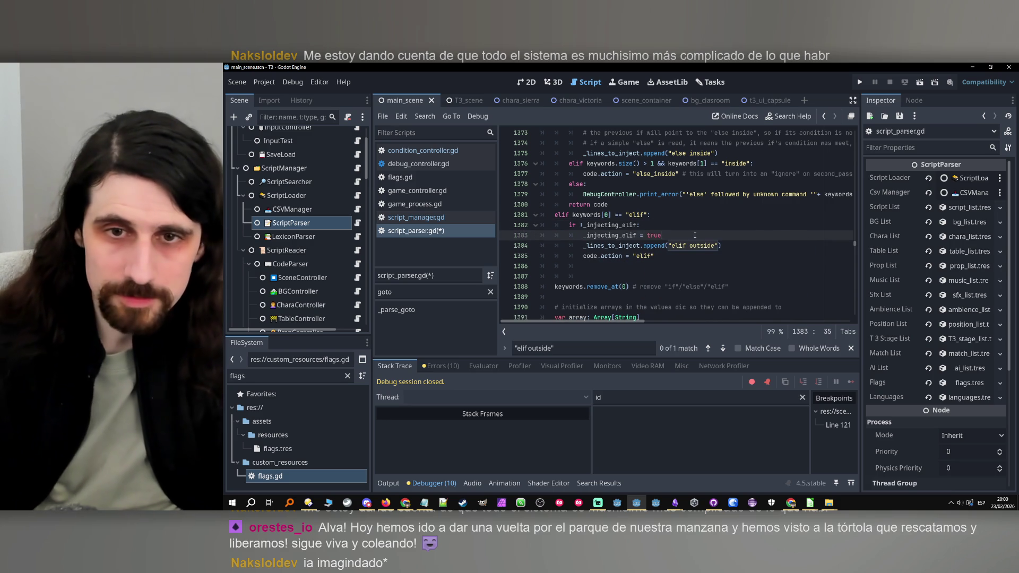
Step: Add an else clause that sets _injecting_elif = false
{"action": "left_click", "coordinate": [617, 270]}
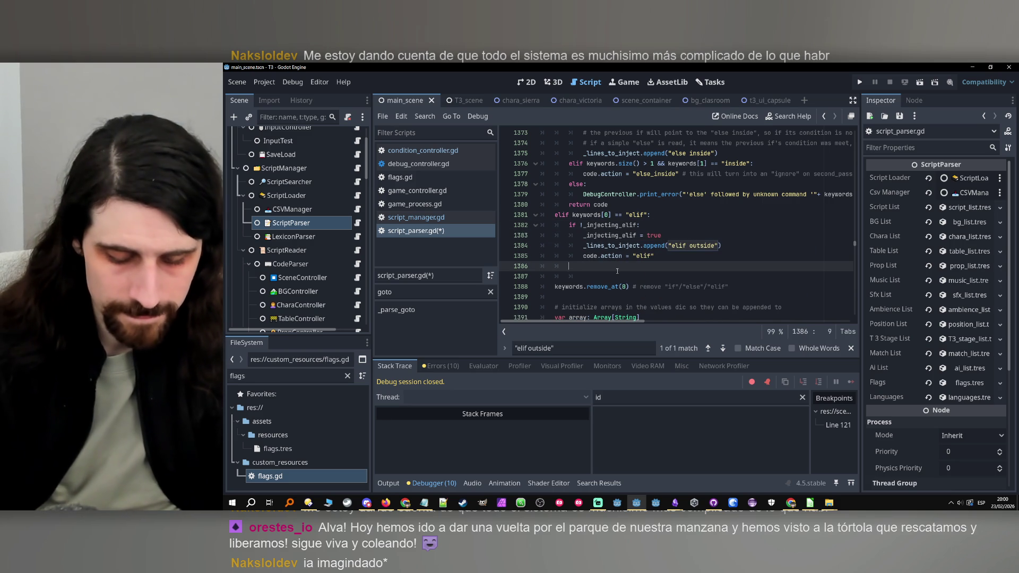
{"action": "type", "text": "else:"}
{"action": "key", "text": "Down"}
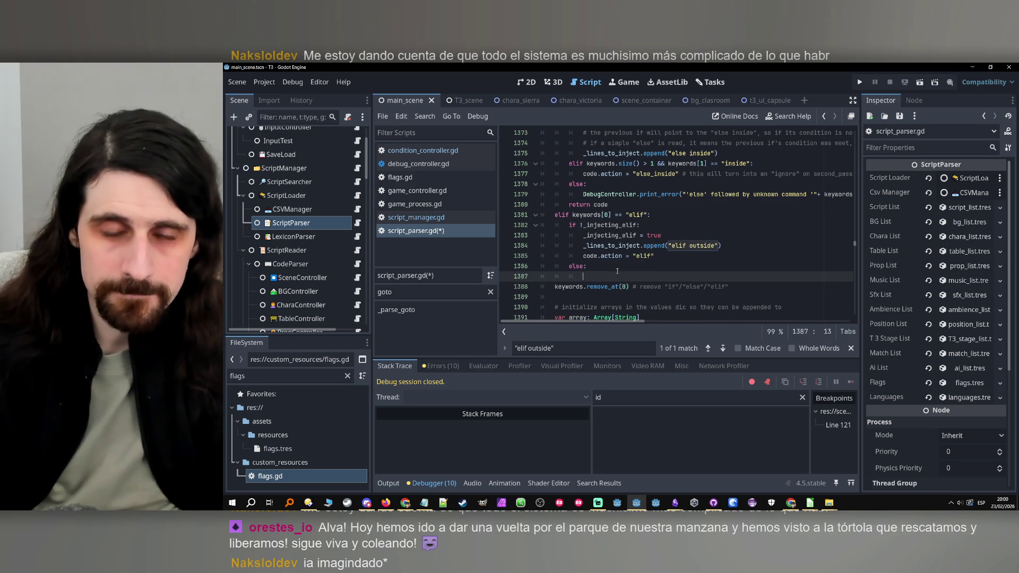
{"action": "key", "text": "Return"}
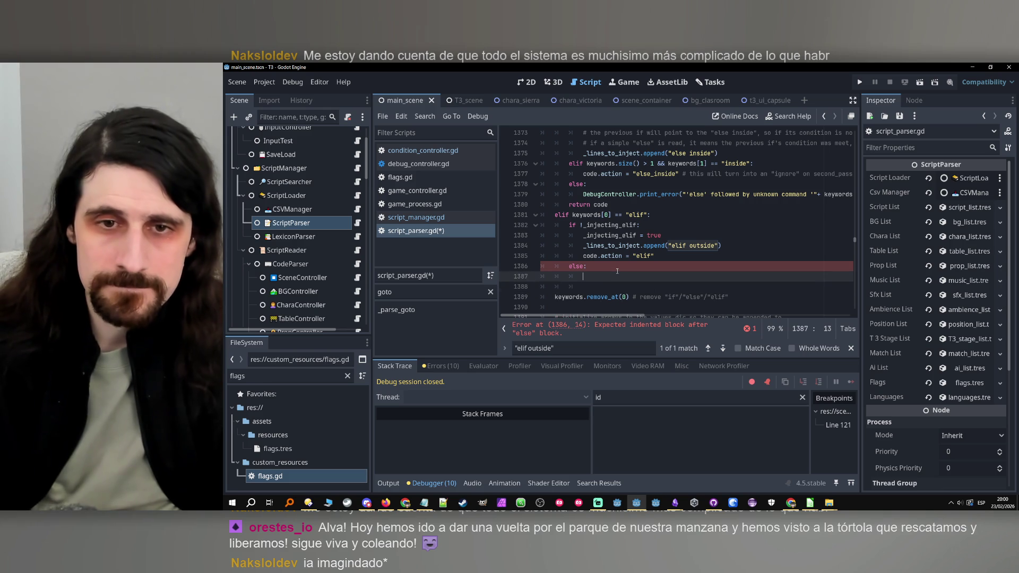
{"action": "type", "text": "_injecting_elif"}
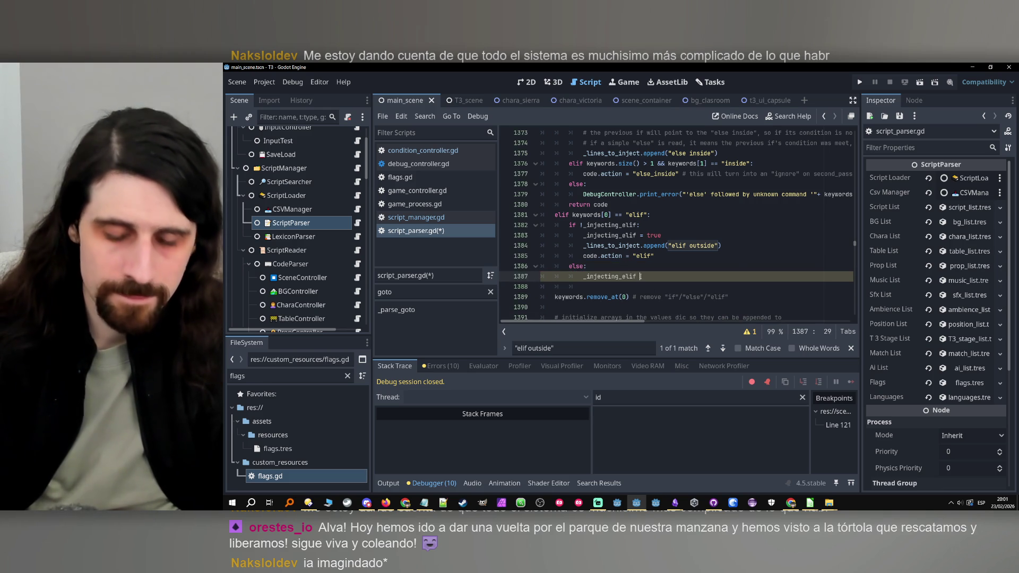
{"action": "type", "text": " = false"}
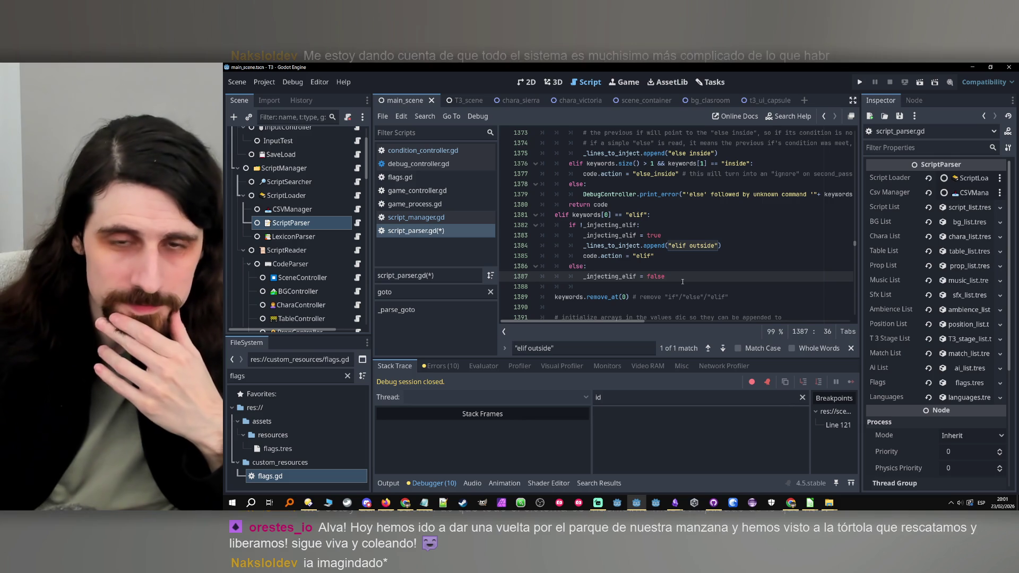
{"action": "double_click", "coordinate": [610, 235]}
{"action": "double_click", "coordinate": [610, 245]}
{"action": "scroll", "coordinate": [702, 254], "scroll_direction": "up", "scroll_amount": 2}
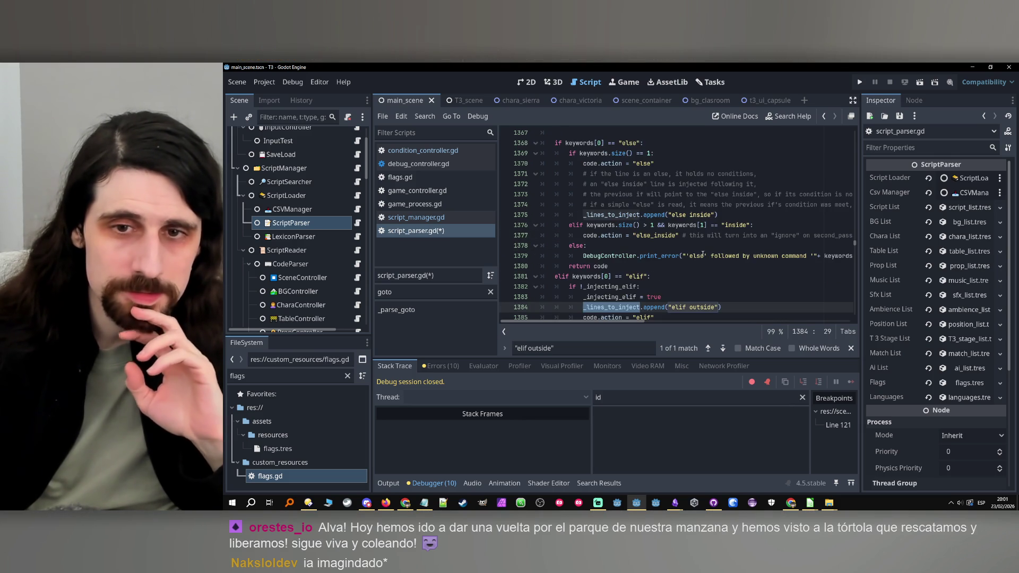
{"action": "scroll", "coordinate": [703, 255], "scroll_direction": "up", "scroll_amount": 3}
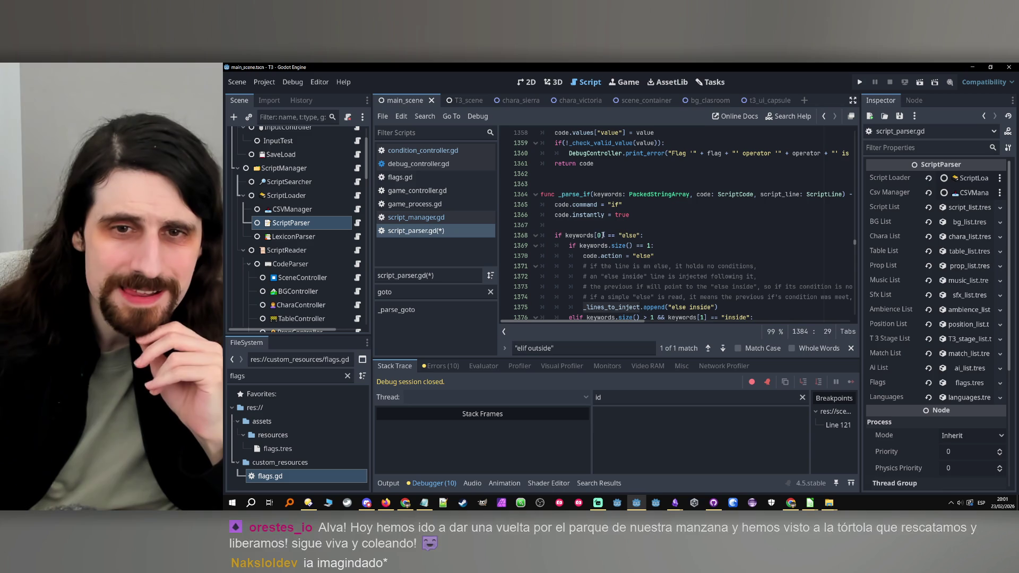
{"action": "double_click", "coordinate": [581, 236]}
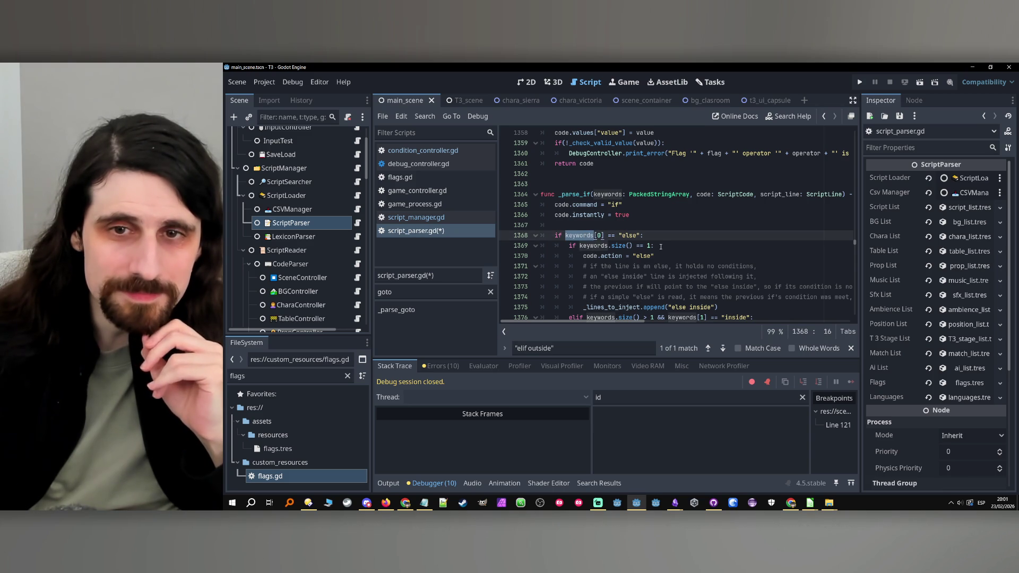
{"action": "left_click_drag", "start_coordinate": [639, 321], "coordinate": [667, 324]}
{"action": "scroll", "coordinate": [667, 320], "scroll_direction": "left", "scroll_amount": 5}
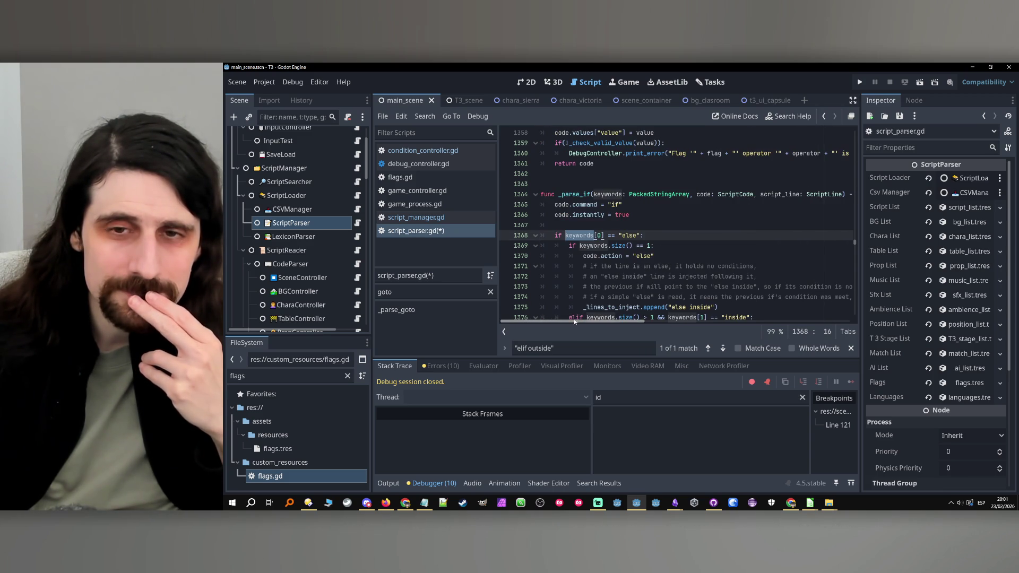
{"action": "double_click", "coordinate": [776, 195]}
{"action": "key", "text": "ctrl+c"}
{"action": "scroll", "coordinate": [681, 246], "scroll_direction": "down", "scroll_amount": 4}
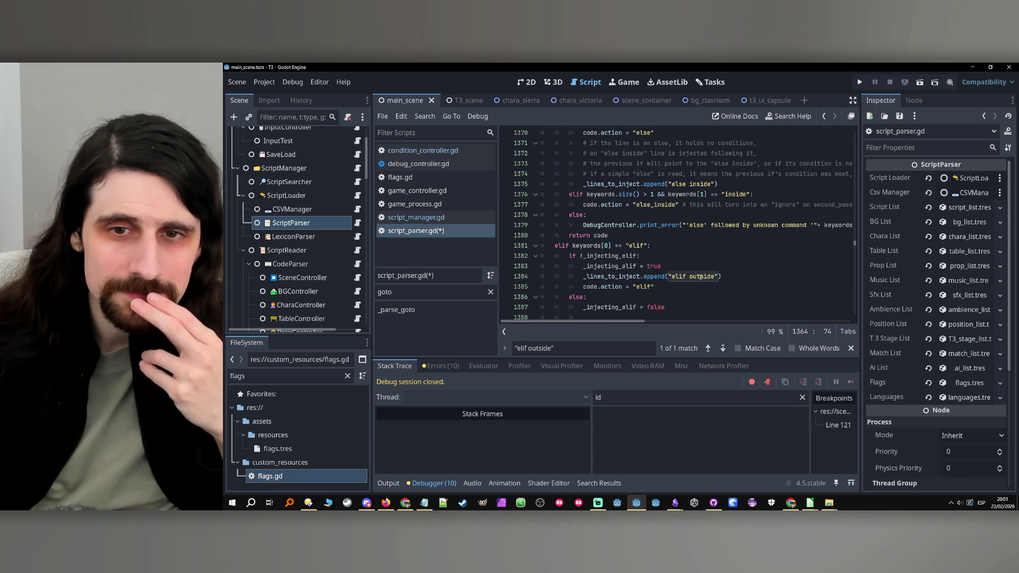
Step: Change the append argument to script_line.raw_line and duplicate the append line
{"action": "left_click_drag", "start_coordinate": [720, 276], "coordinate": [667, 276]}
{"action": "key", "text": "ctrl+v"}
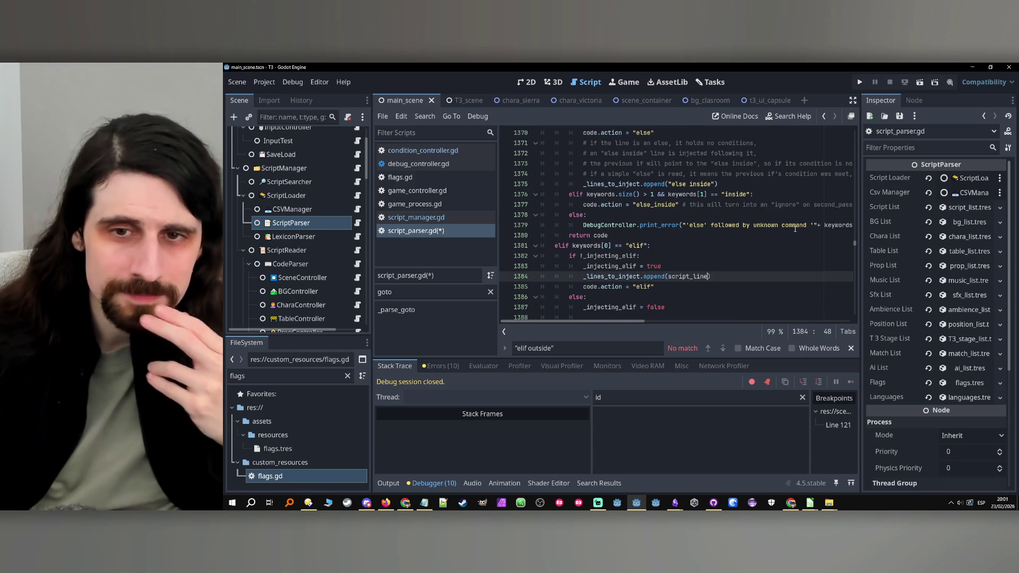
{"action": "type", "text": "."}
{"action": "key", "text": "Down"}
{"action": "key", "text": "Down"}
{"action": "key", "text": "Down"}
{"action": "key", "text": "Return"}
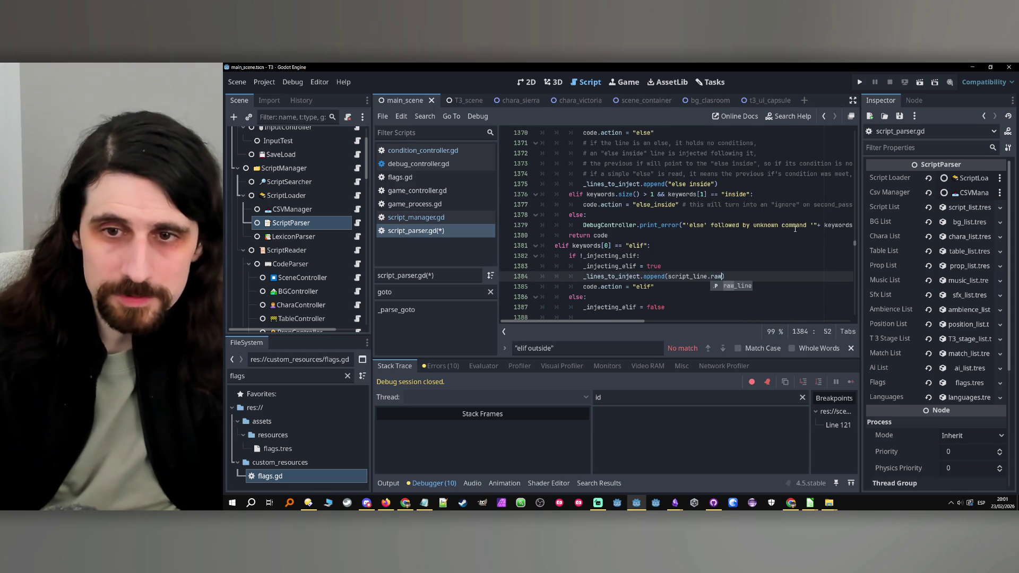
{"action": "type", "text": "_line)"}
{"action": "key", "text": "ctrl+shift+Left"}
{"action": "key", "text": "ctrl+shift+Left"}
{"action": "key", "text": "ctrl+shift+Left"}
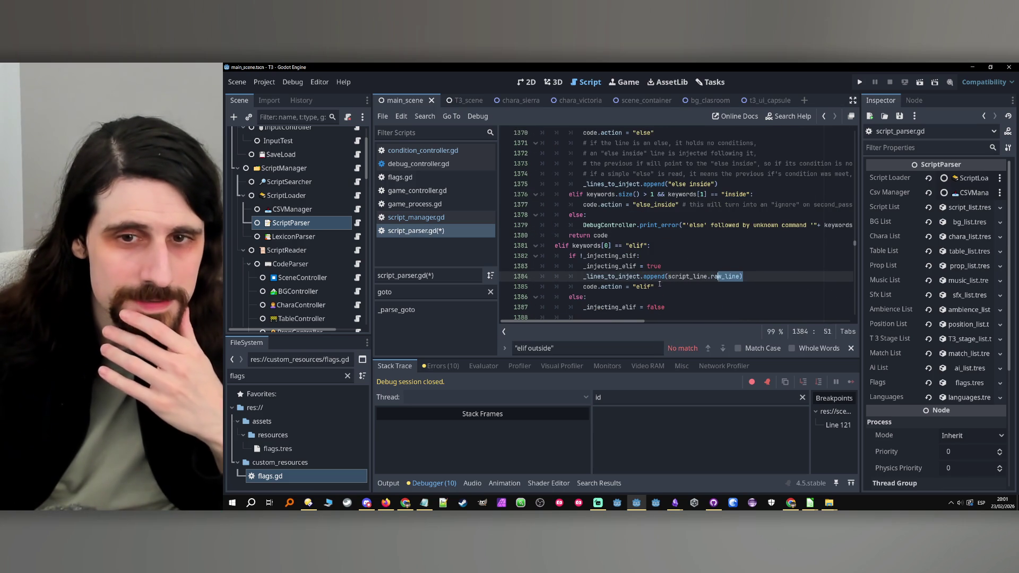
{"action": "key", "text": "ctrl+shift+d"}
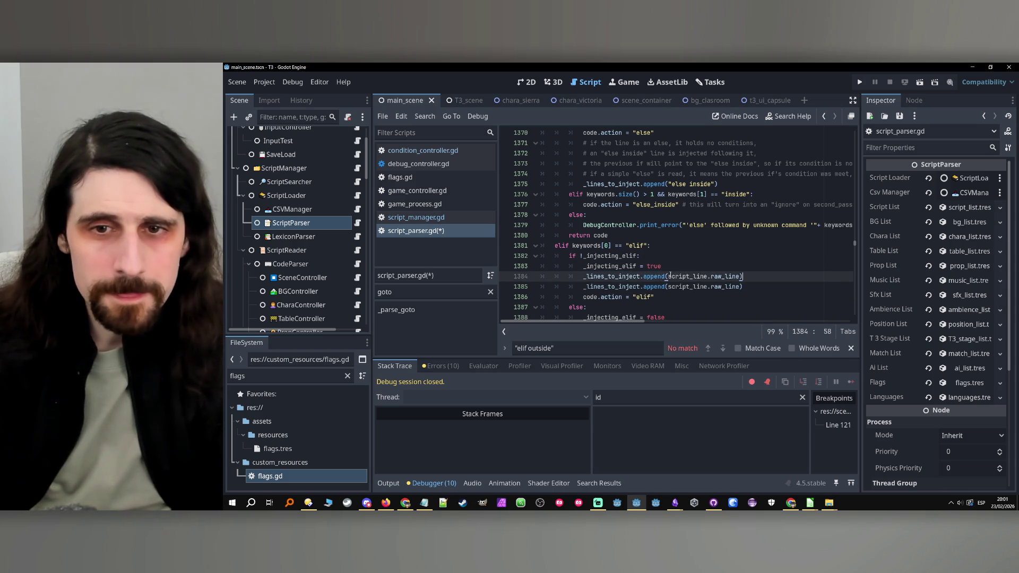
Step: Restore "elif outside" as the argument of the first append line
{"action": "left_click_drag", "start_coordinate": [668, 276], "coordinate": [740, 277]}
{"action": "type", "text": "\"e"}
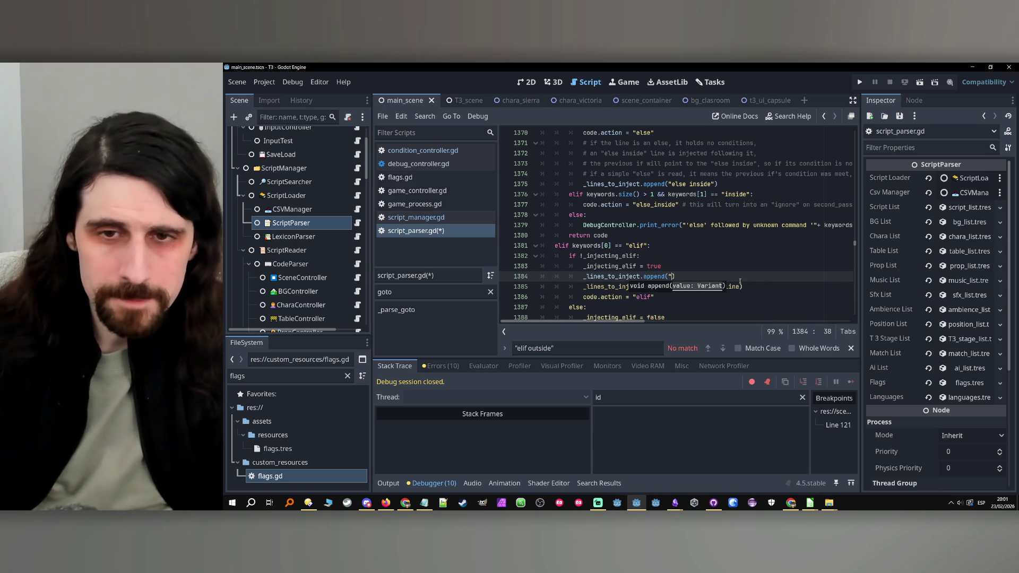
{"action": "type", "text": "lif outs"}
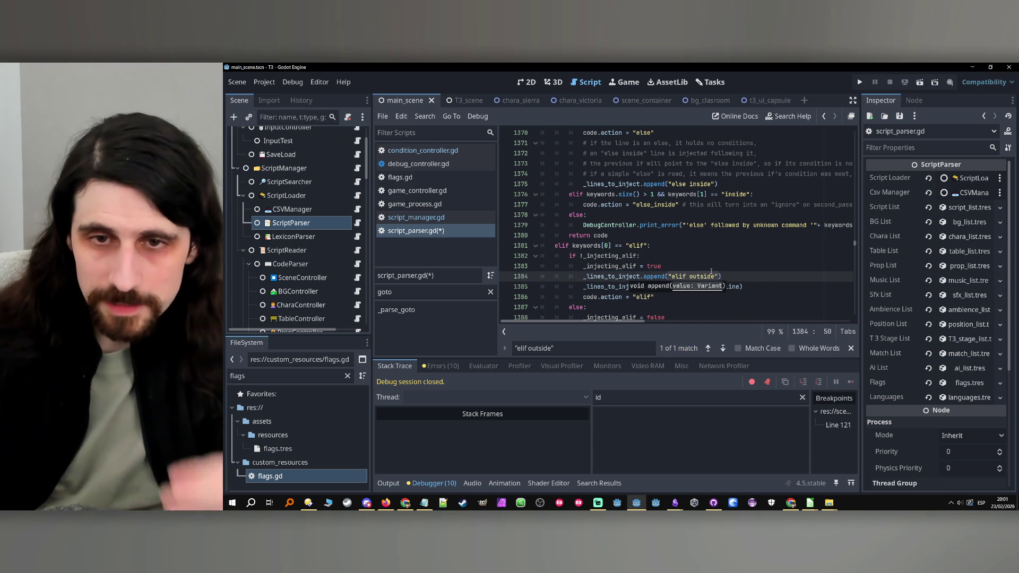
{"action": "type", "text": "ide"}
{"action": "key", "text": "Up"}
{"action": "scroll", "coordinate": [709, 269], "scroll_direction": "down", "scroll_amount": 1}
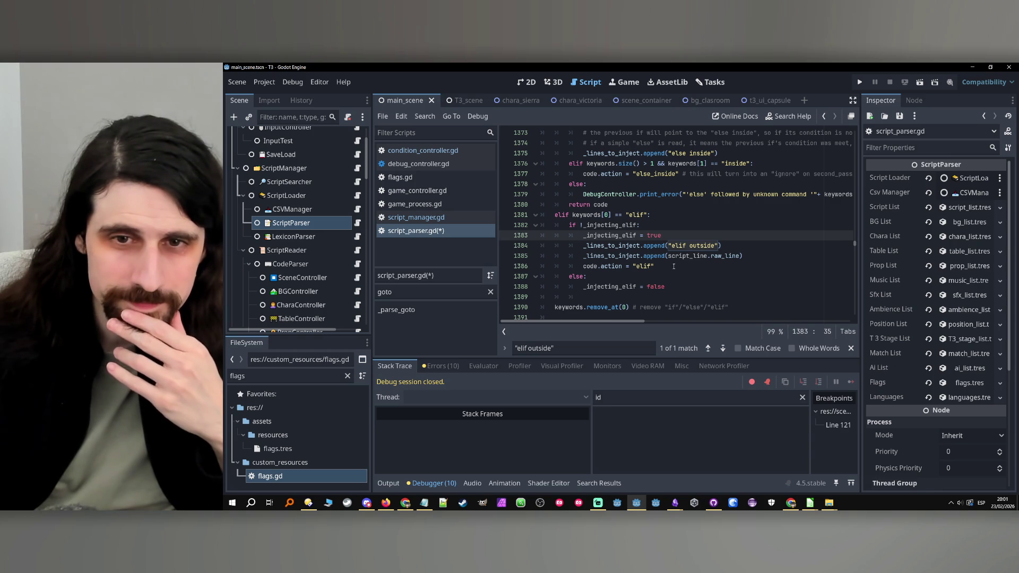
Step: Move code.action = "elif" from the if block into the else block after _injecting_elif = false
{"action": "left_click_drag", "start_coordinate": [709, 270], "coordinate": [583, 266]}
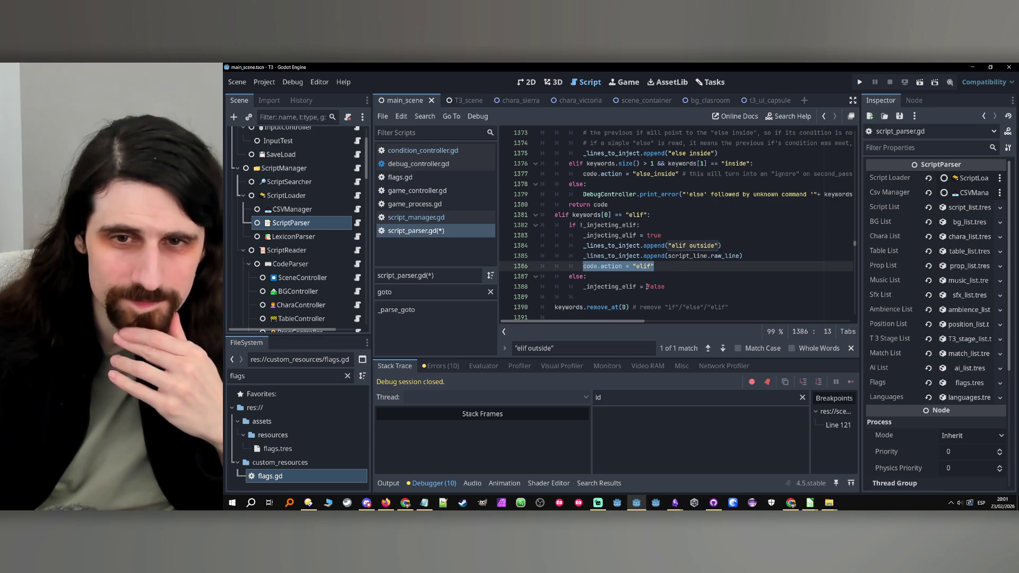
{"action": "scroll", "coordinate": [653, 277], "scroll_direction": "up", "scroll_amount": 1}
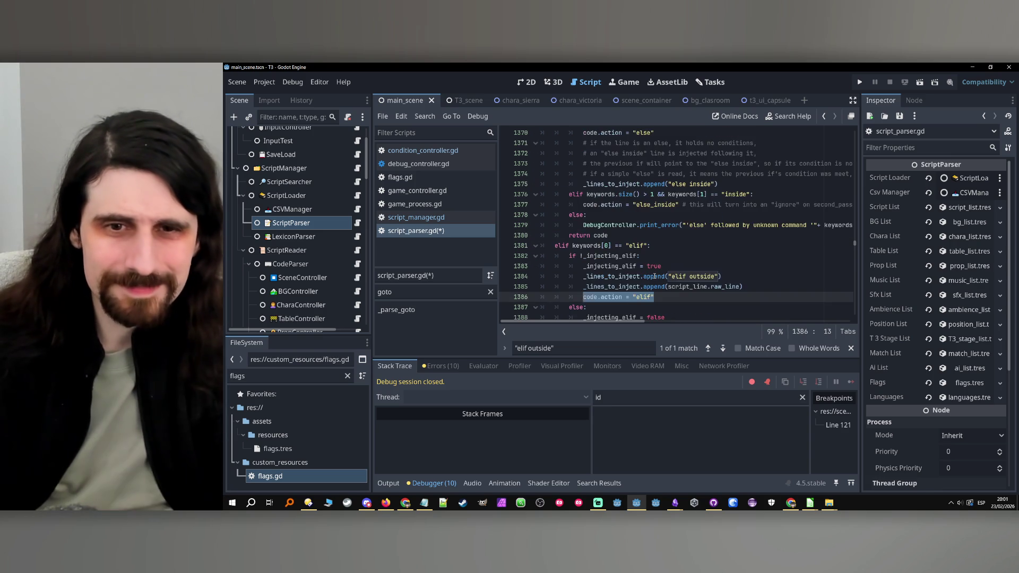
{"action": "scroll", "coordinate": [653, 276], "scroll_direction": "down", "scroll_amount": 1}
{"action": "scroll", "coordinate": [653, 277], "scroll_direction": "down", "scroll_amount": 3}
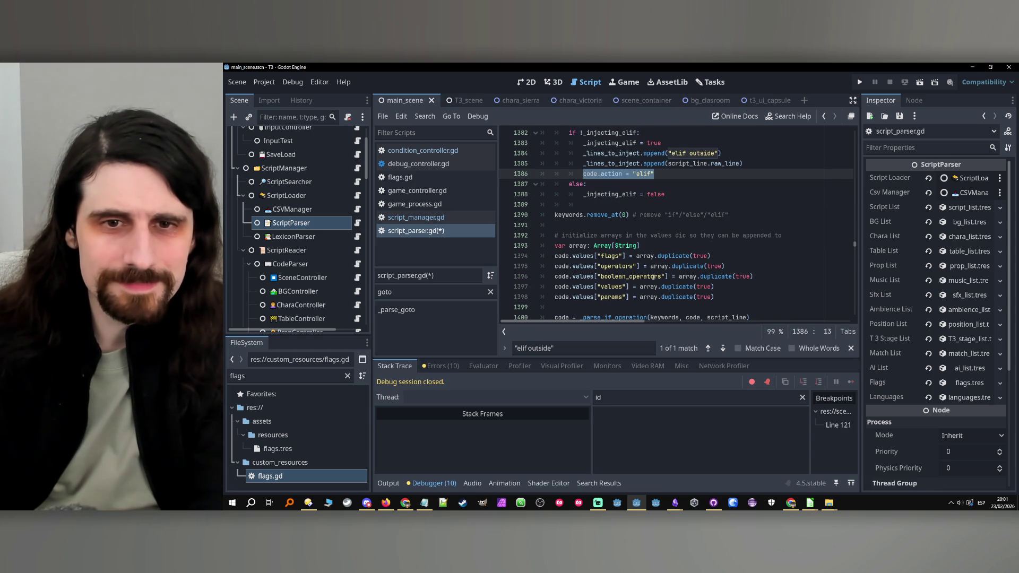
{"action": "scroll", "coordinate": [653, 277], "scroll_direction": "up", "scroll_amount": 6}
{"action": "scroll", "coordinate": [652, 277], "scroll_direction": "down", "scroll_amount": 3}
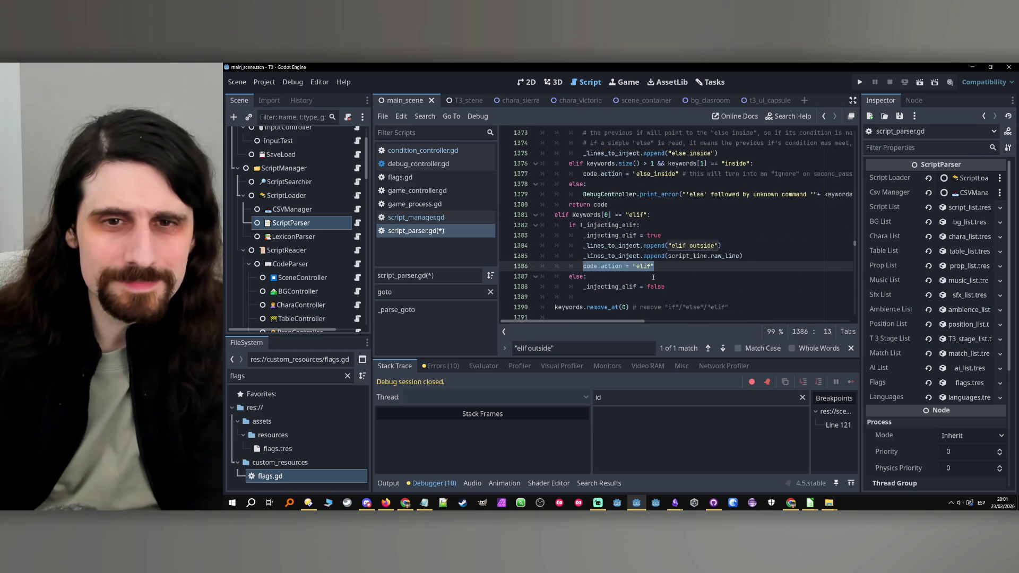
{"action": "scroll", "coordinate": [653, 276], "scroll_direction": "up", "scroll_amount": 5}
{"action": "scroll", "coordinate": [653, 277], "scroll_direction": "down", "scroll_amount": 6}
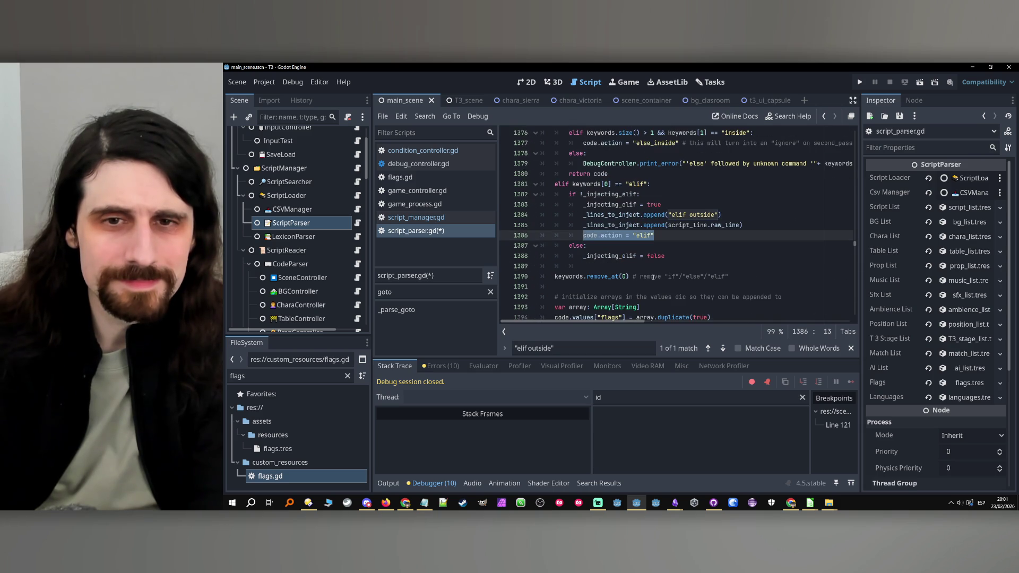
{"action": "key", "text": "BackSpace"}
{"action": "key", "text": "BackSpace"}
{"action": "key", "text": "BackSpace"}
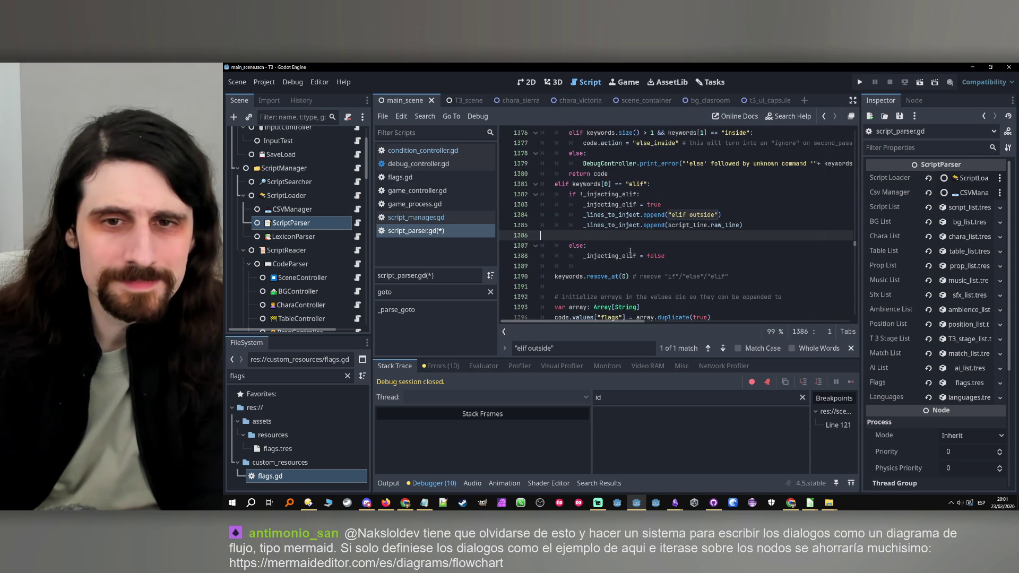
{"action": "left_click", "coordinate": [699, 244]}
{"action": "key", "text": "Return"}
{"action": "type", "text": "code.action = \"elif\""}
{"action": "left_click", "coordinate": [695, 245]}
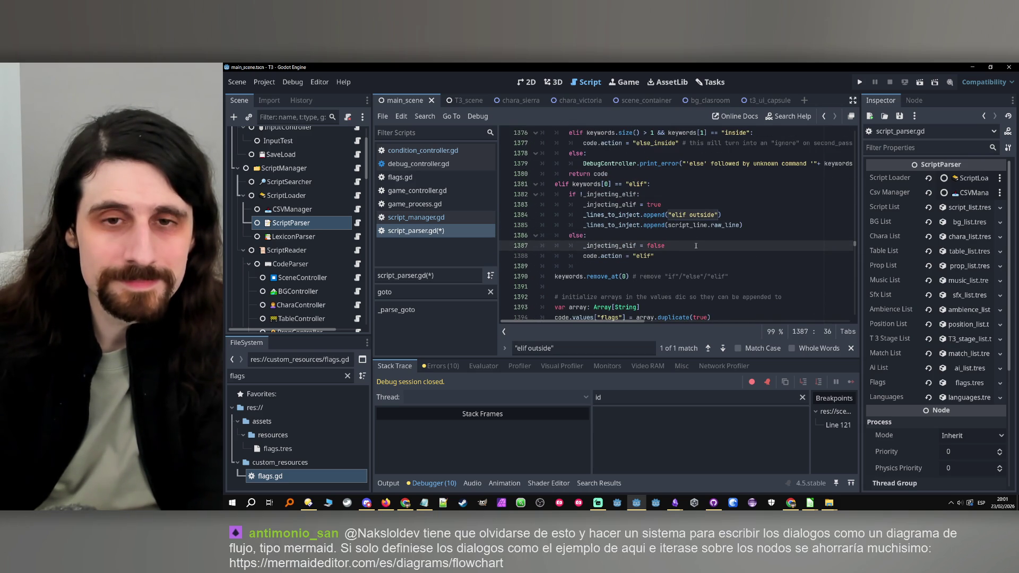
Step: Add if keywords.size() == 1: under else and indent the two following lines beneath it
{"action": "left_click", "coordinate": [666, 235]}
{"action": "scroll", "coordinate": [562, 230], "scroll_direction": "up", "scroll_amount": 6}
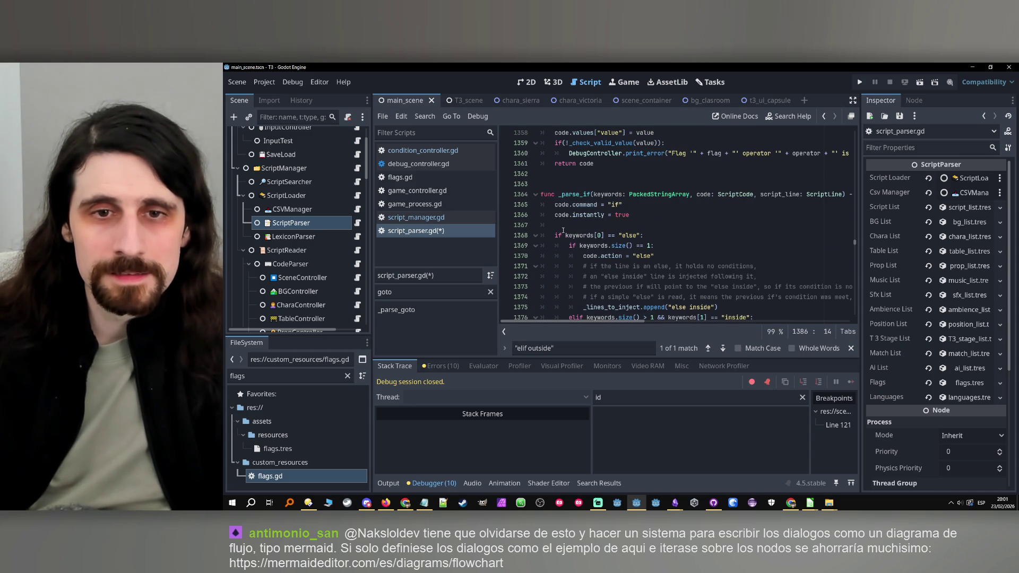
{"action": "scroll", "coordinate": [621, 211], "scroll_direction": "down", "scroll_amount": 7}
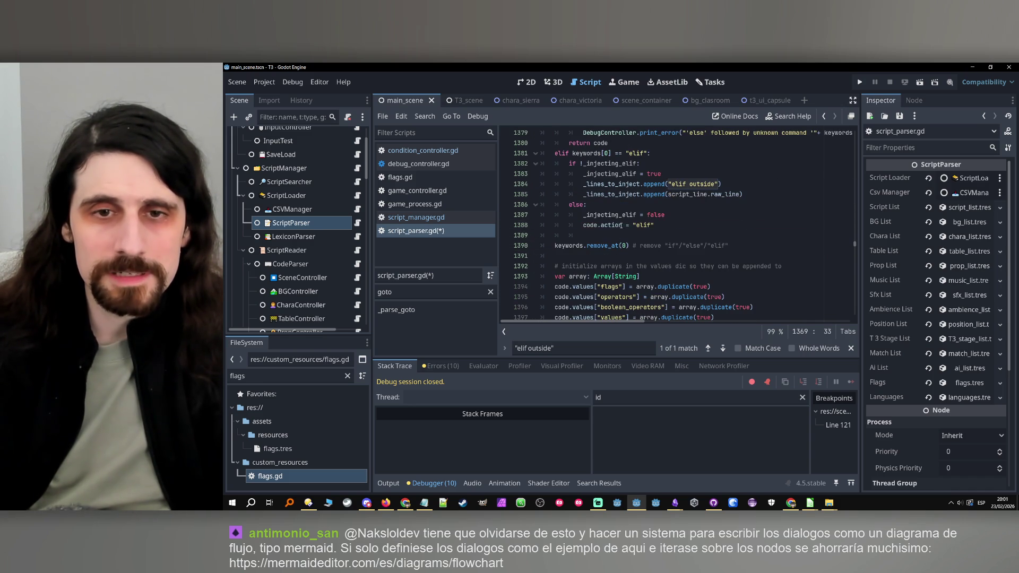
{"action": "key", "text": "Return"}
{"action": "type", "text": "if keywords.size() == 1:"}
{"action": "mouse_move", "coordinate": [583, 225]}
{"action": "left_mouse_down"}
{"action": "mouse_move", "coordinate": [671, 235]}
{"action": "mouse_move", "coordinate": [597, 235]}
{"action": "left_mouse_up"}
{"action": "key", "text": "Tab"}
{"action": "scroll", "coordinate": [711, 229], "scroll_direction": "up", "scroll_amount": 4}
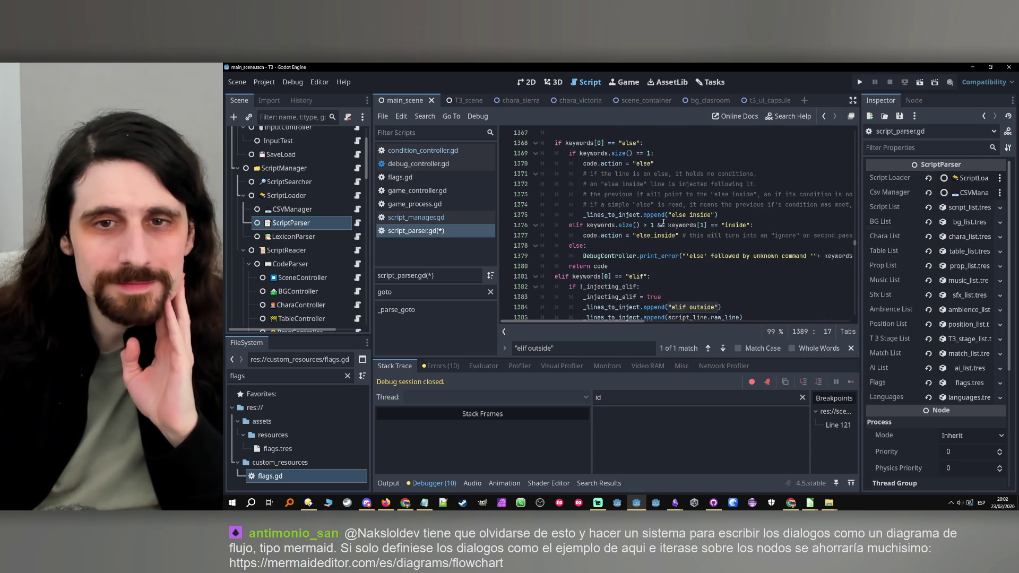
{"action": "scroll", "coordinate": [663, 223], "scroll_direction": "down", "scroll_amount": 1}
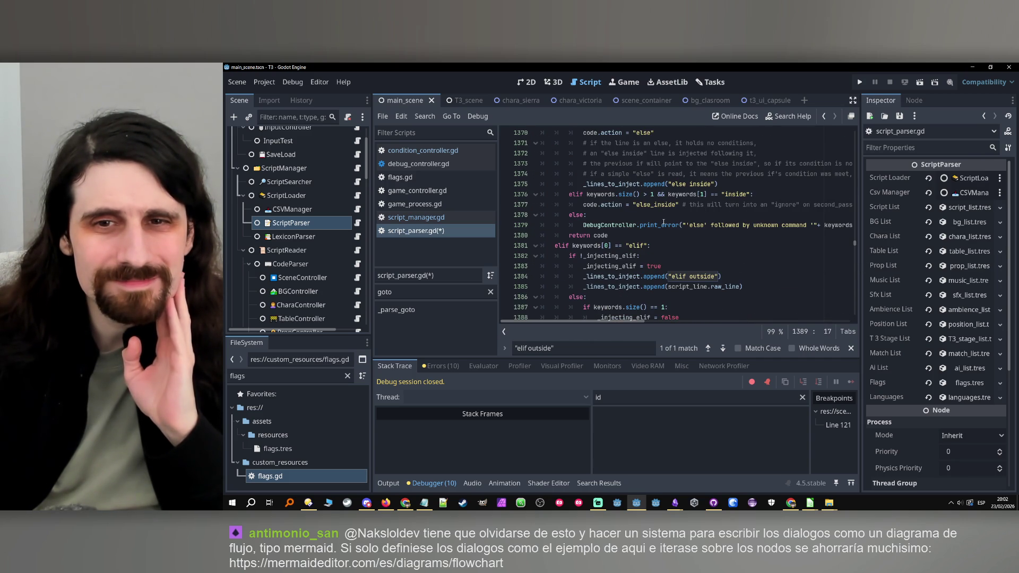
{"action": "scroll", "coordinate": [663, 222], "scroll_direction": "up", "scroll_amount": 2}
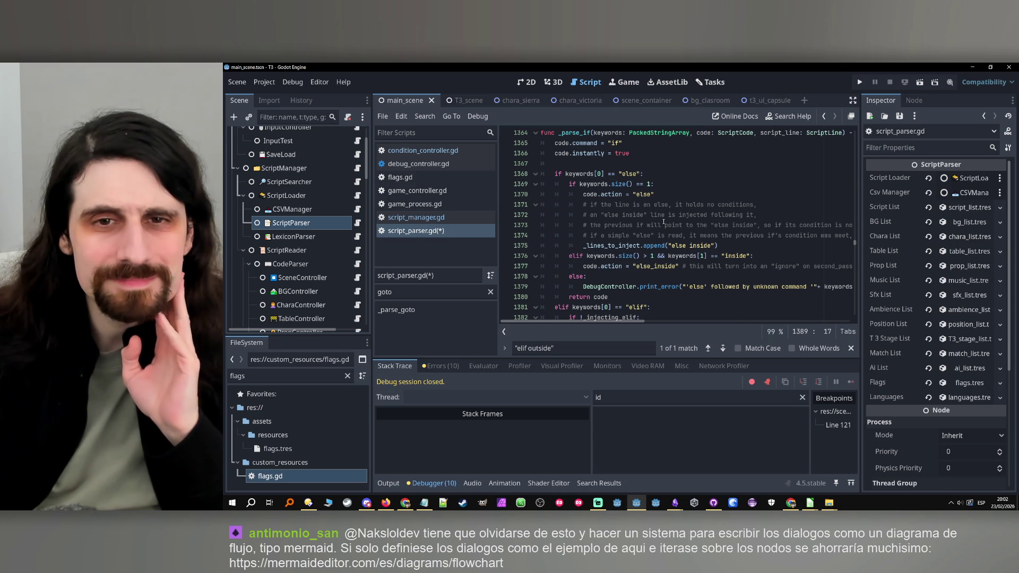
Step: Cut _injecting_elif = false and paste it into a new else: block after code.action = "elif"
{"action": "left_click", "coordinate": [657, 175]}
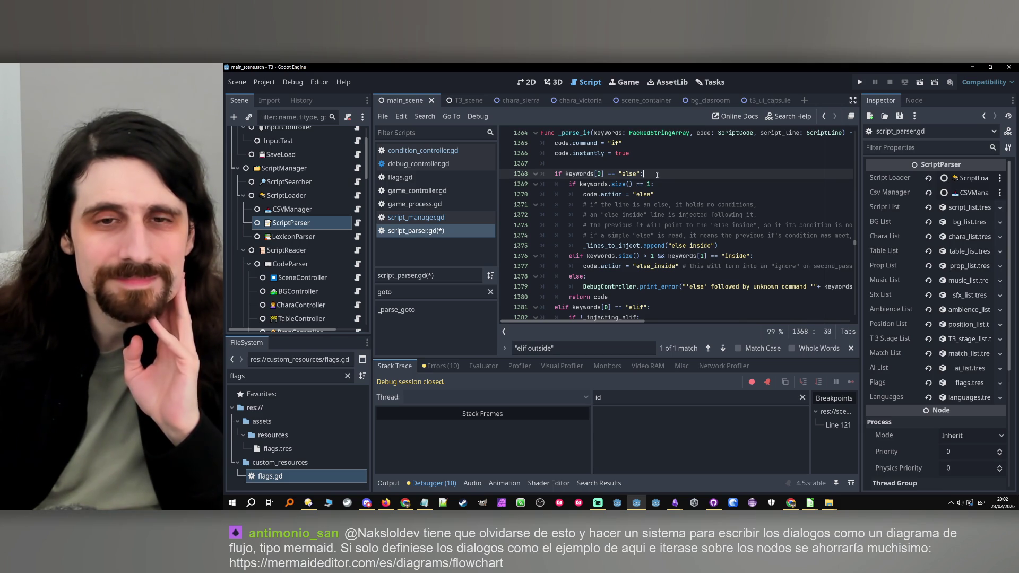
{"action": "left_click", "coordinate": [661, 183]}
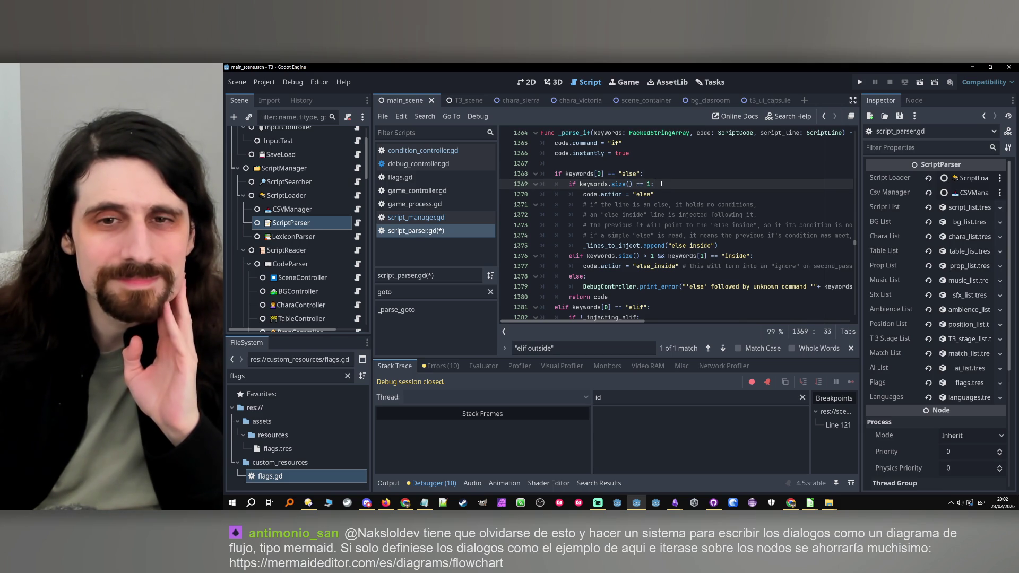
{"action": "scroll", "coordinate": [661, 183], "scroll_direction": "down", "scroll_amount": 4}
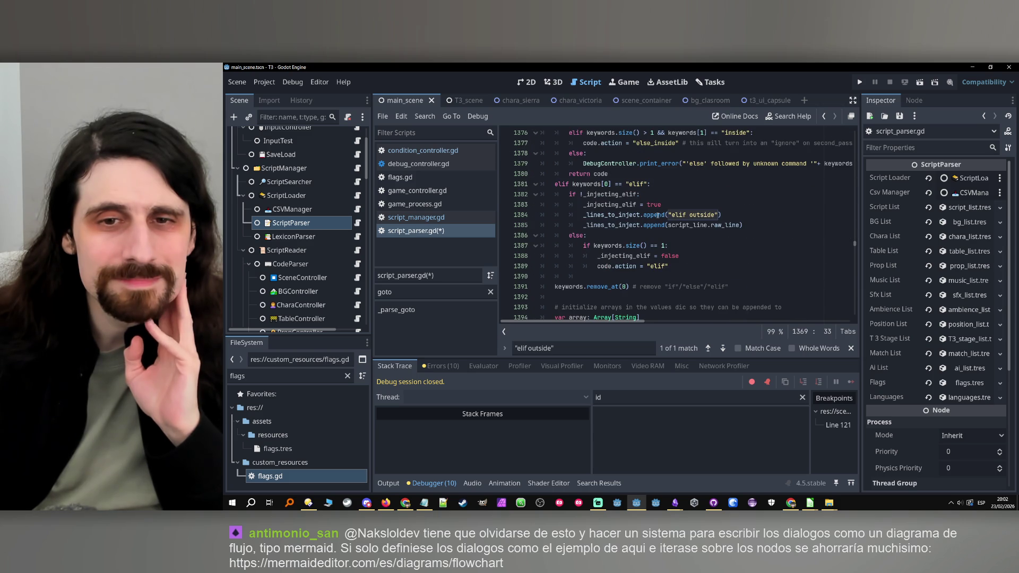
{"action": "left_click_drag", "start_coordinate": [677, 256], "coordinate": [597, 258]}
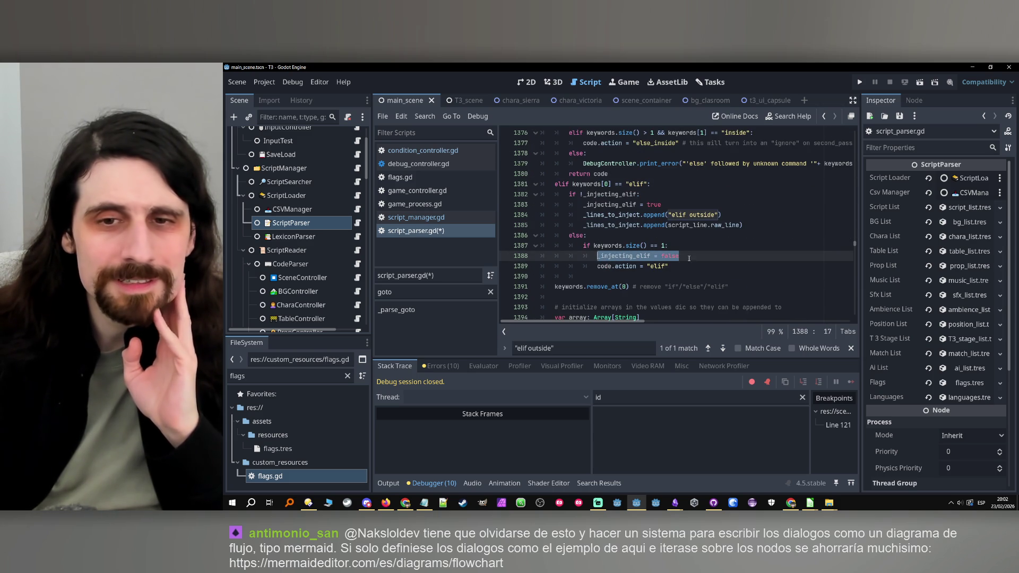
{"action": "key", "text": "BackSpace"}
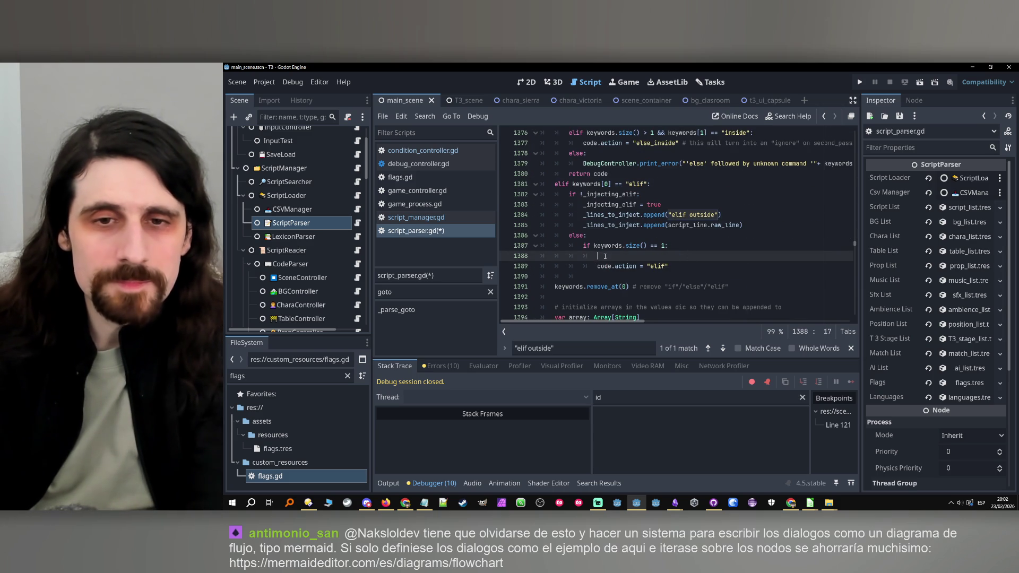
{"action": "key", "text": "ctrl+shift+k"}
{"action": "left_click", "coordinate": [681, 255]}
{"action": "key", "text": "Return"}
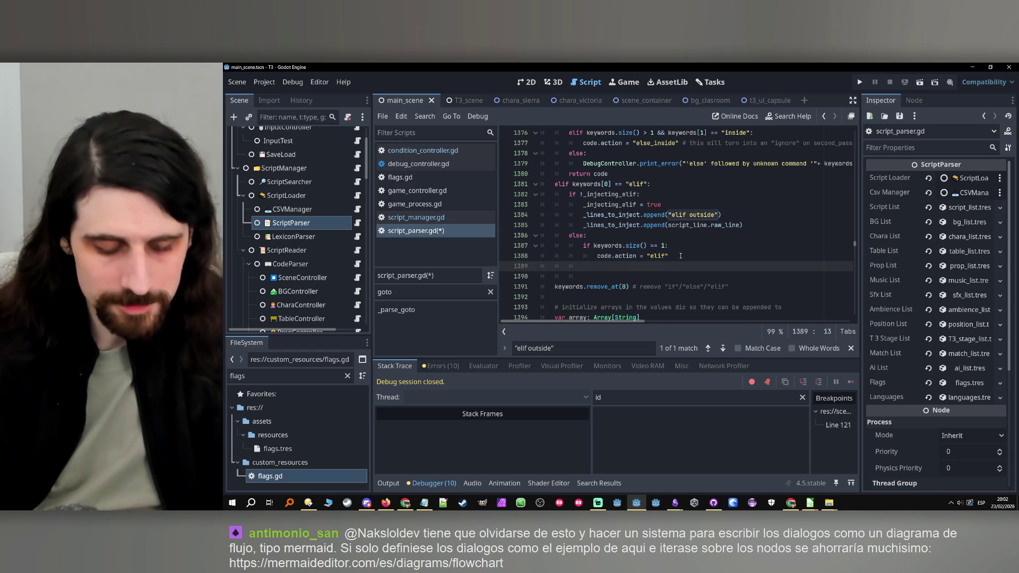
{"action": "type", "text": "else:"}
{"action": "key", "text": "Return"}
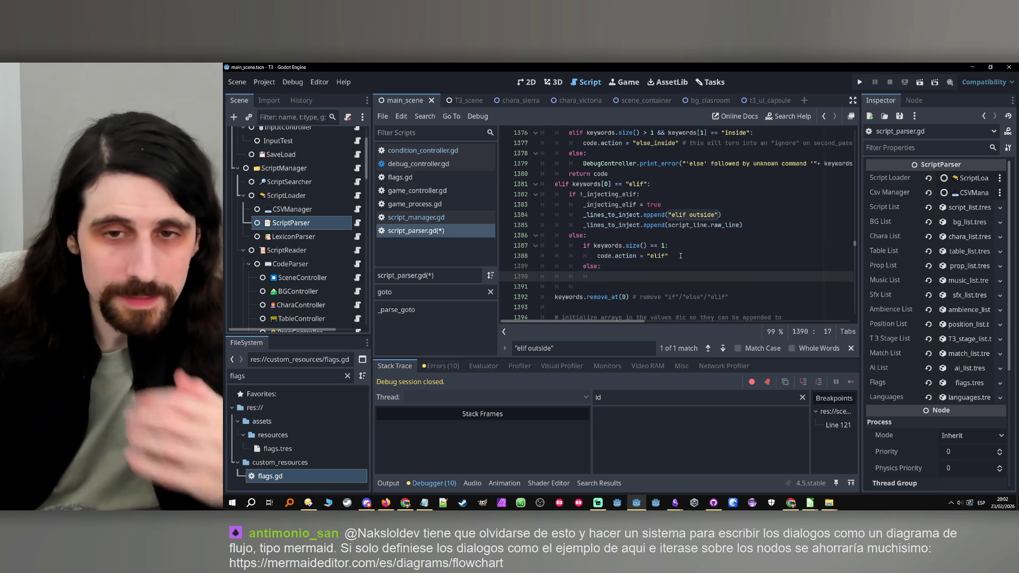
{"action": "type", "text": "_injecting_elif = false"}
{"action": "key", "text": "ctrl+v"}
Step: Select the code.action = "else_inside" statement on line 1377
{"action": "left_click", "coordinate": [668, 264]}
{"action": "scroll", "coordinate": [668, 264], "scroll_direction": "up", "scroll_amount": 3}
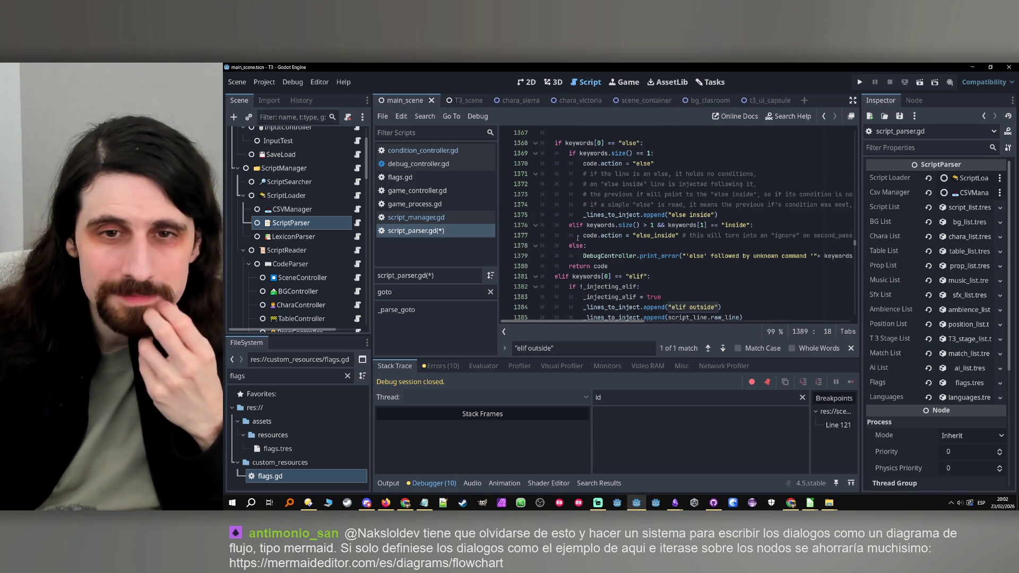
{"action": "left_click_drag", "start_coordinate": [582, 236], "coordinate": [676, 237]}
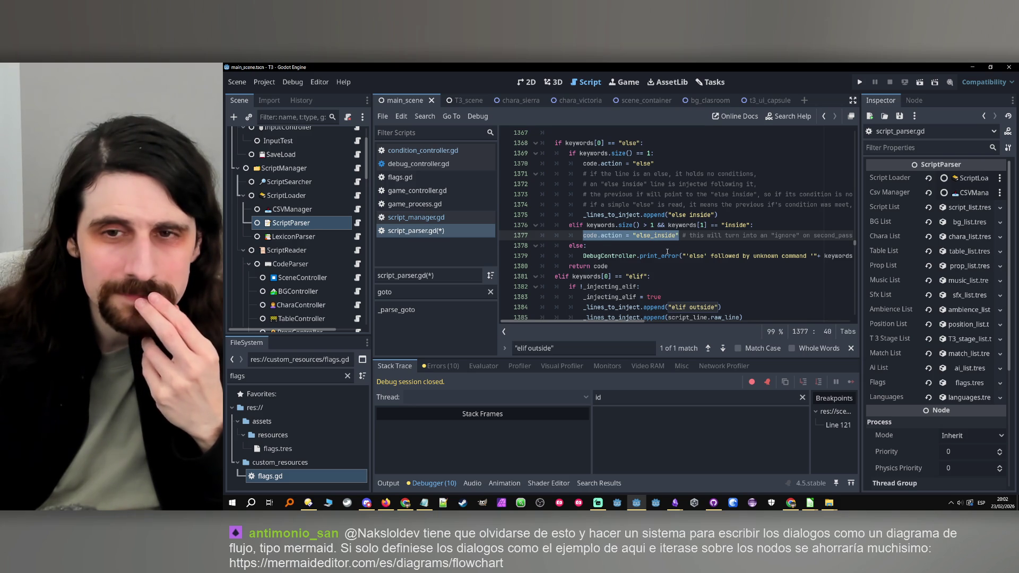
Step: Copy the elif keywords.size() > 1 && keywords[1] == "inside" condition over line 1387's size-one check
{"action": "scroll", "coordinate": [667, 251], "scroll_direction": "down", "scroll_amount": 2}
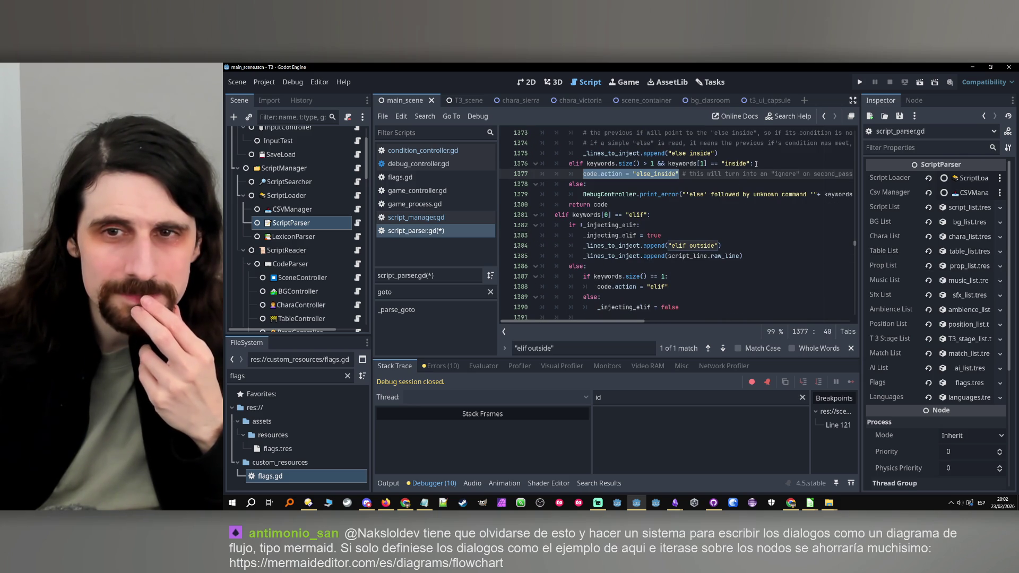
{"action": "left_click_drag", "start_coordinate": [754, 164], "coordinate": [568, 163]}
{"action": "key", "text": "ctrl+c"}
{"action": "scroll", "coordinate": [590, 219], "scroll_direction": "down", "scroll_amount": 1}
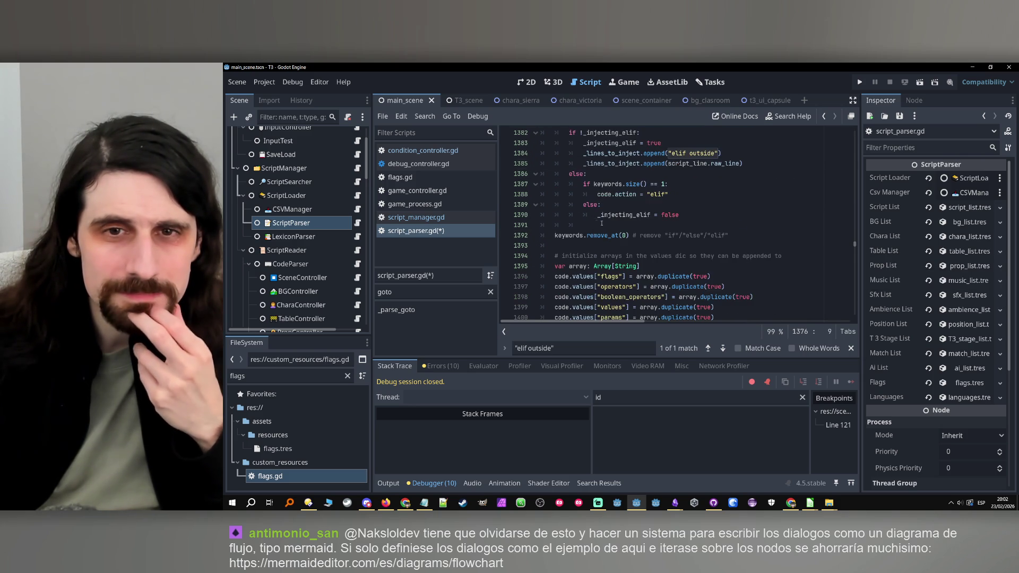
{"action": "scroll", "coordinate": [613, 238], "scroll_direction": "down", "scroll_amount": 1}
{"action": "scroll", "coordinate": [614, 240], "scroll_direction": "up", "scroll_amount": 4}
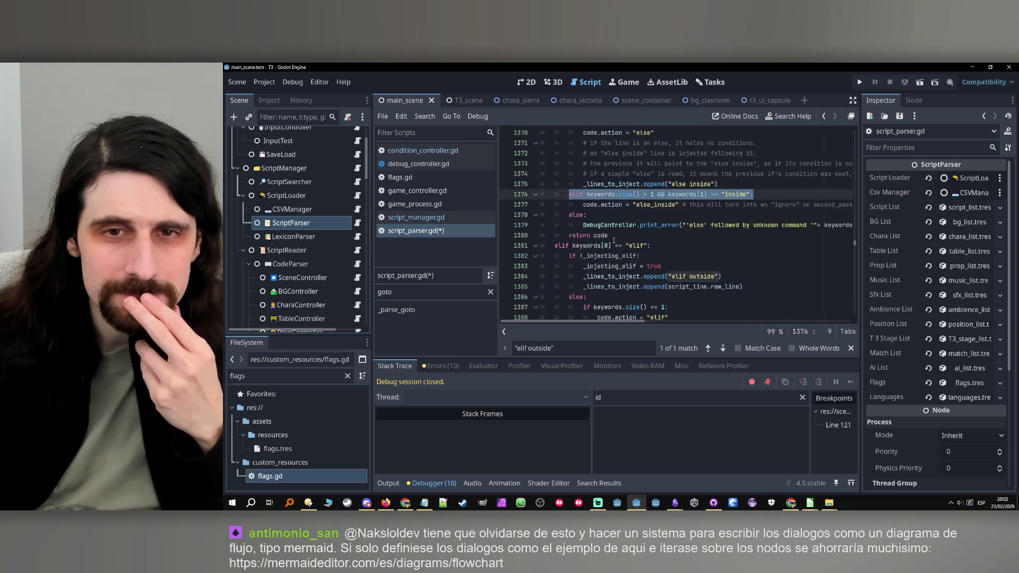
{"action": "mouse_move", "coordinate": [622, 235]}
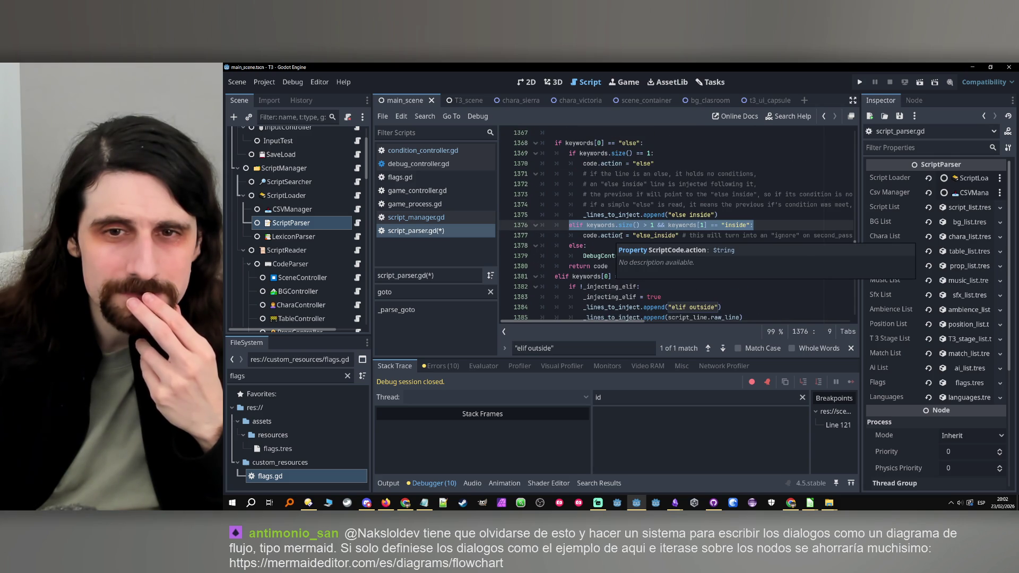
{"action": "scroll", "coordinate": [626, 241], "scroll_direction": "down", "scroll_amount": 4}
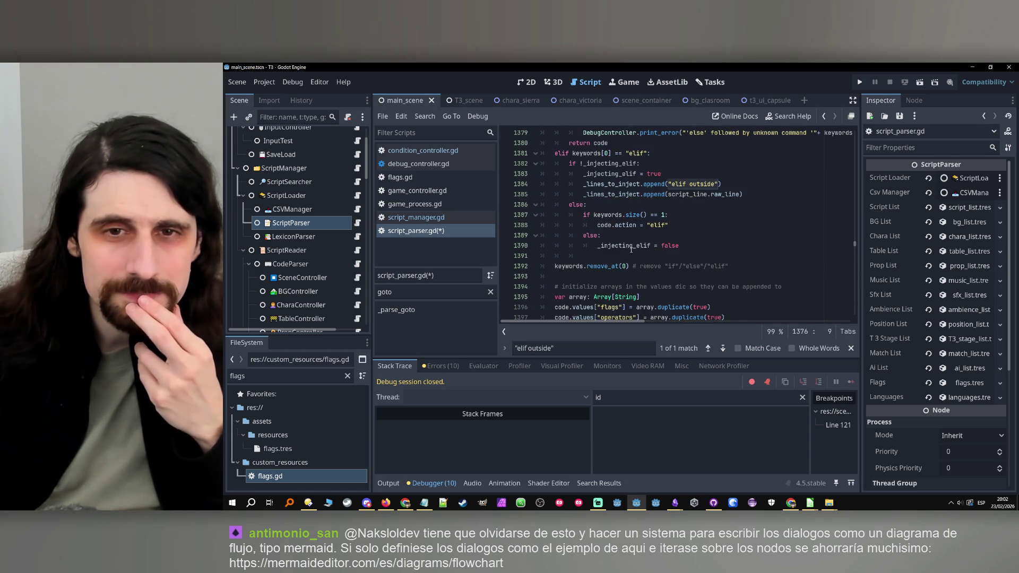
{"action": "scroll", "coordinate": [684, 241], "scroll_direction": "up", "scroll_amount": 1}
{"action": "left_click", "coordinate": [687, 241]}
{"action": "key", "text": "shift+Home"}
{"action": "key", "text": "ctrl+v"}
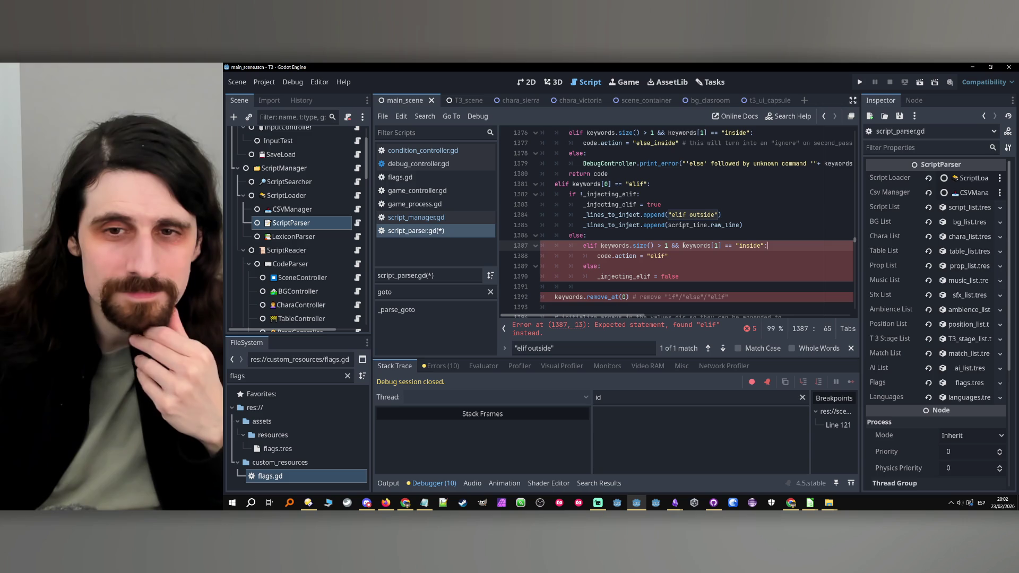
Step: Insert ! before keywords[1] and change elif to if on line 1387
{"action": "left_click", "coordinate": [683, 246]}
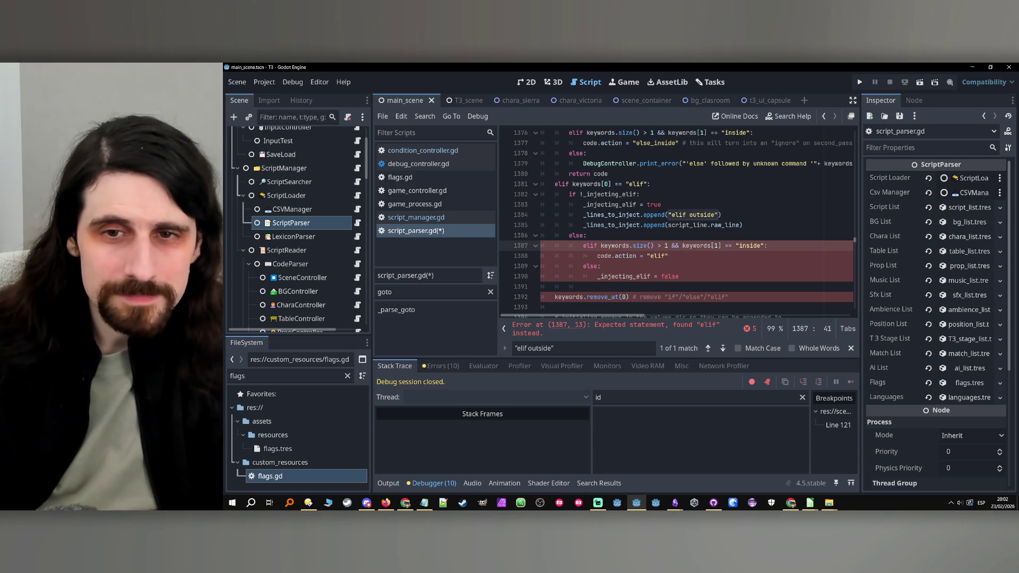
{"action": "type", "text": "!"}
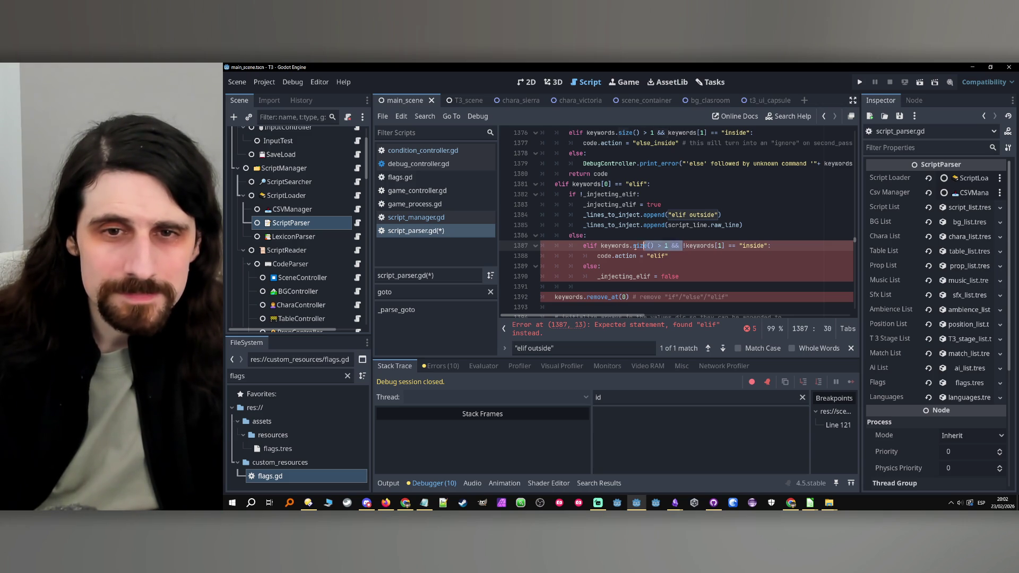
{"action": "left_click", "coordinate": [602, 246]}
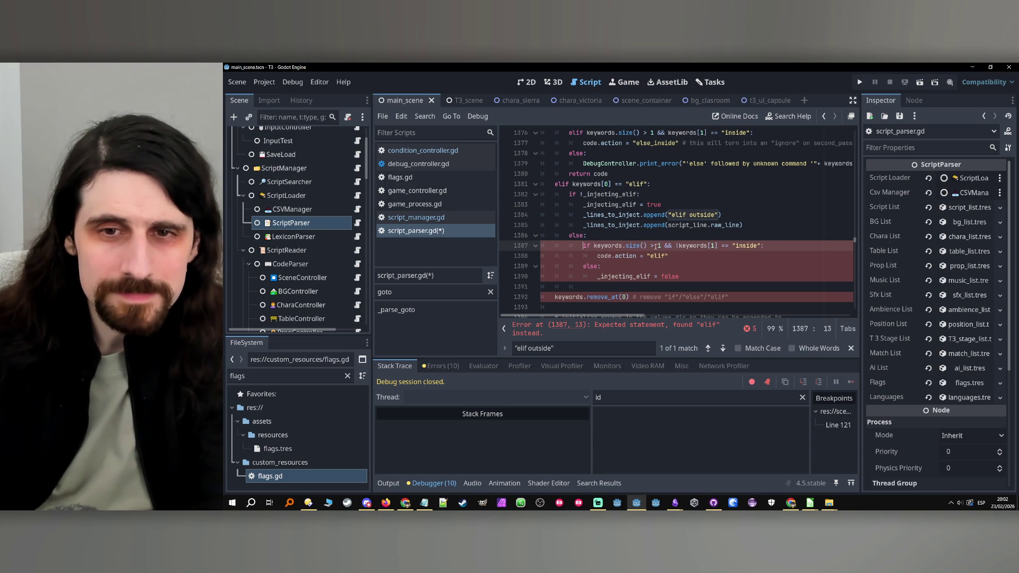
{"action": "key", "text": "BackSpace"}
{"action": "key", "text": "BackSpace"}
{"action": "left_click_drag", "start_coordinate": [592, 246], "coordinate": [664, 246]}
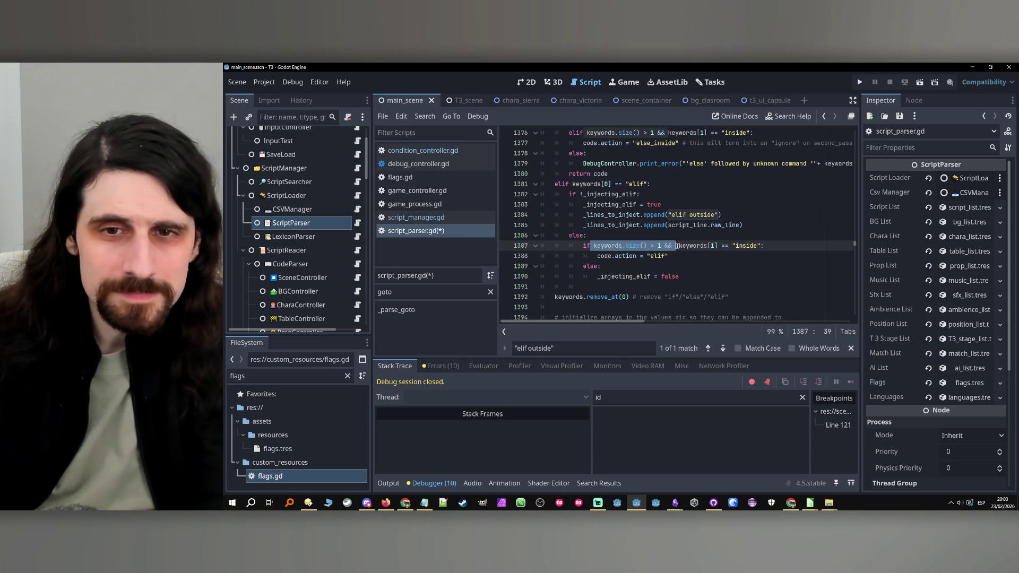
Step: Drop the size test so the elif condition reads keywords[1] != "outside"
{"action": "key", "text": "BackSpace"}
{"action": "double_click", "coordinate": [661, 246]}
{"action": "type", "text": "p"}
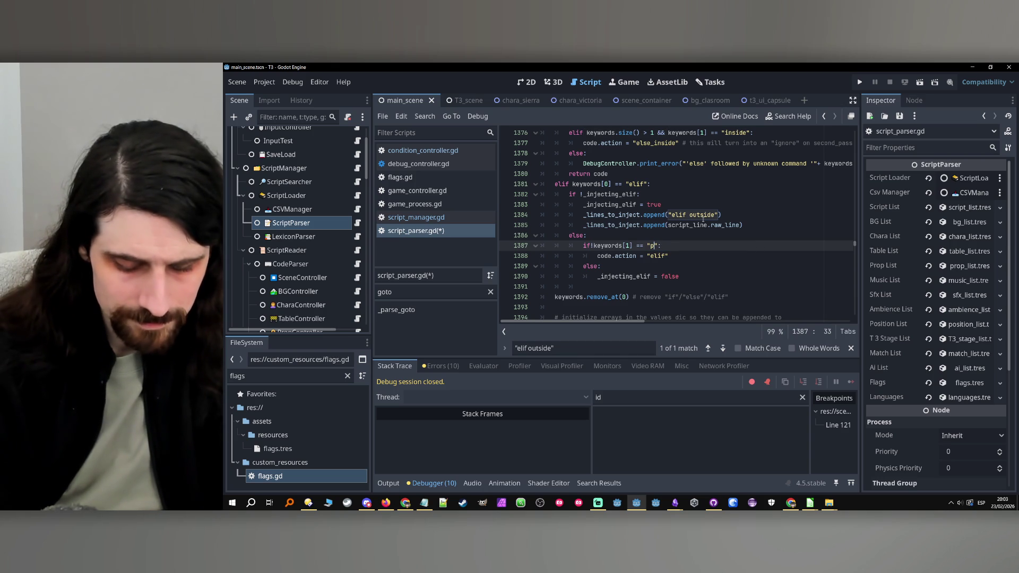
{"action": "key", "text": "BackSpace"}
{"action": "type", "text": "outside"}
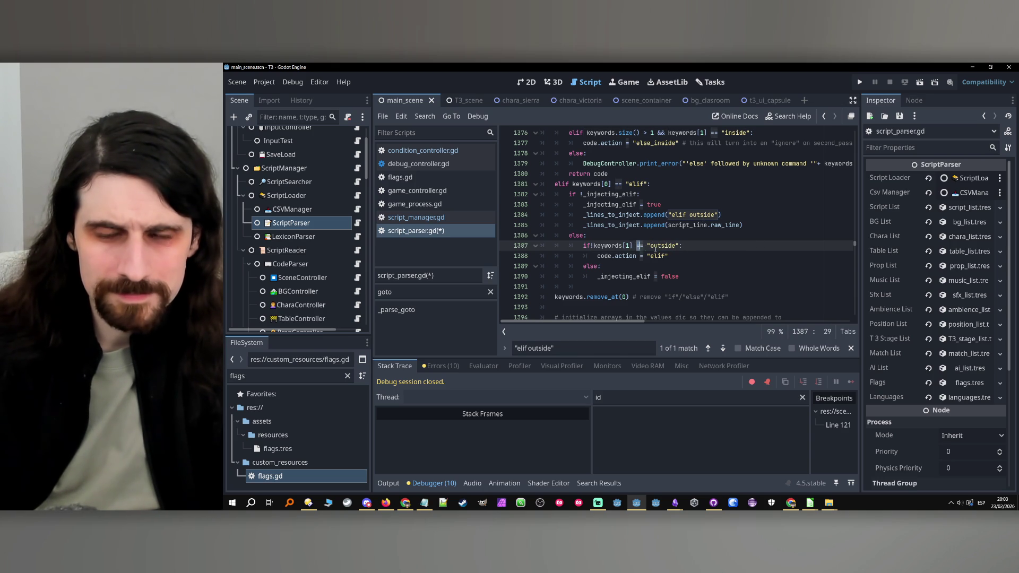
{"action": "type", "text": "!"}
Step: Copy code.action = "else_inside" from line 1377 onto a new line in the else block
{"action": "left_click", "coordinate": [694, 277]}
{"action": "scroll", "coordinate": [695, 277], "scroll_direction": "up", "scroll_amount": 2}
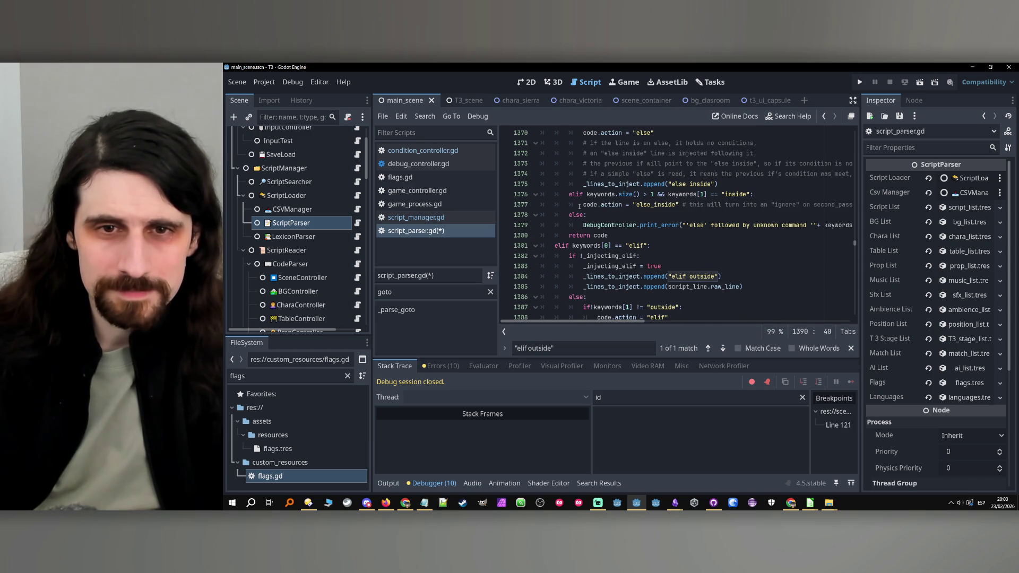
{"action": "left_click_drag", "start_coordinate": [582, 205], "coordinate": [682, 204]}
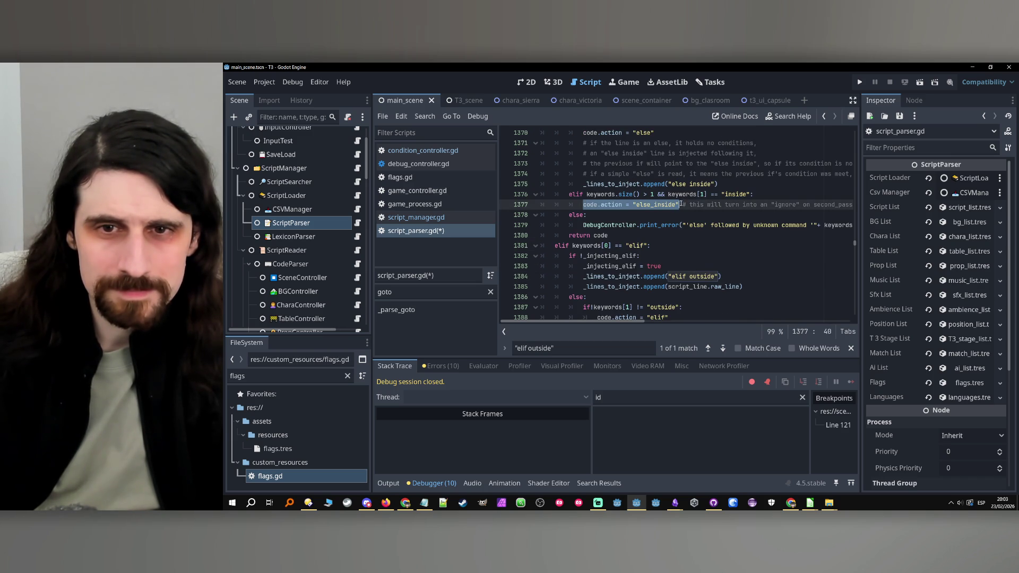
{"action": "scroll", "coordinate": [695, 275], "scroll_direction": "down", "scroll_amount": 3}
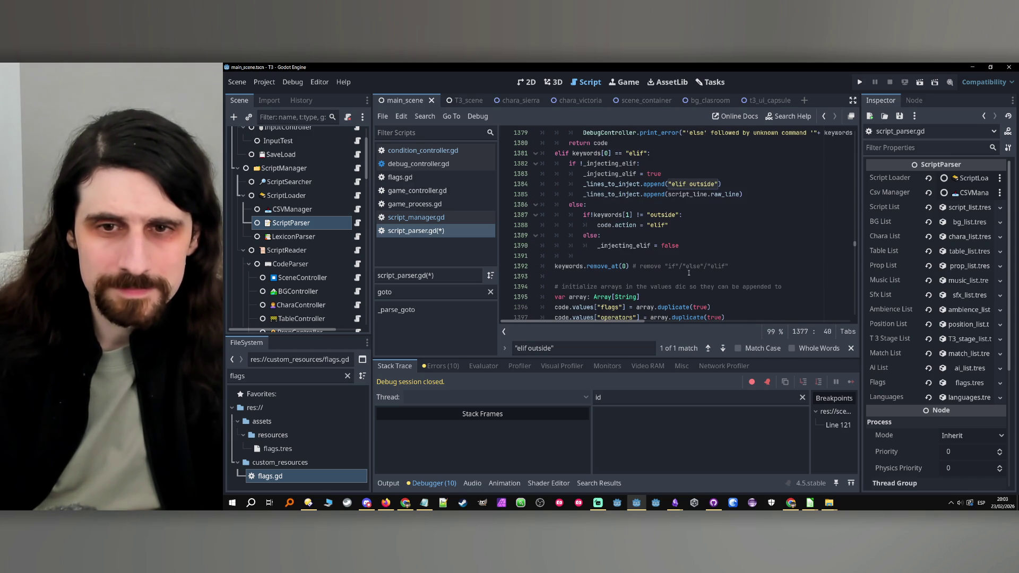
{"action": "left_click", "coordinate": [687, 247]}
{"action": "key", "text": "Return"}
{"action": "type", "text": "code.action = \"else_inside\""}
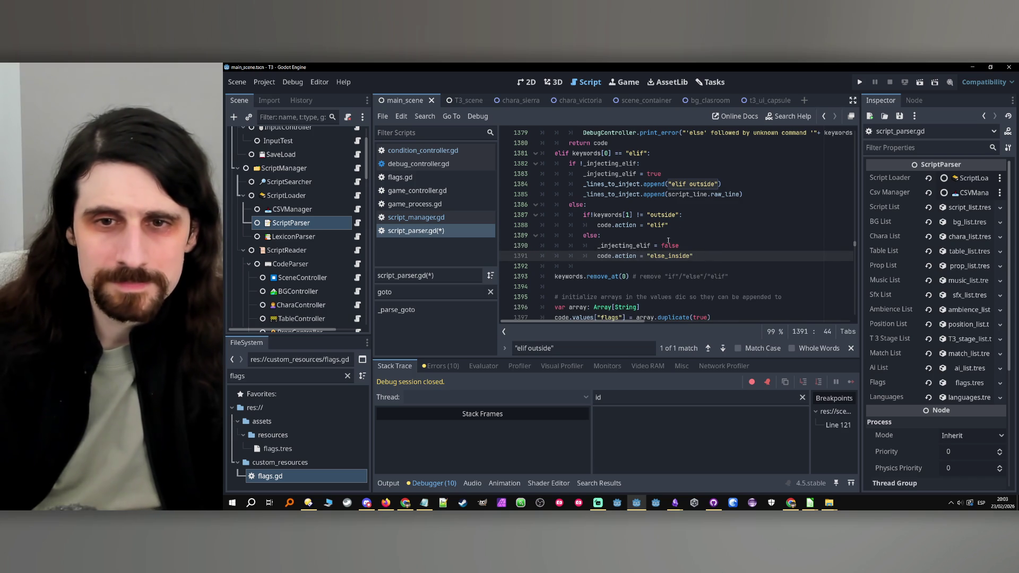
{"action": "left_click_drag", "start_coordinate": [668, 255], "coordinate": [692, 256]}
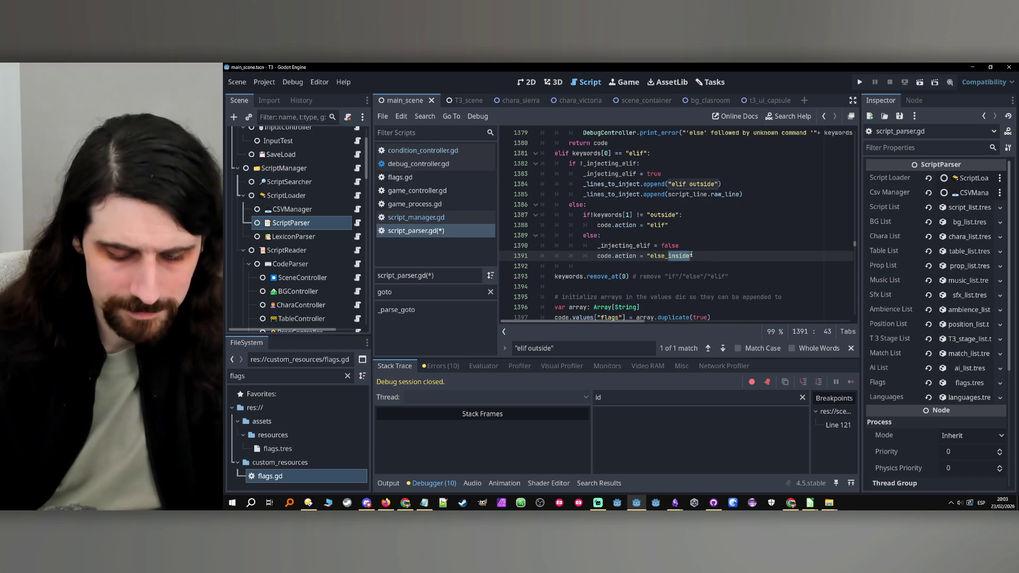